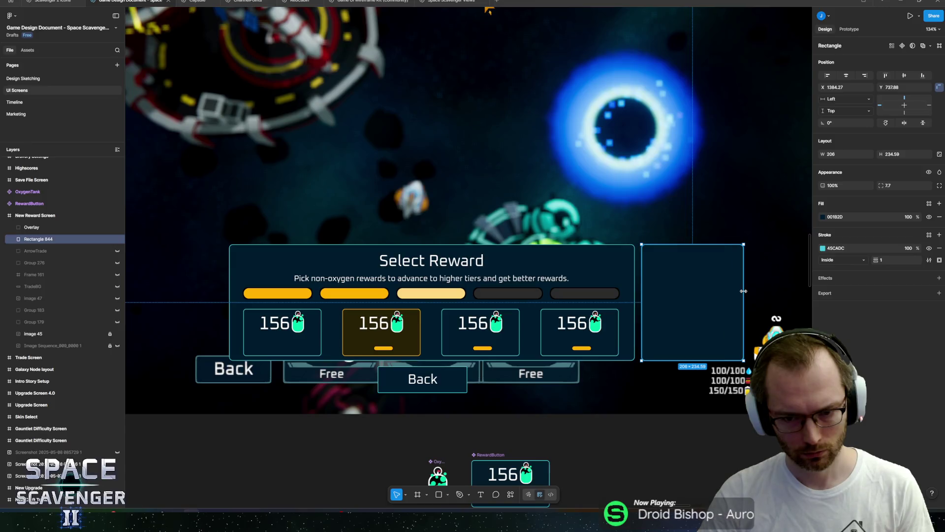
Paste a copy of the Select Reward title into the empty side panel.
mouse_move(682, 305)
left_mouse_down()
mouse_move(246, 178)
mouse_move(274, 182)
left_mouse_up()
key("ctrl+z")
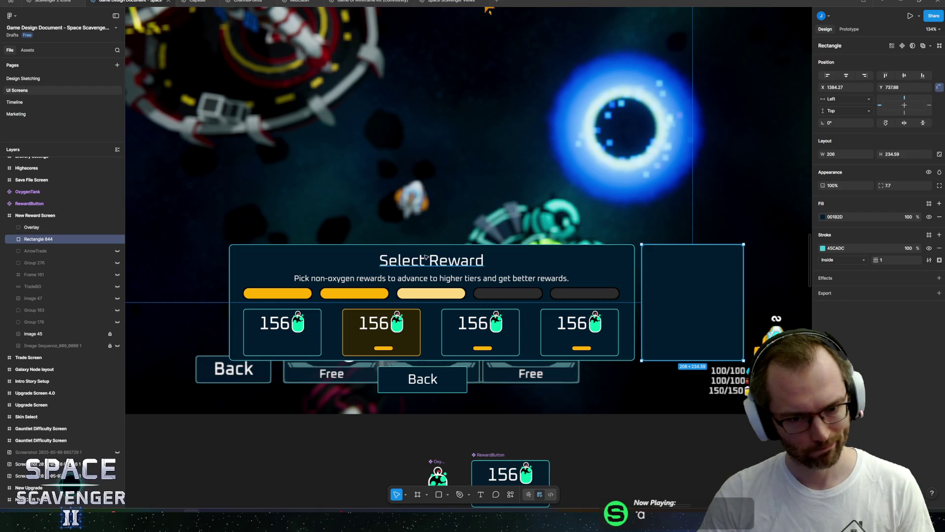
key("ctrl+z")
scroll(648, 270, "up", 3)
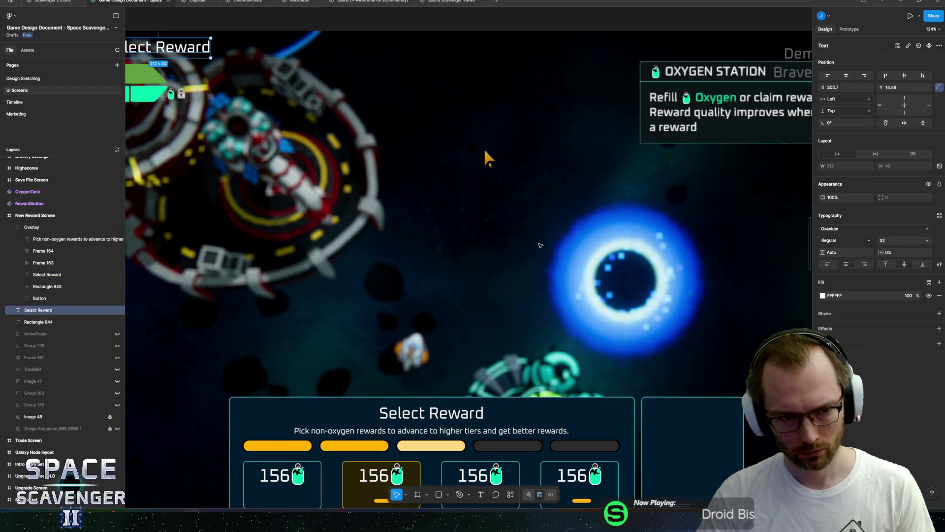
mouse_move(156, 53)
left_mouse_down()
mouse_move(205, 58)
mouse_move(690, 428)
mouse_move(610, 349)
left_mouse_up()
scroll(640, 384, "right", 3)
Retype the copied title as 'Tier 1/3' and nudge it into alignment.
double_click(610, 355)
type("Currenty")
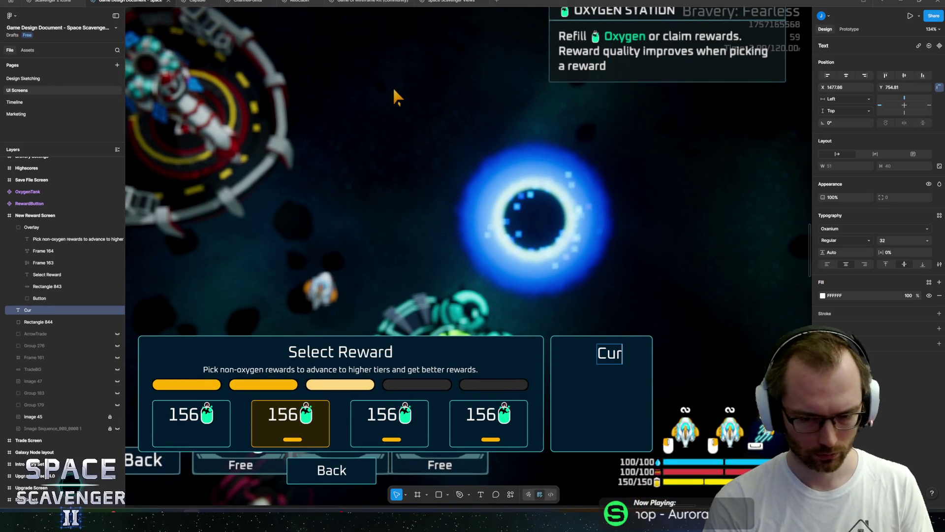
key("BackSpace")
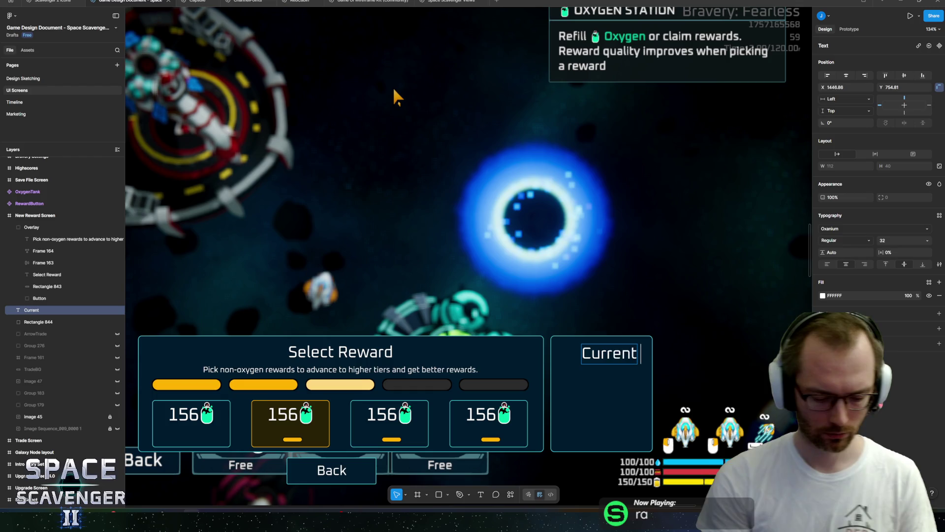
type("Tier")
key("ctrl+Left")
key("ctrl+BackSpace")
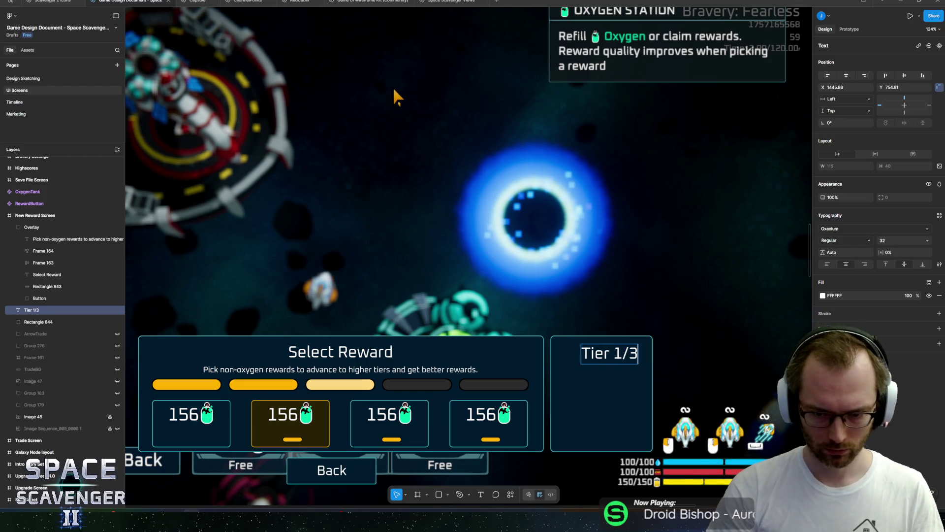
key("Escape")
left_click_drag(610, 354, 604, 353)
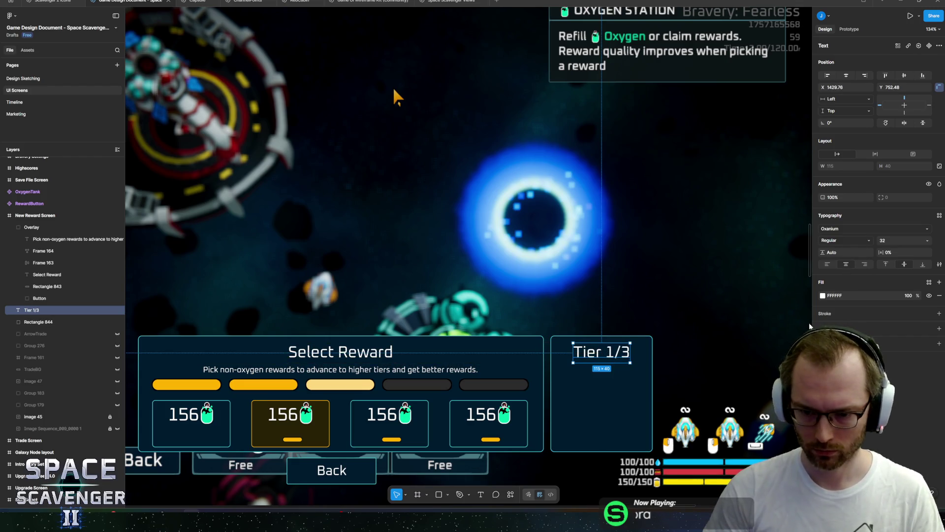
scroll(590, 312, "down", 3)
scroll(590, 312, "up", 2, "ctrl")
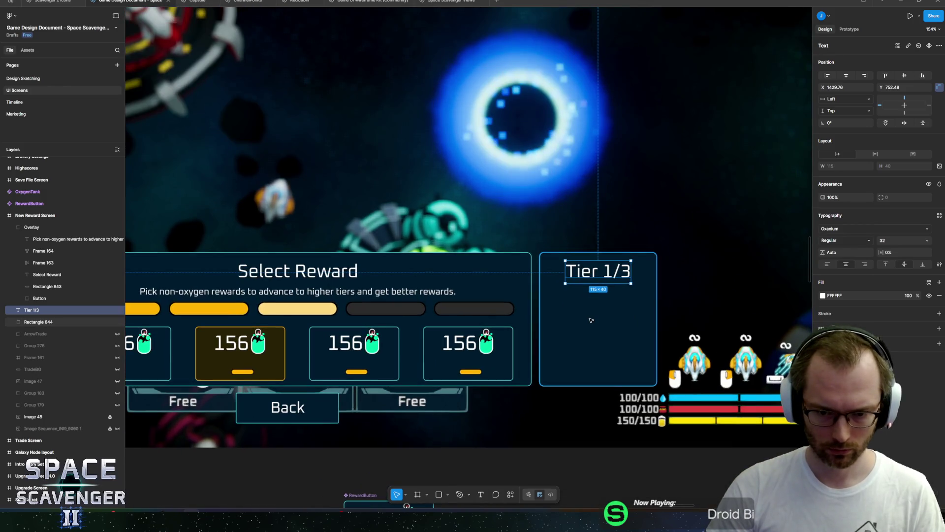
Paste a copy of a yellow RewardTierPip from the progress bar under the Tier 1/3 label.
left_click(209, 308, "ctrl")
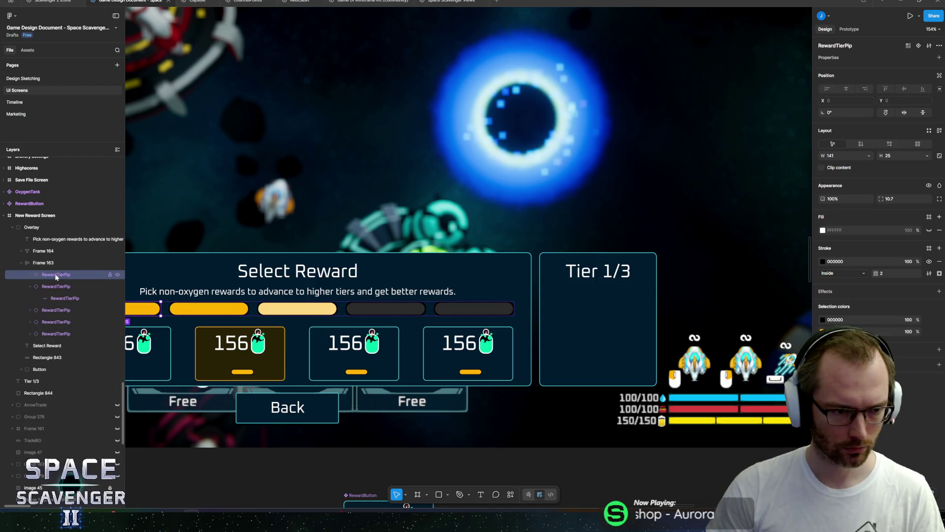
left_click(588, 315)
key("ctrl+v")
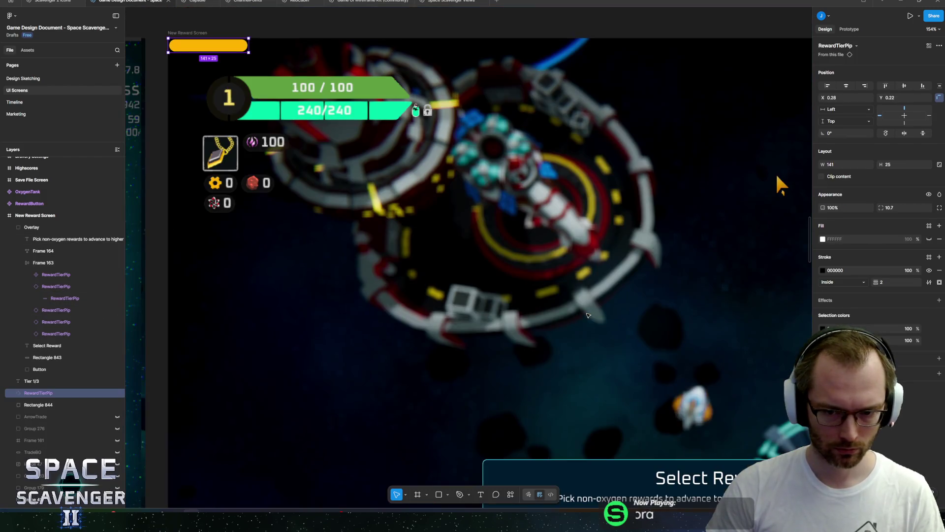
scroll(610, 203, "down", 3)
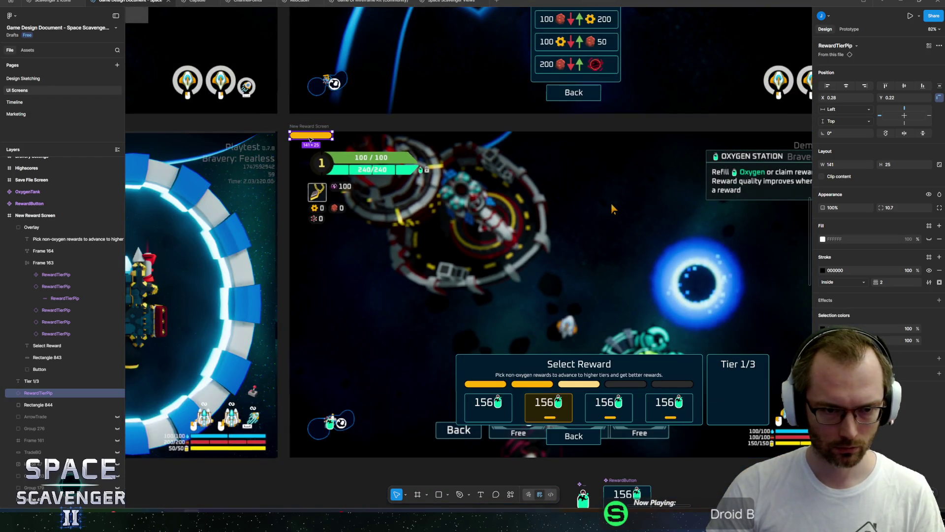
mouse_move(318, 145)
left_mouse_down()
mouse_move(591, 389)
mouse_move(753, 422)
left_mouse_up()
scroll(754, 421, "up", 3)
scroll(755, 420, "up", 3)
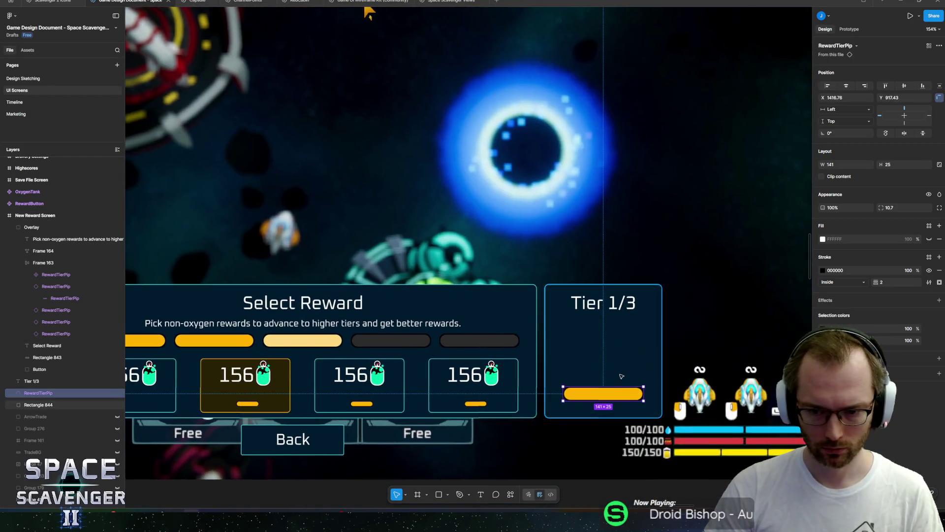
mouse_move(598, 395)
left_mouse_down()
mouse_move(593, 270)
mouse_move(603, 311)
left_mouse_up()
Resize the bottom pip and lower the middle and top pips to even their spacing.
left_click(601, 298)
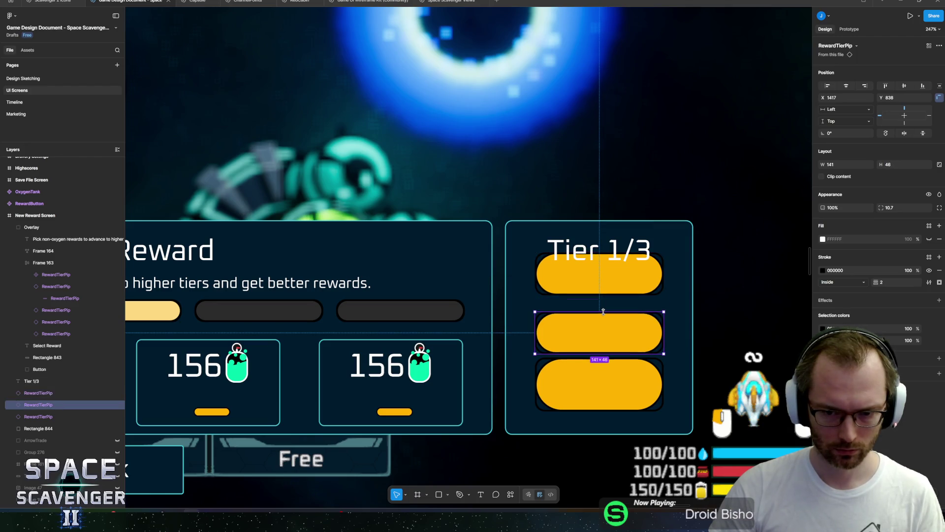
left_click(605, 365)
left_click_drag(607, 360, 606, 370)
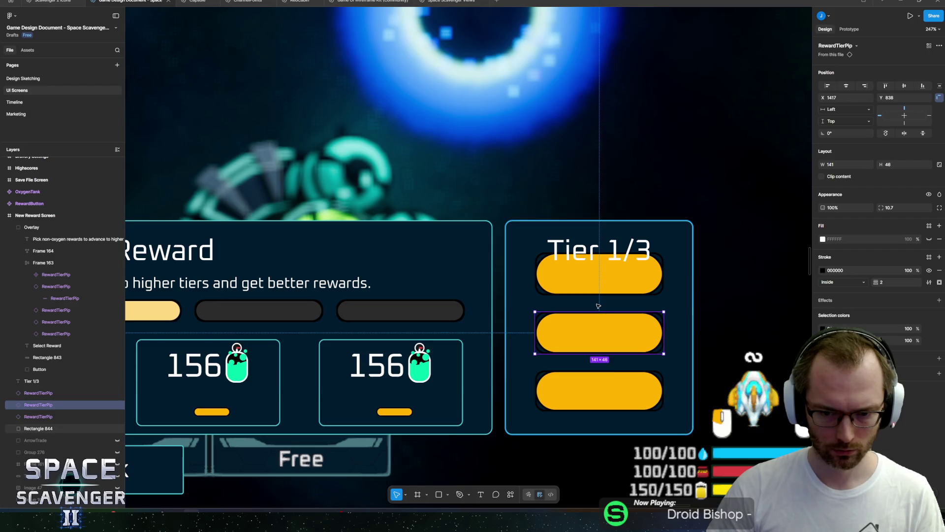
left_click(601, 331)
left_click_drag(601, 331, 601, 342)
left_click(593, 278)
left_click_drag(593, 279, 597, 295)
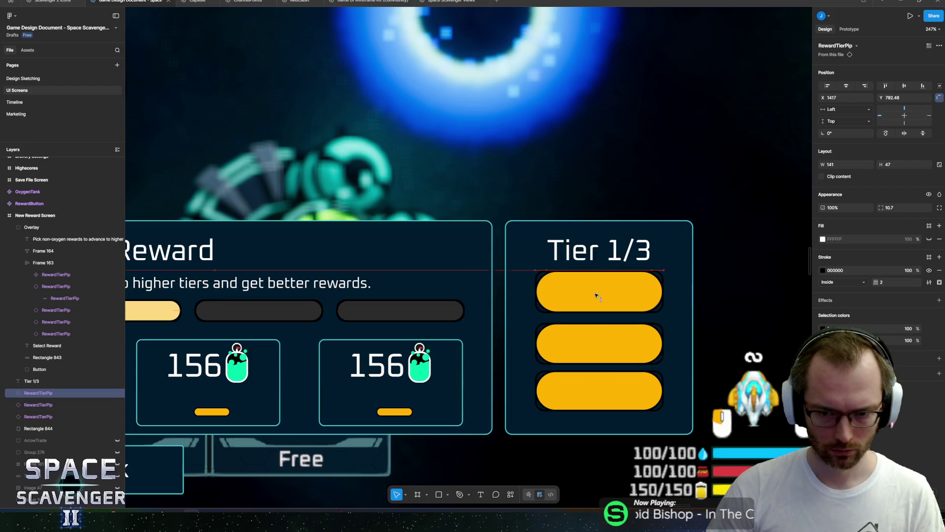
double_click(598, 251)
key("Escape")
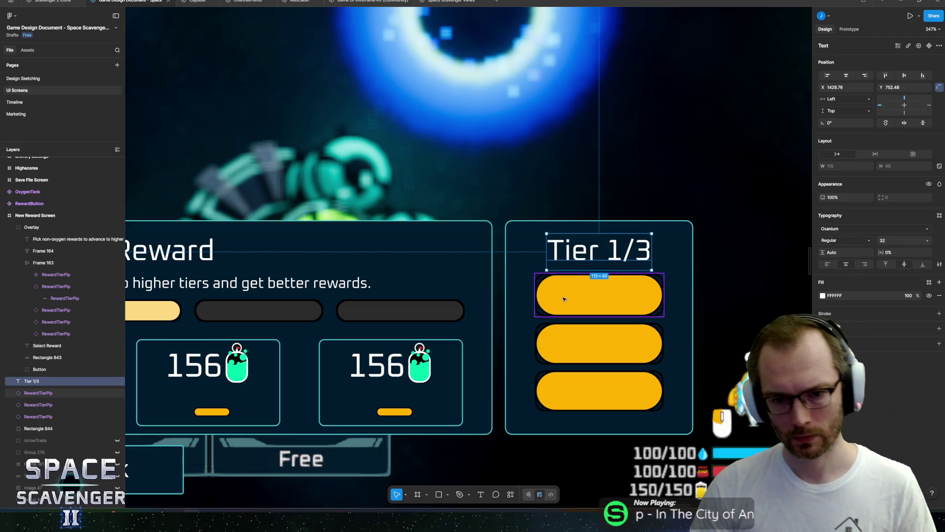
Zoom in on the top pip, toggle its outline to compare, then review the three pips.
left_click(48, 393)
key("Return")
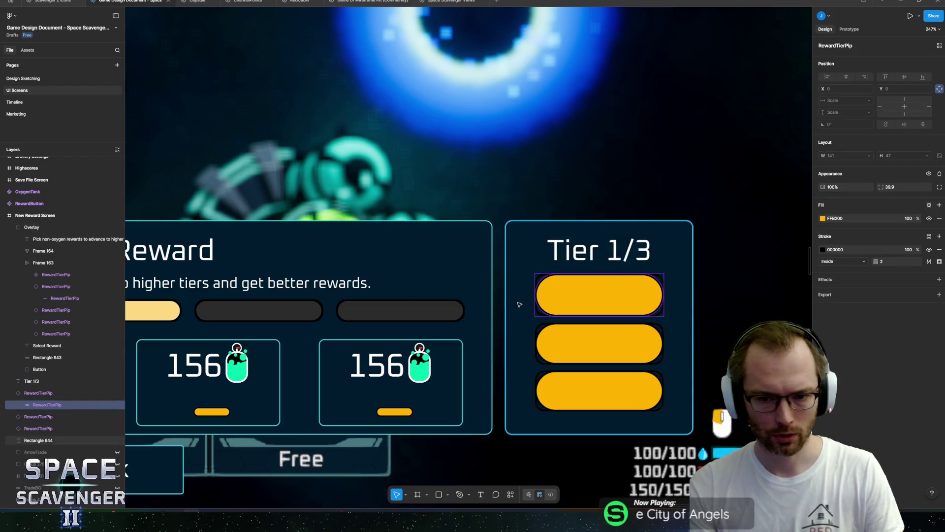
key("shift+2")
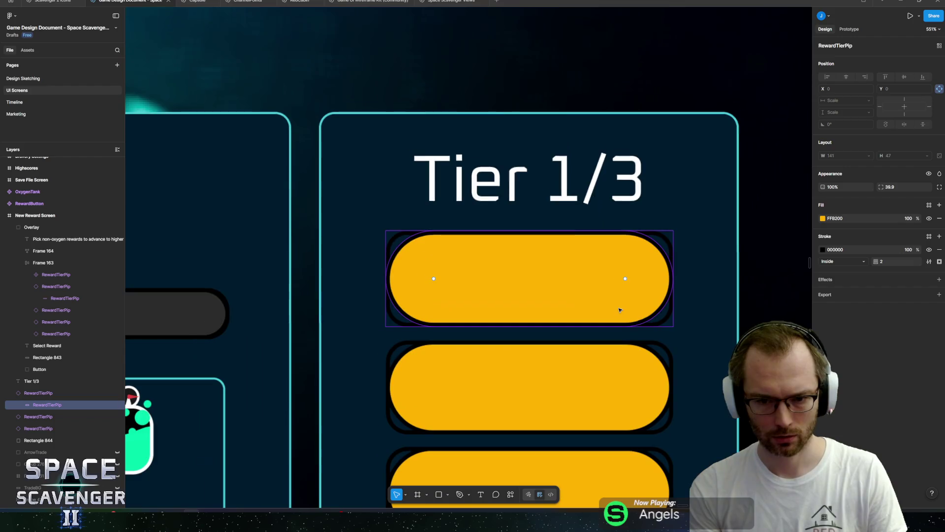
scroll(605, 319, "down", 5)
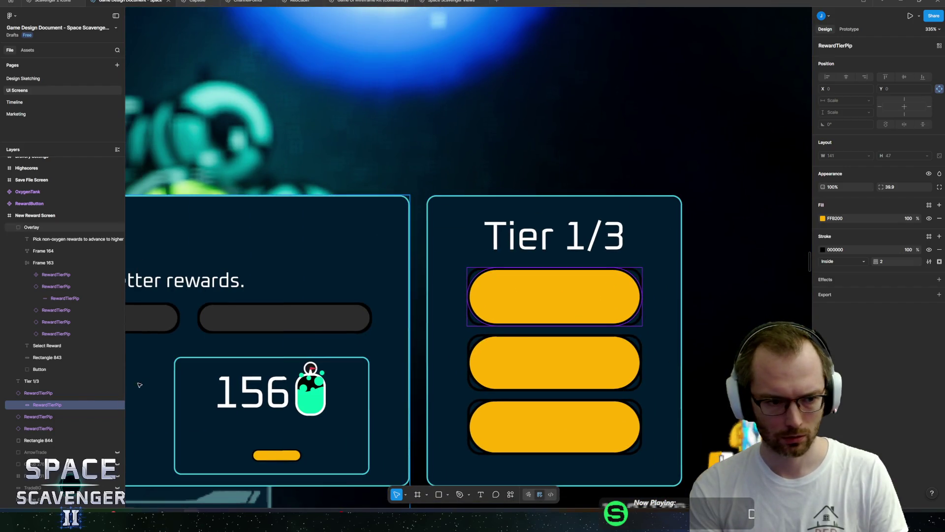
left_click(929, 250)
left_click(929, 250)
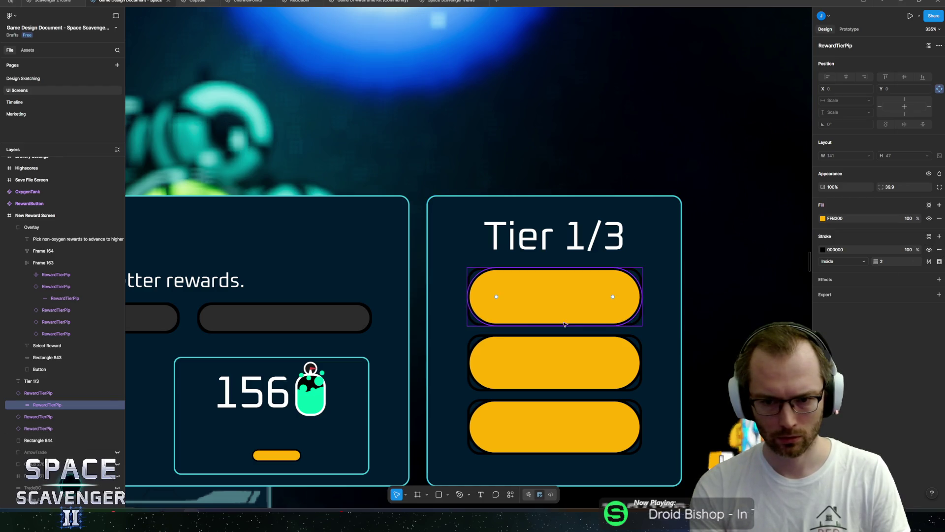
left_click(75, 393)
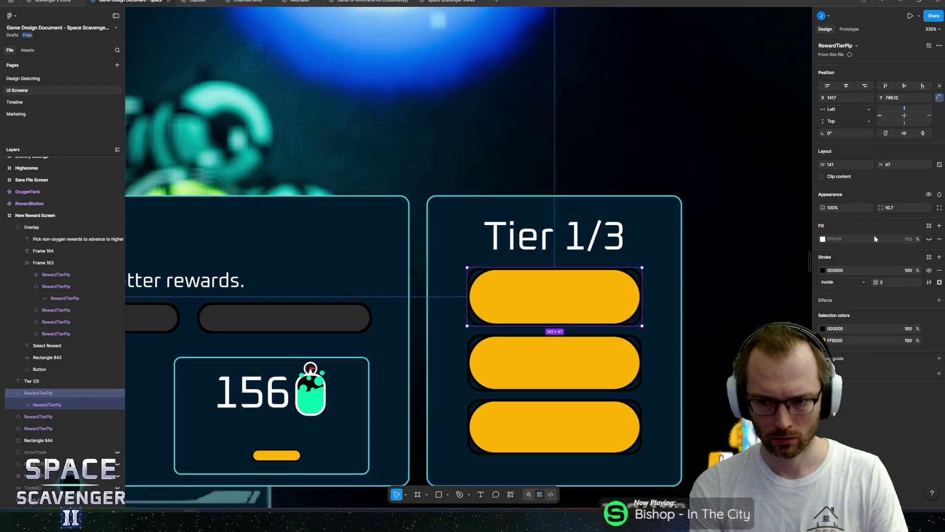
left_click(614, 359)
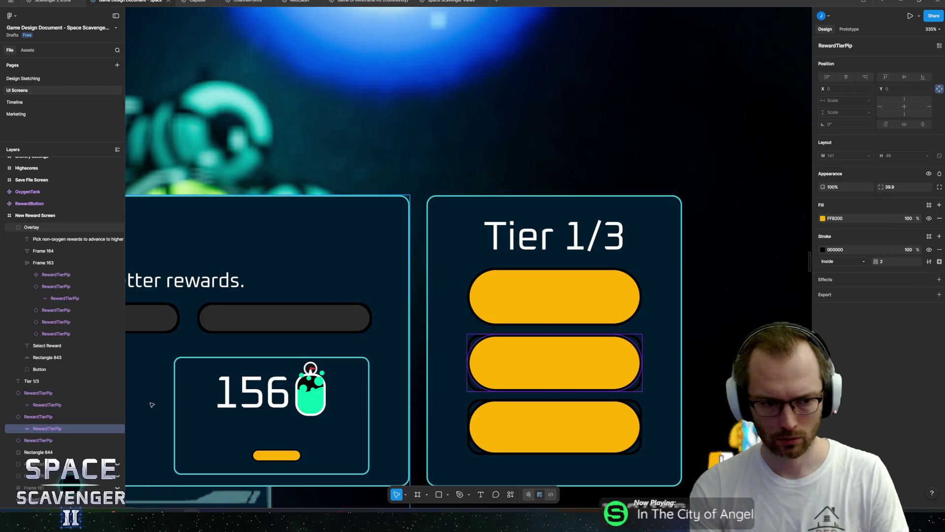
left_click(61, 441, "shift")
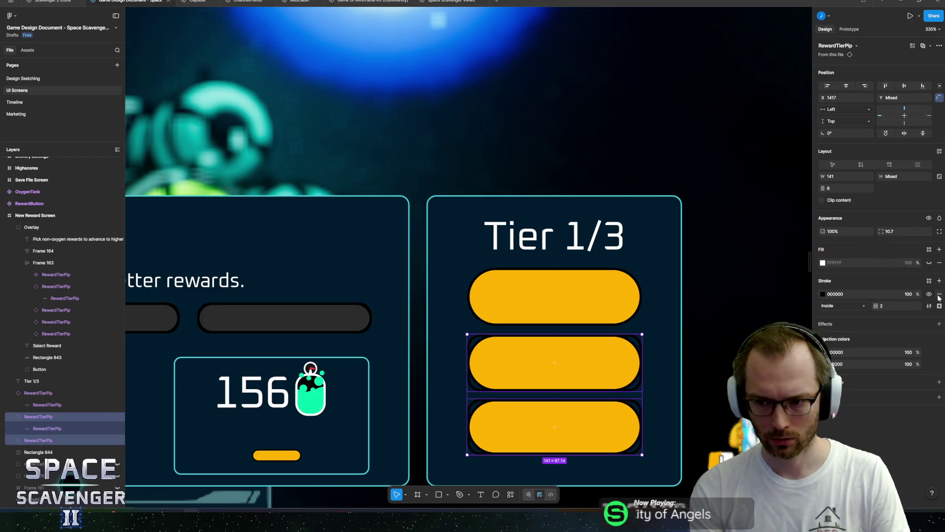
left_click(676, 288)
Fill the top and middle pips with the dark grey sampled from an empty progress bar.
scroll(586, 250, "down", 5)
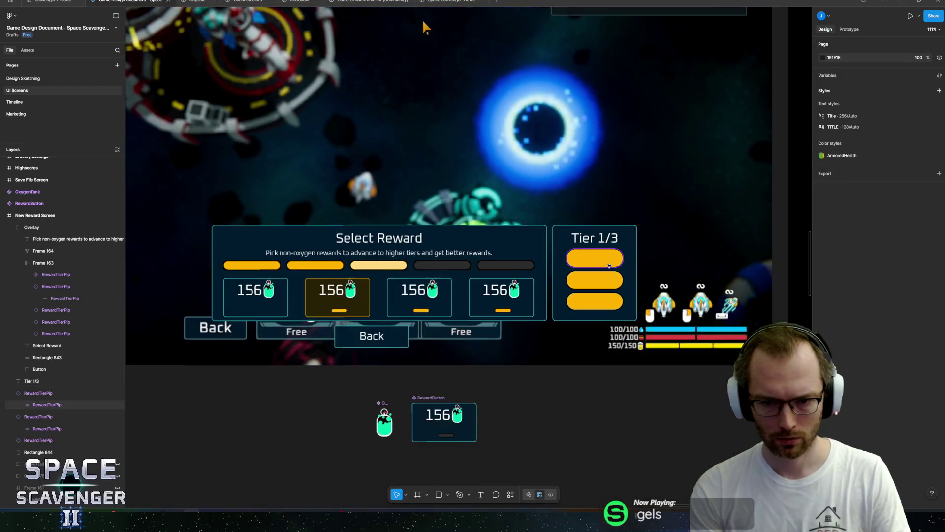
scroll(585, 250, "up", 5)
left_click(586, 250)
left_click(620, 305, "shift")
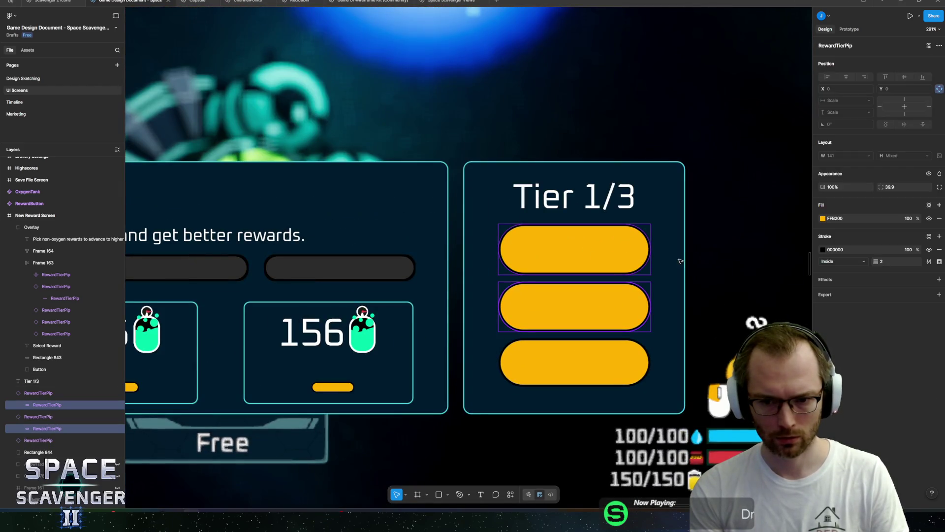
left_click(822, 218)
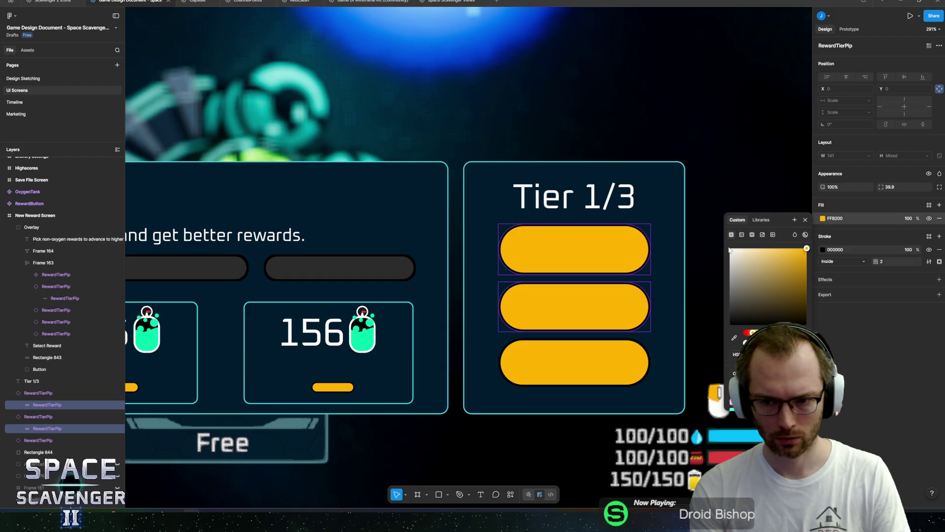
left_click(733, 340)
left_click(379, 270)
key("Escape")
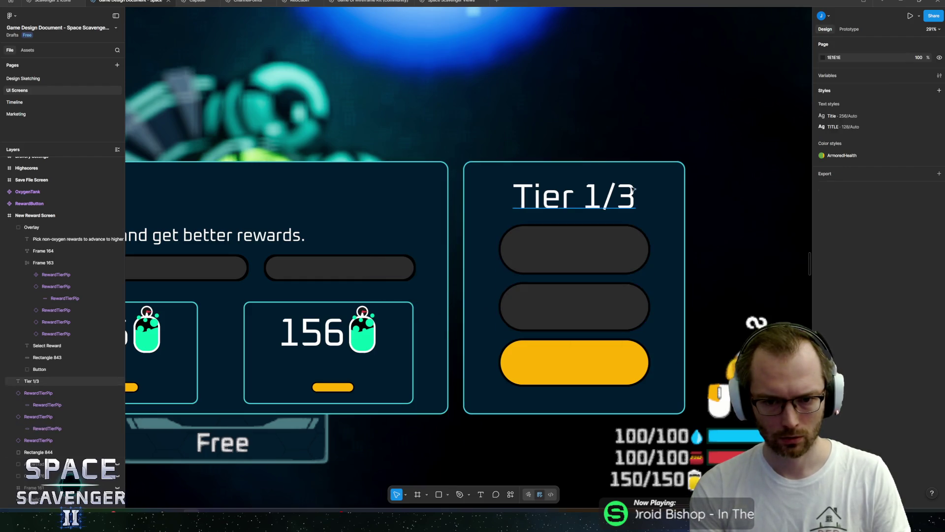
scroll(650, 213, "down", 5)
scroll(650, 213, "left", 3)
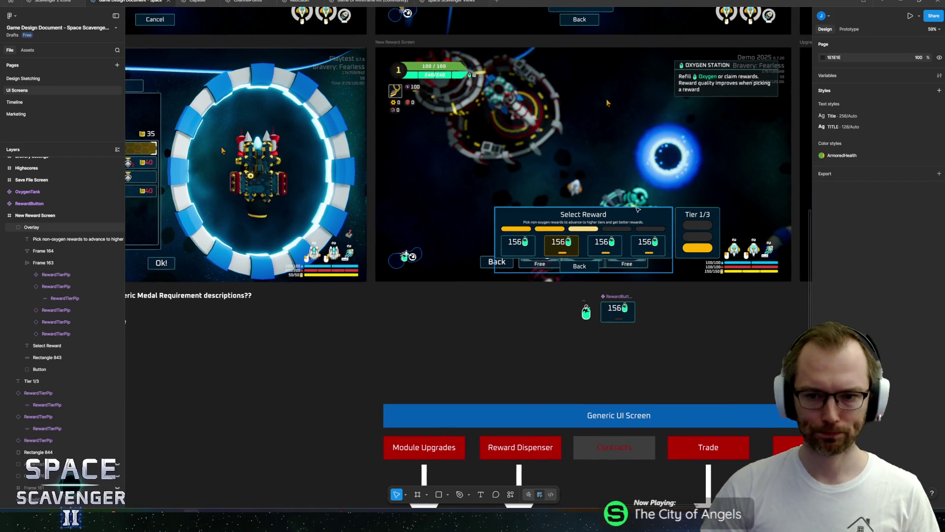
scroll(638, 209, "right", 3)
scroll(566, 246, "up", 5)
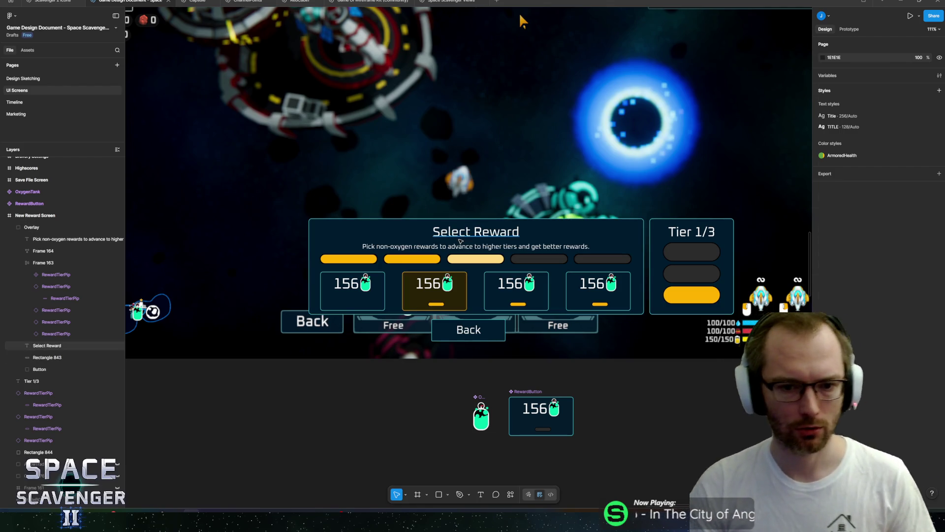
Move a pip row below the cards, extend the dialog background up, and shift title and cards higher.
double_click(462, 236)
left_click(421, 260)
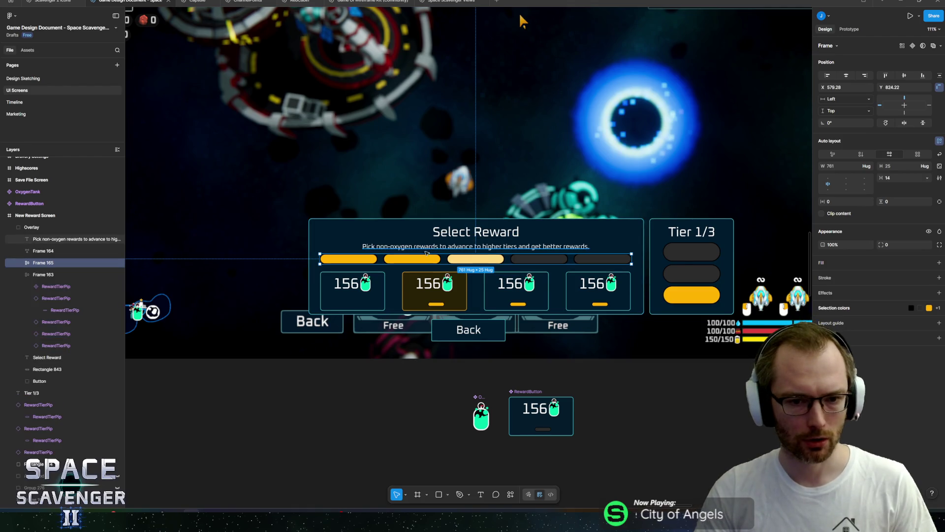
left_click_drag(421, 260, 427, 299)
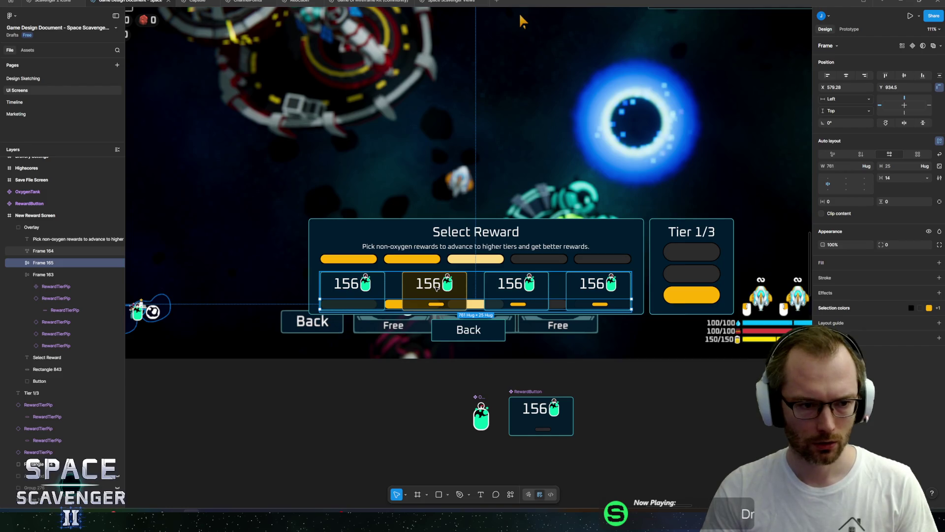
left_click(407, 239)
left_click_drag(404, 219, 405, 195)
left_click(457, 234)
left_click(457, 248, "shift")
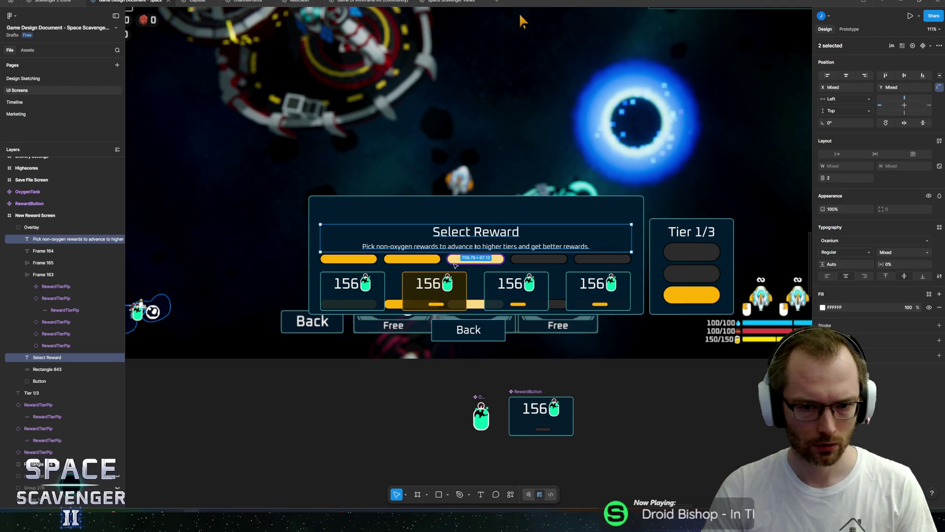
left_click(451, 261, "shift")
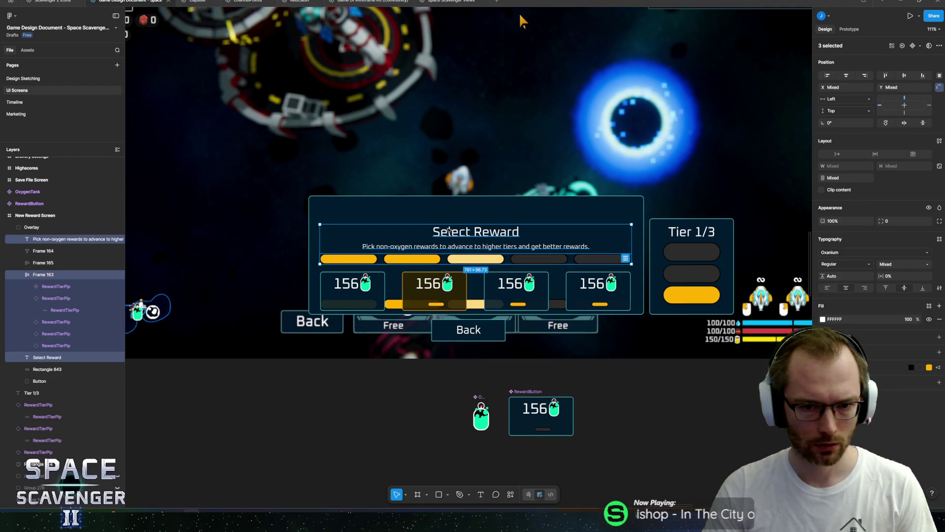
left_click_drag(449, 229, 449, 206)
left_click(432, 281)
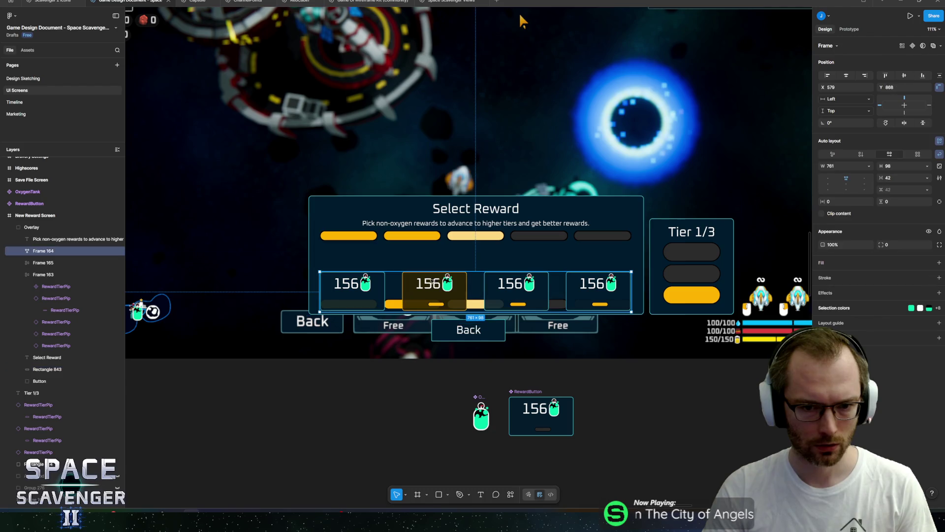
left_click_drag(433, 282, 432, 258)
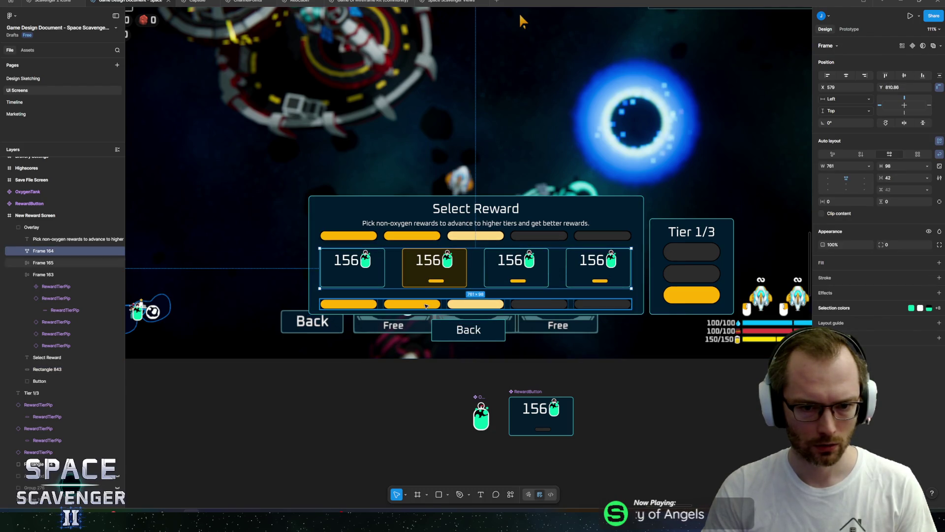
Delete two extra pips so the lower row holds three.
left_click(426, 305)
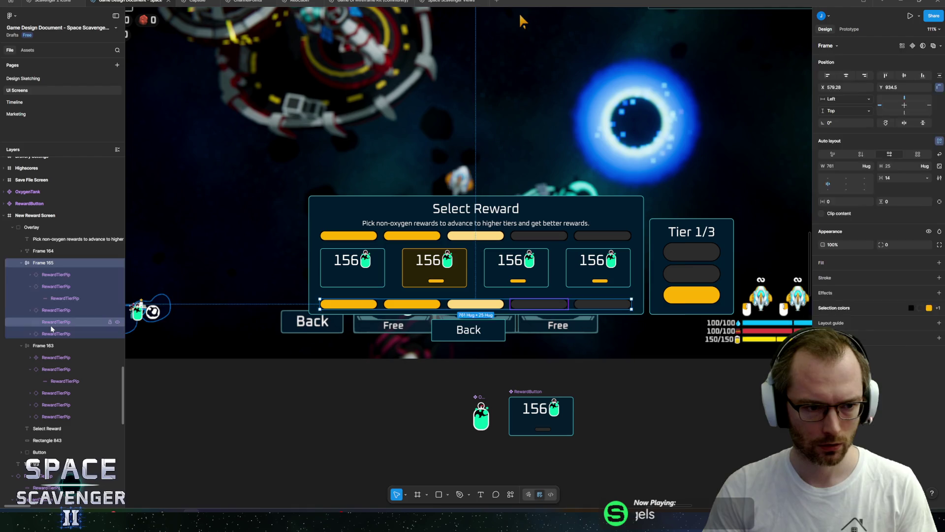
left_click(51, 327)
key("Delete")
left_click(50, 326)
key("Delete")
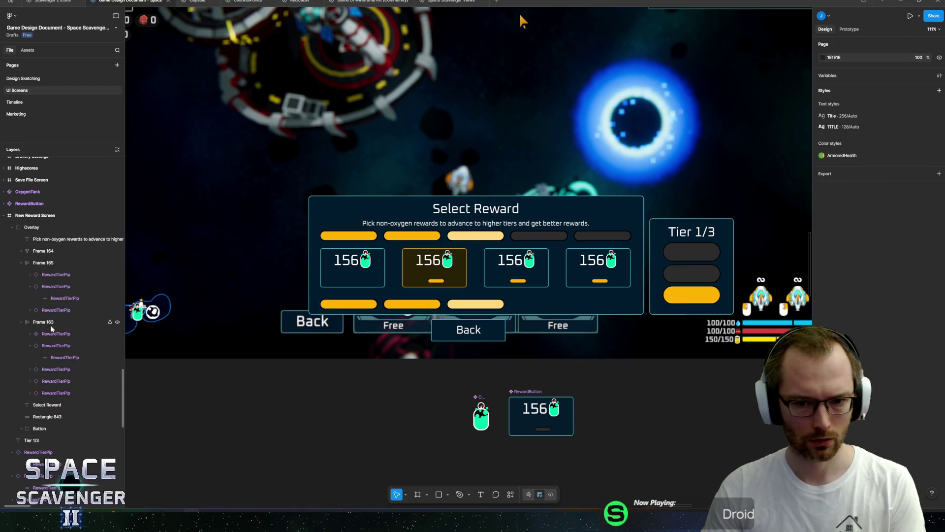
left_click(43, 263)
Widen the lower pip row to full width and right-align its pips.
scroll(525, 304, "up", 3)
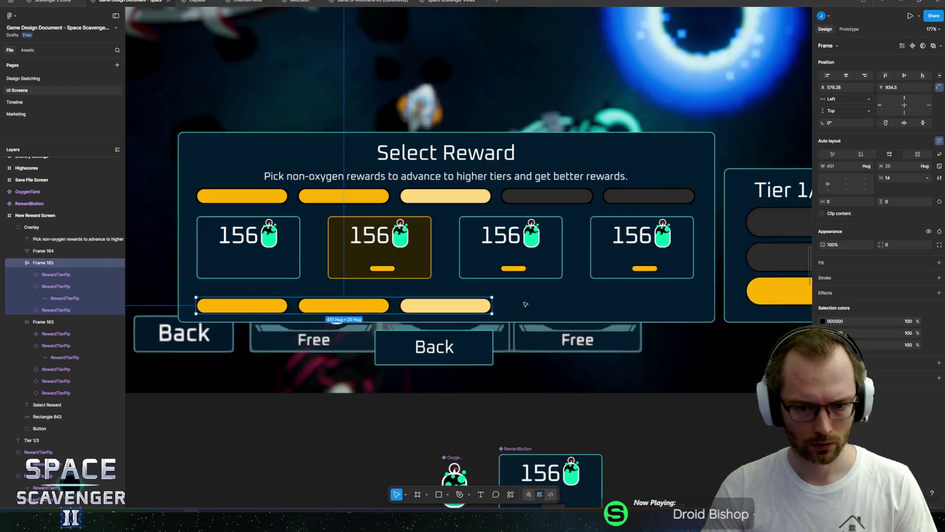
mouse_move(492, 305)
left_mouse_down()
mouse_move(696, 300)
mouse_move(660, 289)
left_mouse_up()
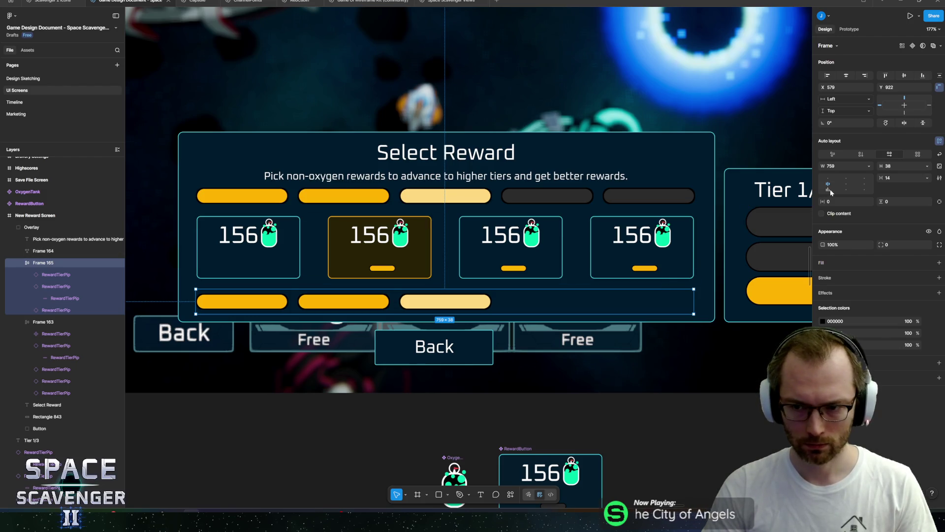
left_click(865, 184)
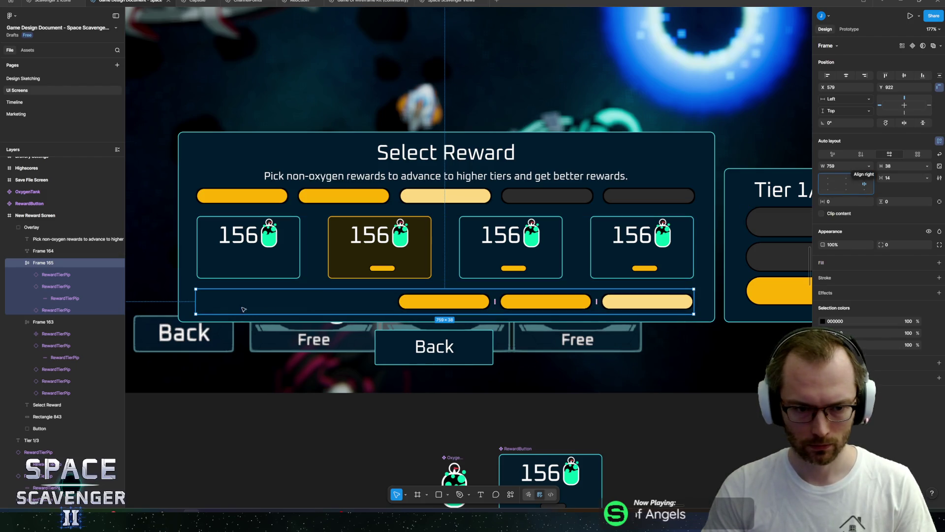
Add a 'Tier 2/3' text label in front of the three pips.
key("t")
left_click(335, 307)
type("Tier")
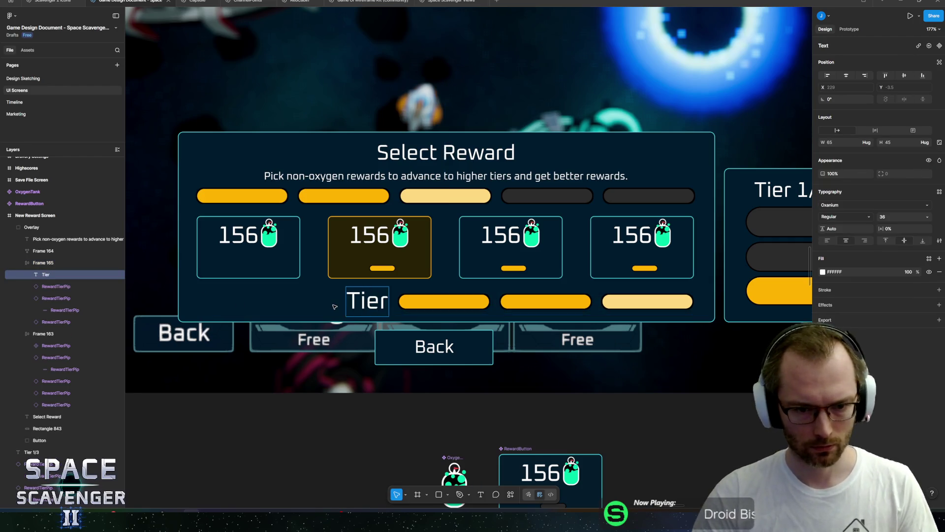
type(" 1.")
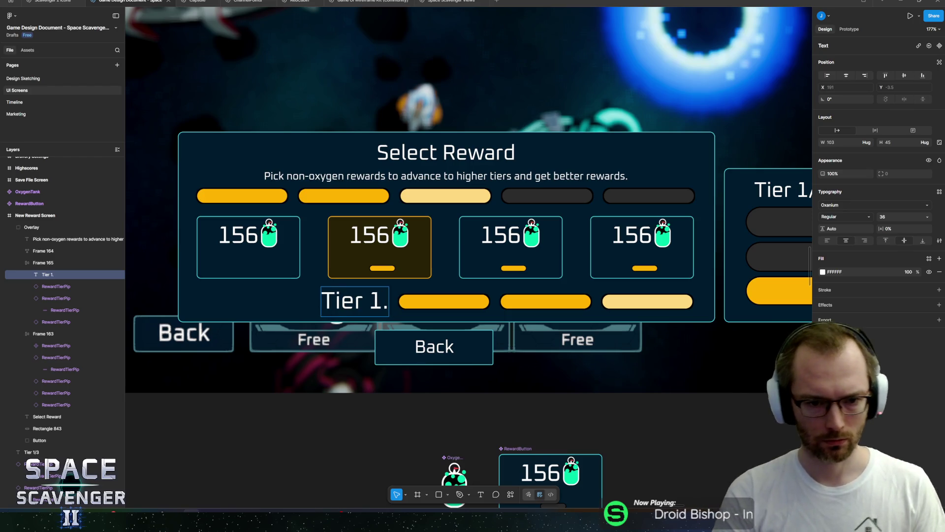
key("BackSpace")
type("/")
key("Left")
type("2")
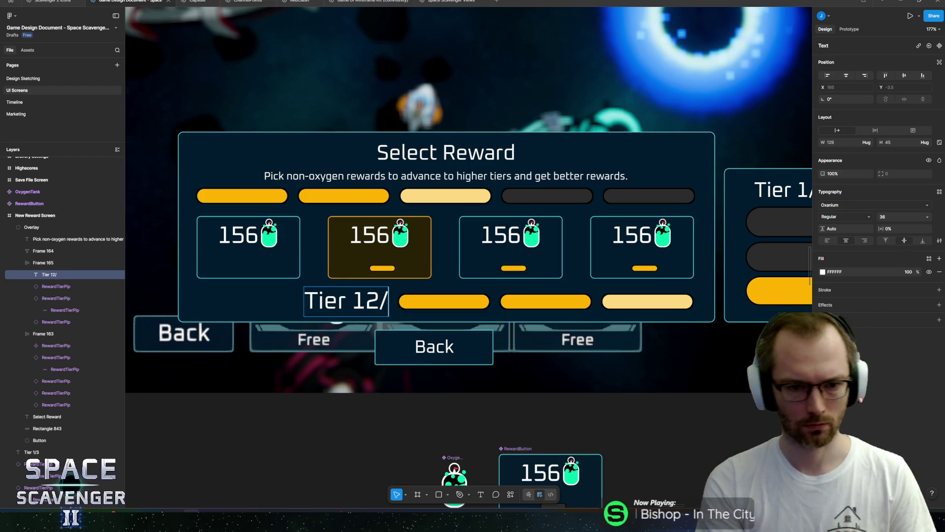
key("BackSpace")
key("BackSpace")
key("BackSpace")
type("2/3")
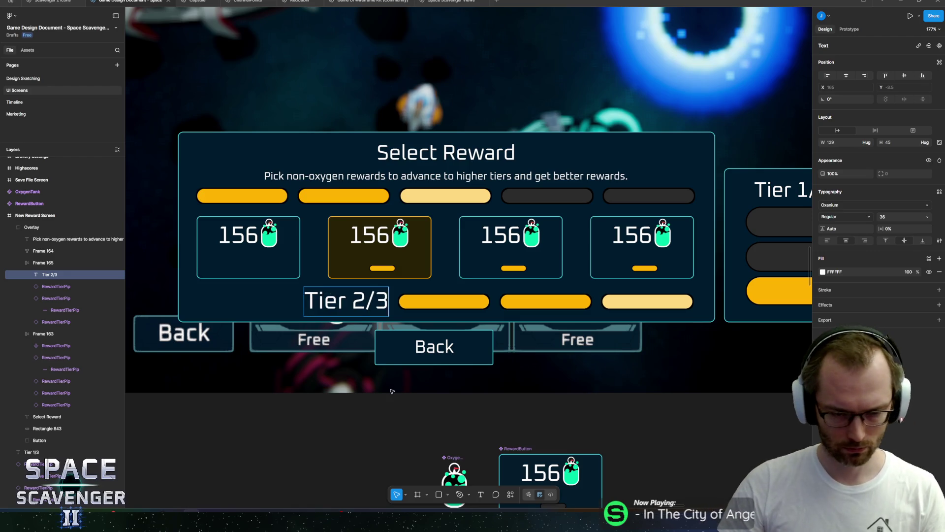
key("Escape")
scroll(392, 392, "down", 5)
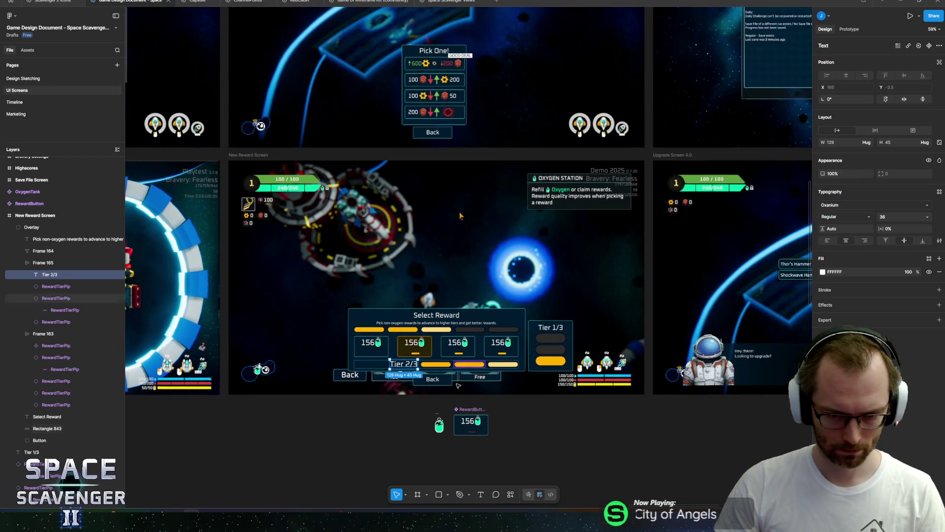
scroll(458, 386, "down", 3)
scroll(493, 369, "up", 5)
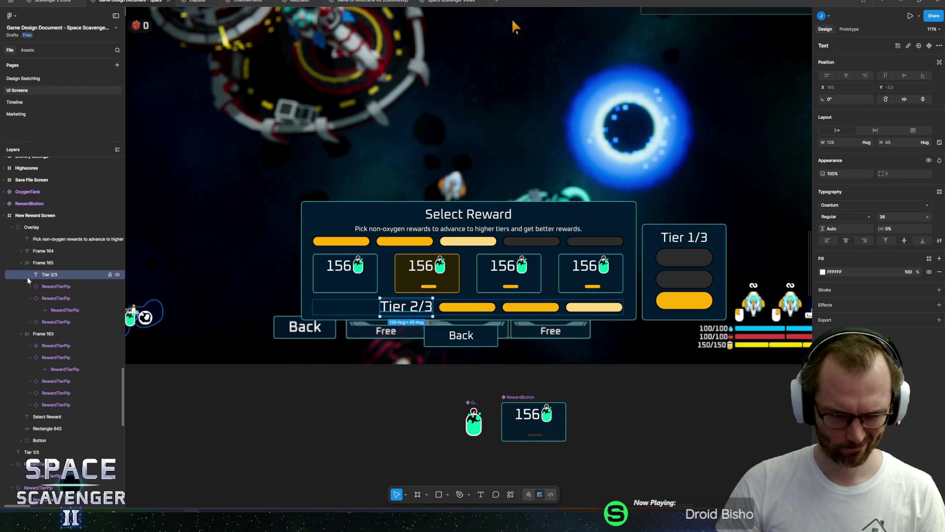
Pull the Tier 2/3 label out of the pip row and reshape the Tier 1/3 rectangle into a wide thin bar.
left_click_drag(46, 262, 43, 257)
left_click(42, 274, "shift")
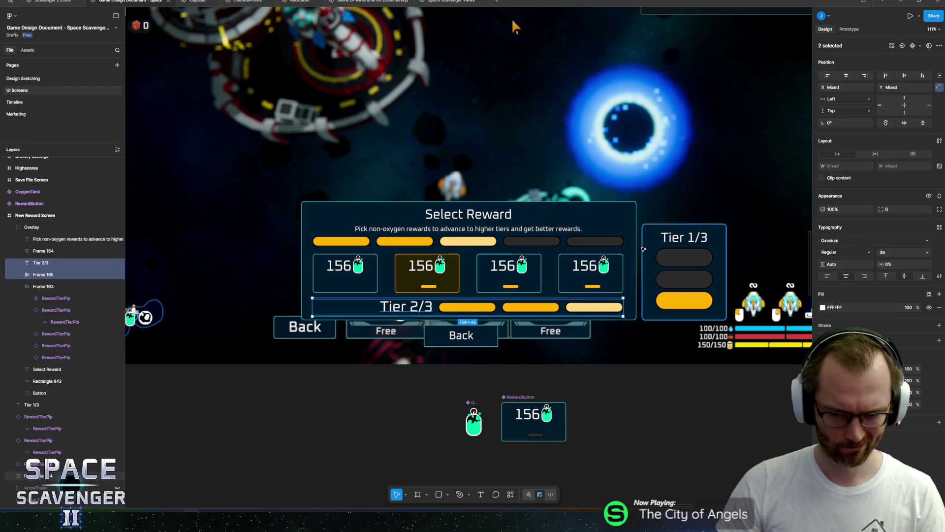
mouse_move(639, 248)
left_mouse_down()
mouse_move(339, 146)
mouse_move(298, 107)
mouse_move(297, 125)
left_mouse_up()
mouse_move(381, 99)
left_mouse_down()
mouse_move(490, 154)
mouse_move(469, 177)
left_mouse_up()
Move the label and pips onto the bar above the dialog and stretch the bar to fit them.
left_click(32, 227)
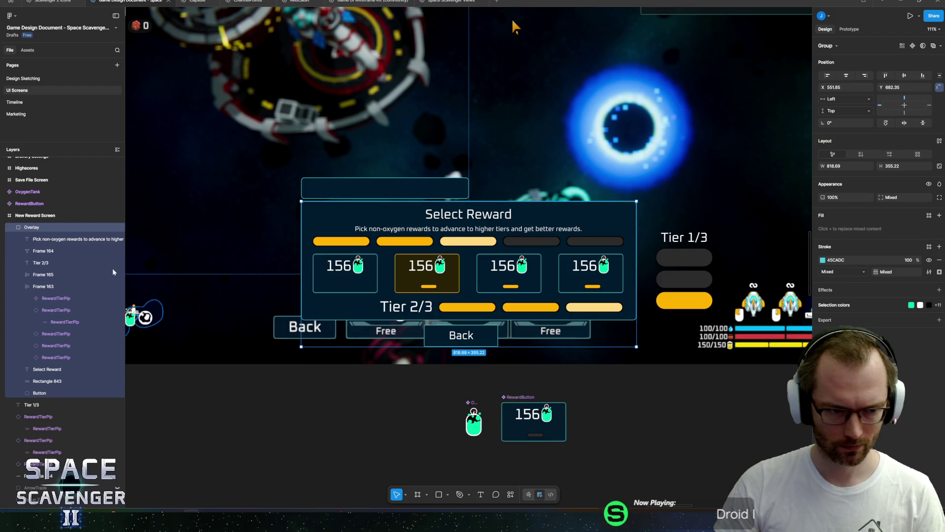
left_click(43, 250)
left_click(43, 274)
left_click(41, 262, "shift")
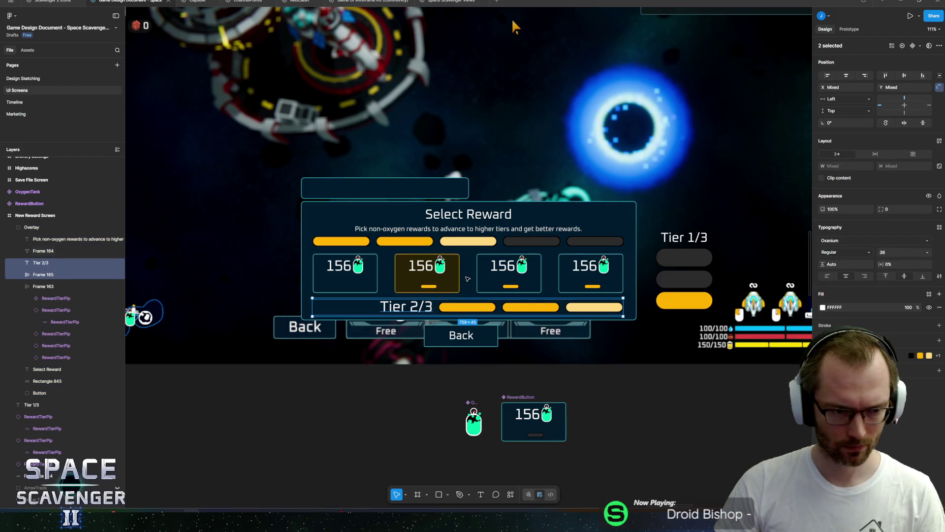
mouse_move(494, 307)
left_mouse_down()
mouse_move(440, 211)
mouse_move(357, 184)
mouse_move(336, 191)
left_mouse_up()
scroll(363, 173, "up", 5, "ctrl")
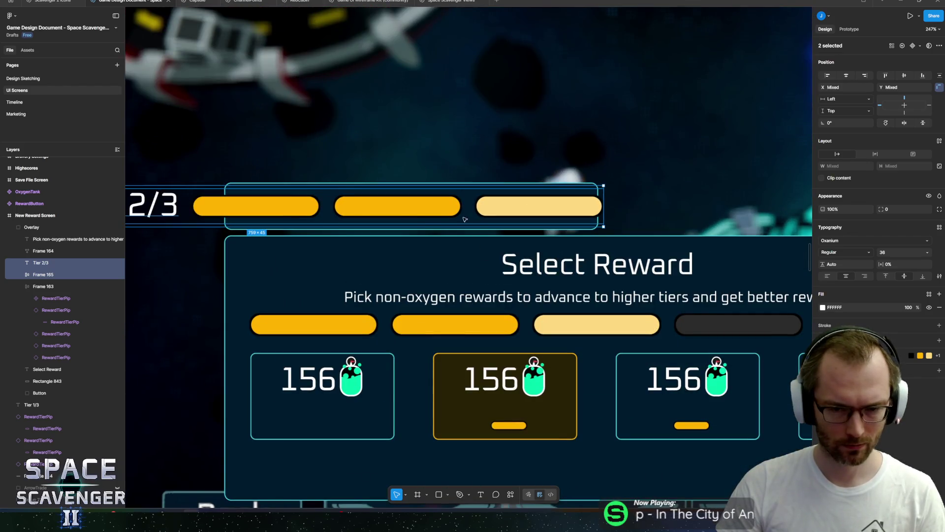
left_click_drag(513, 210, 689, 210)
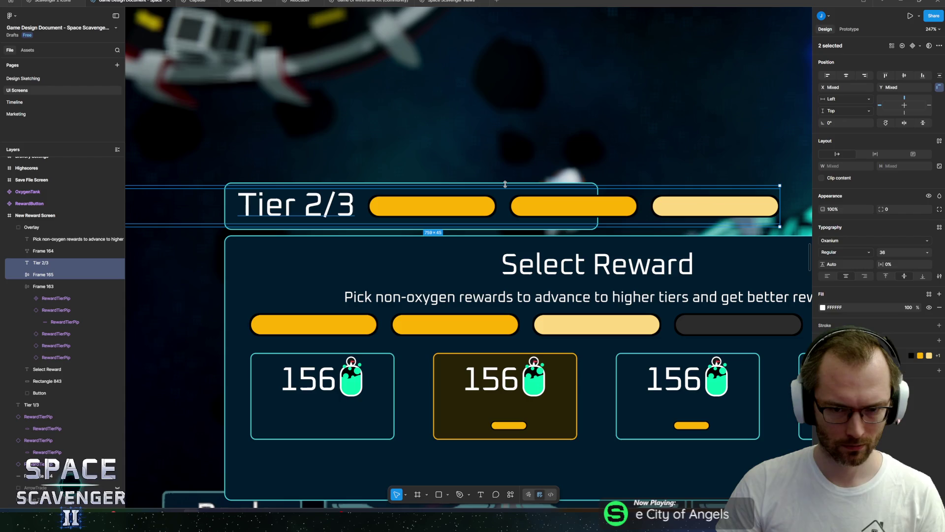
left_click(581, 182)
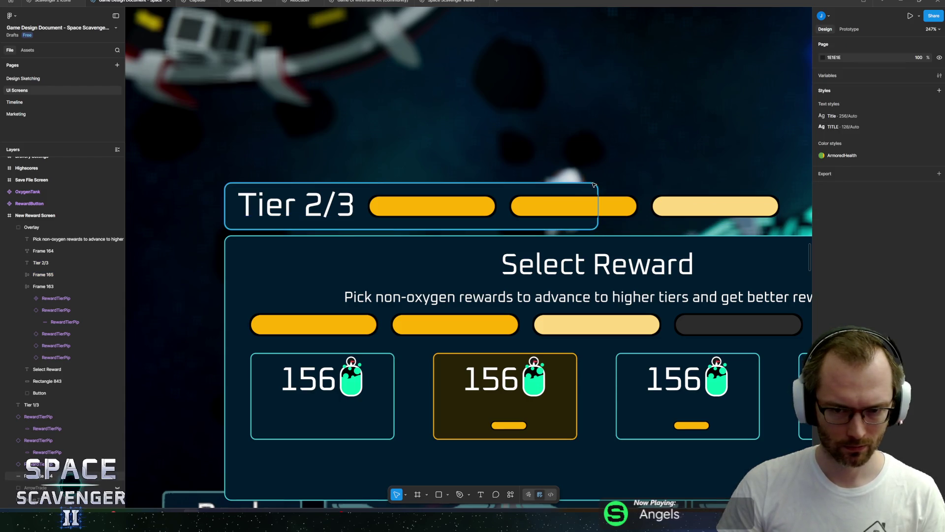
left_click_drag(597, 197, 796, 197)
scroll(486, 171, "down", 10, "ctrl")
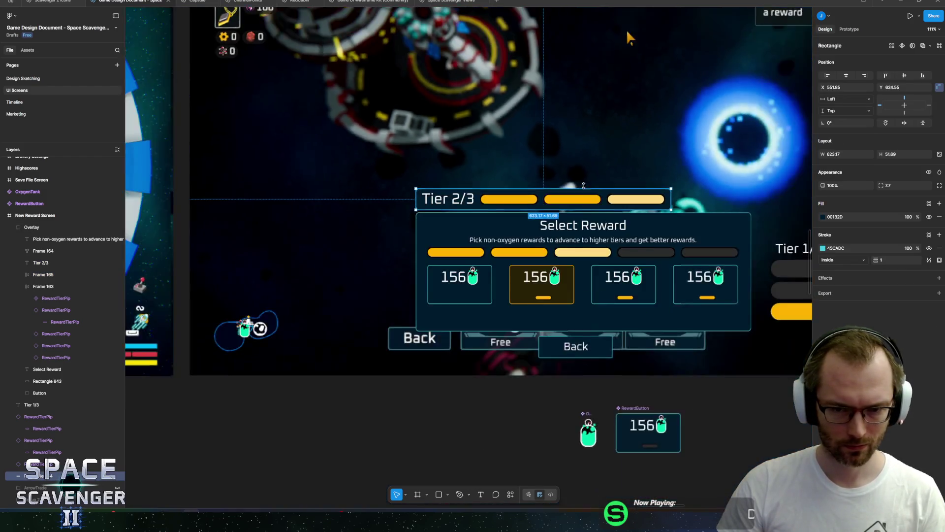
key("Escape")
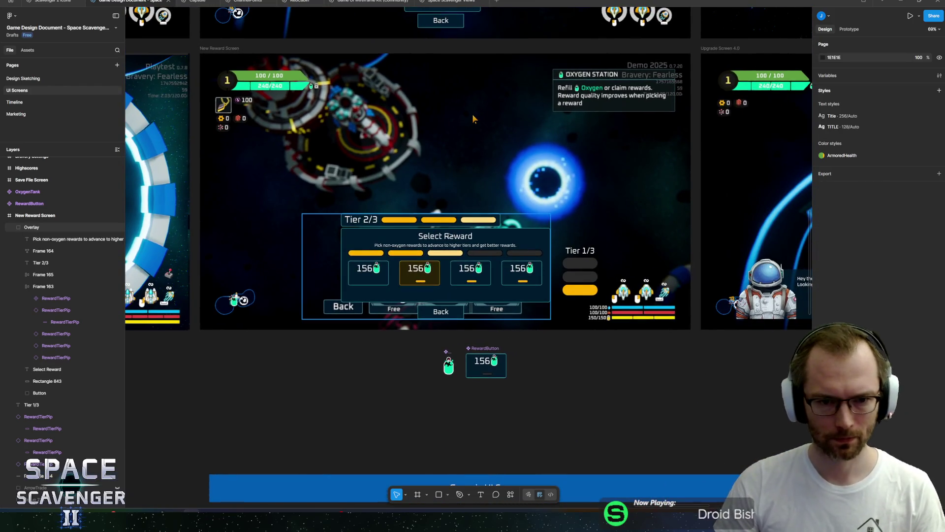
scroll(433, 237, "up", 5)
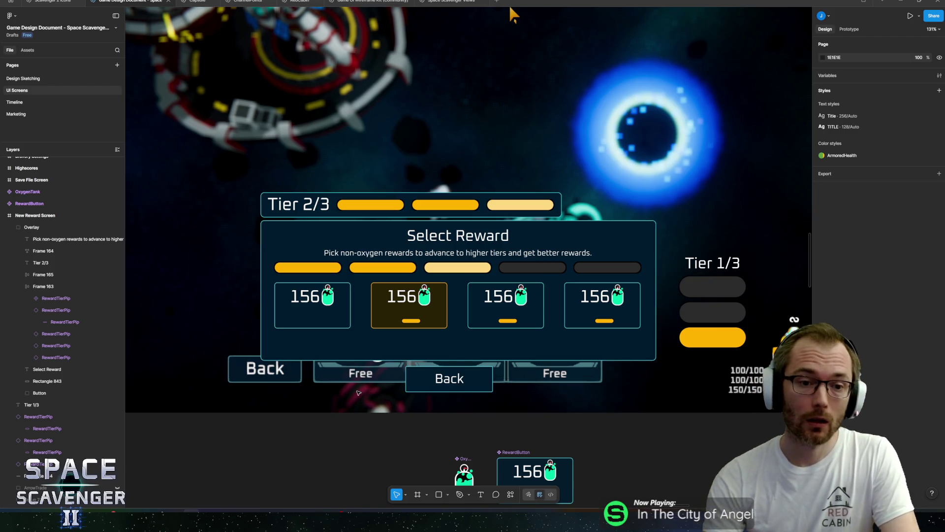
Group the Tier 2/3 label, pip row and background below Select Reward in the layers.
left_click(428, 207)
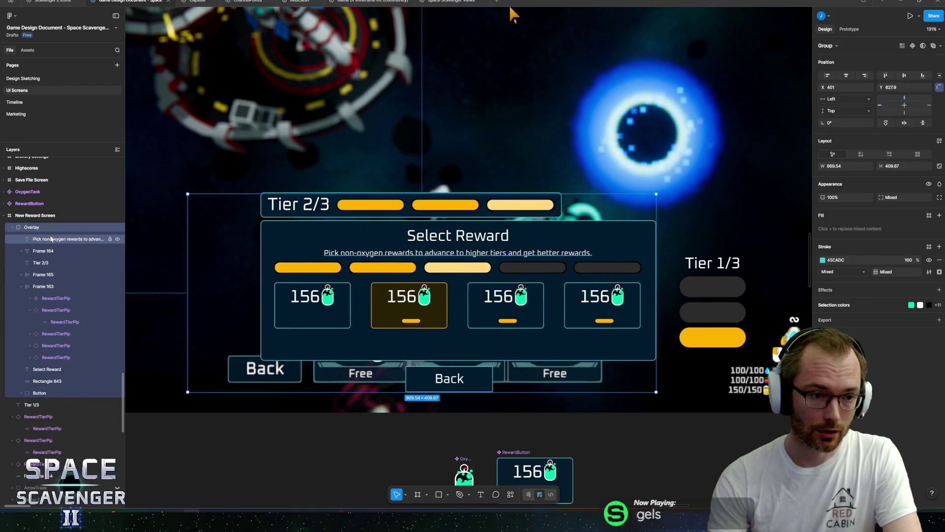
left_click(49, 251)
left_click(47, 263)
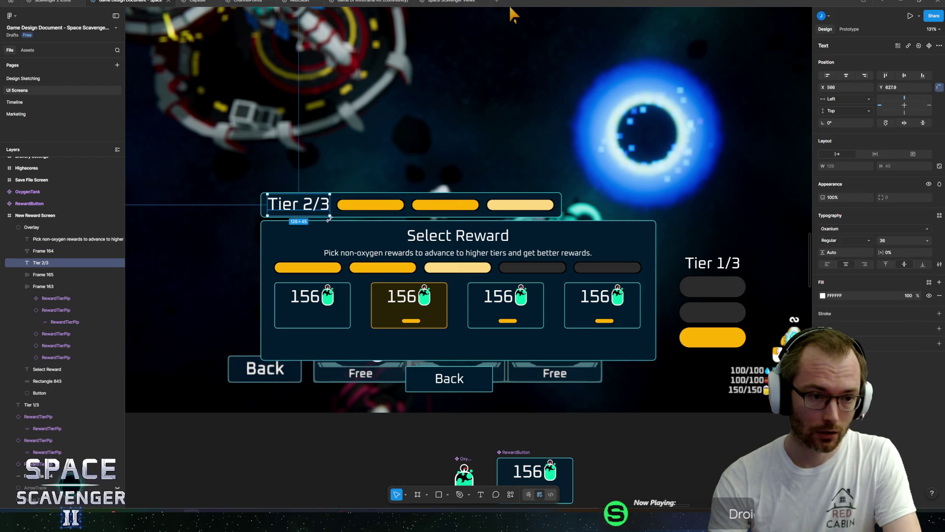
left_click(49, 274, "shift")
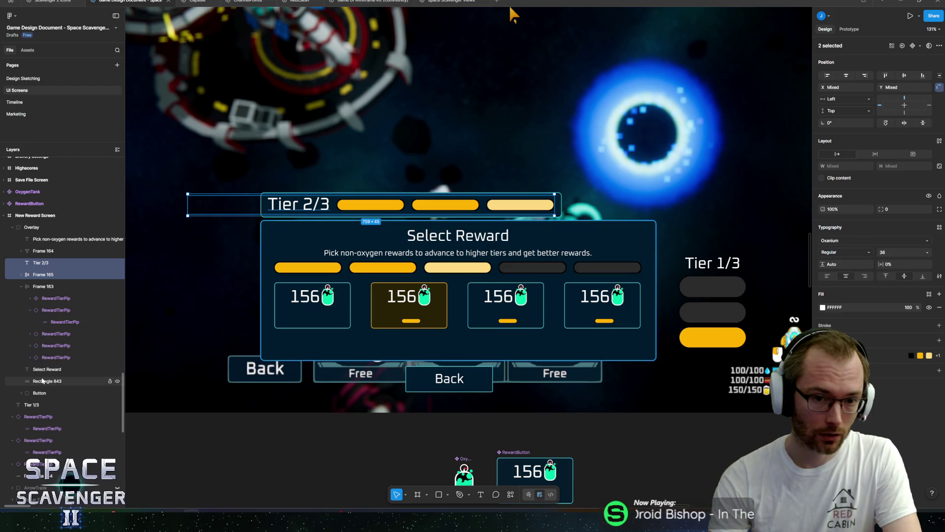
left_click_drag(37, 381, 51, 371)
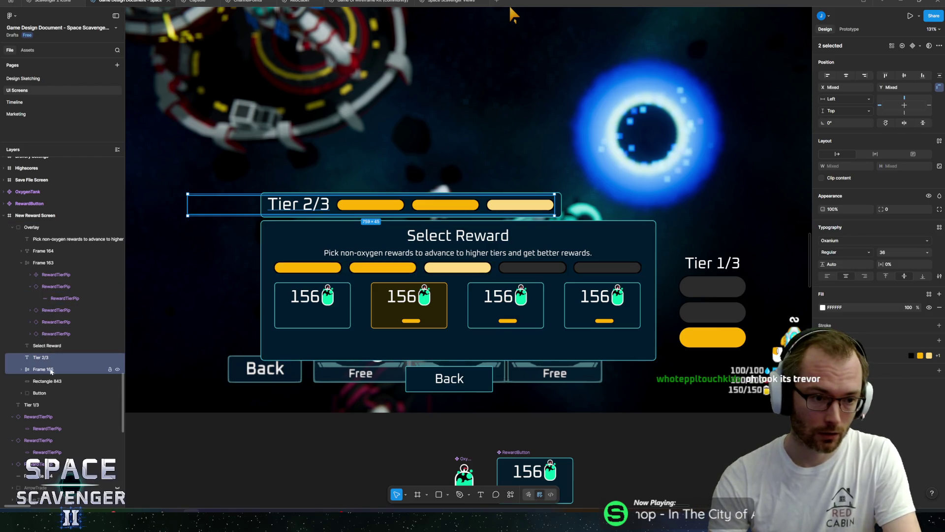
left_click(47, 380, "shift")
key("ctrl+g")
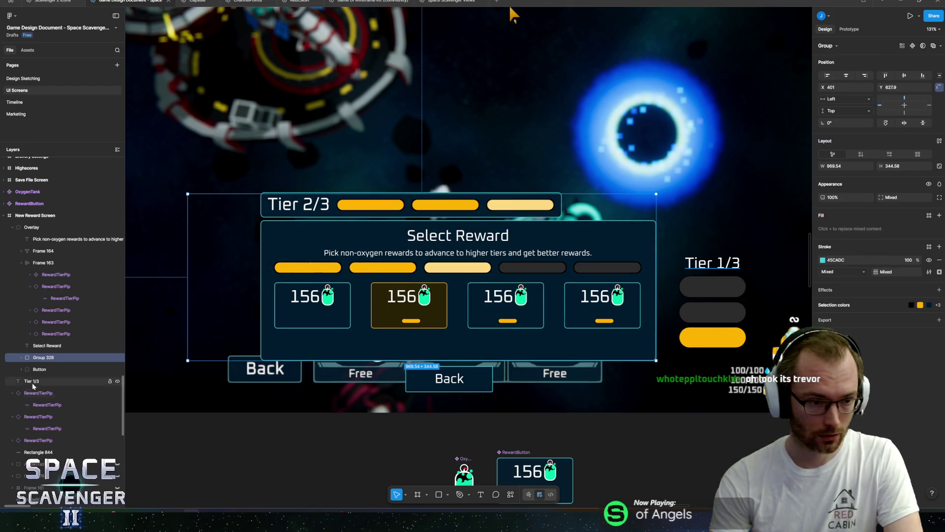
left_click(120, 359)
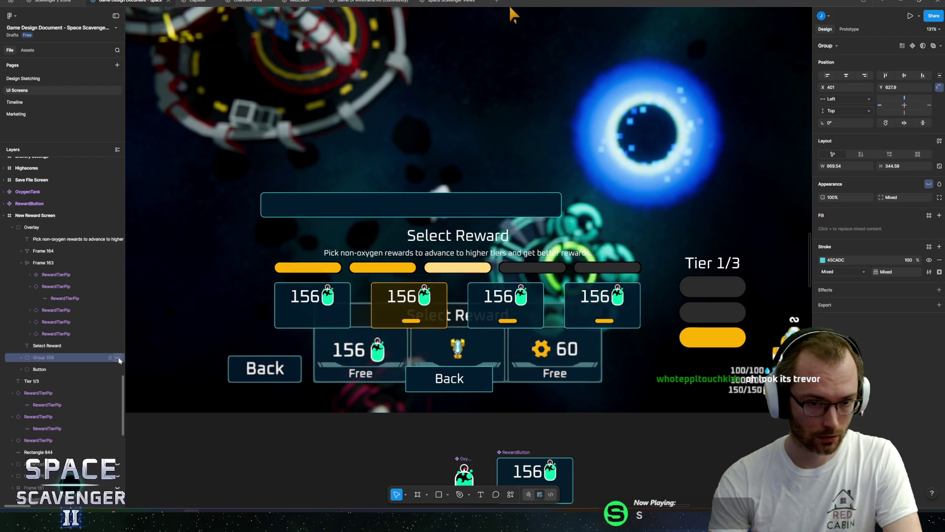
left_click(120, 360)
Reorder layers so the panel background sits above the tier group and the header background beneath the pips.
left_click(79, 347)
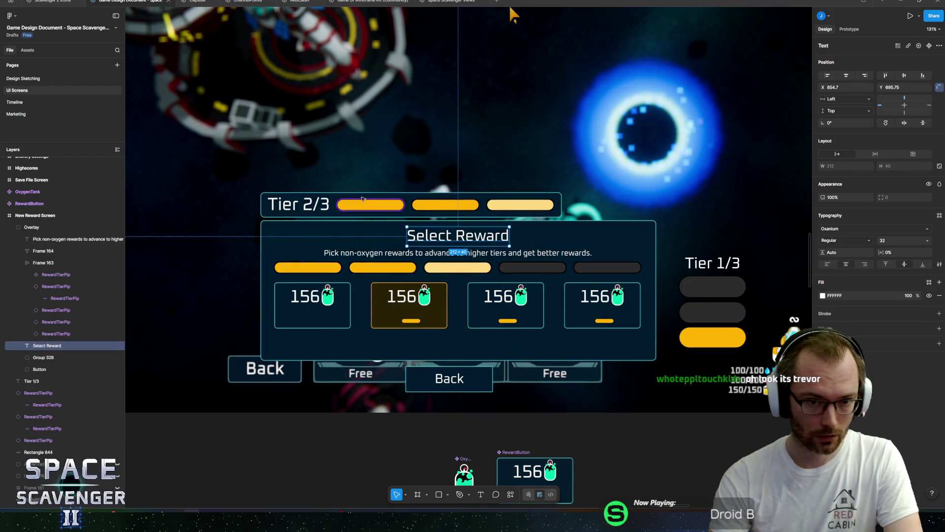
left_click(30, 451)
left_click_drag(30, 452, 51, 359)
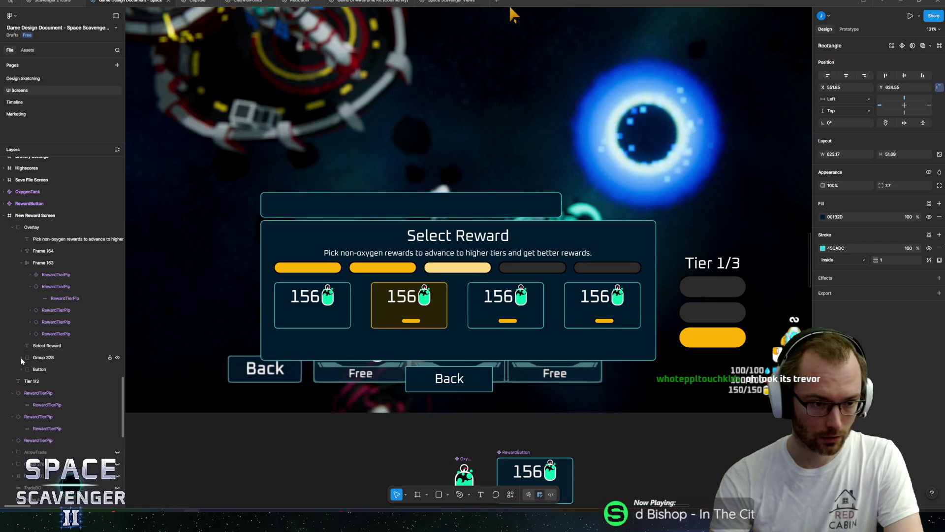
left_click(51, 405)
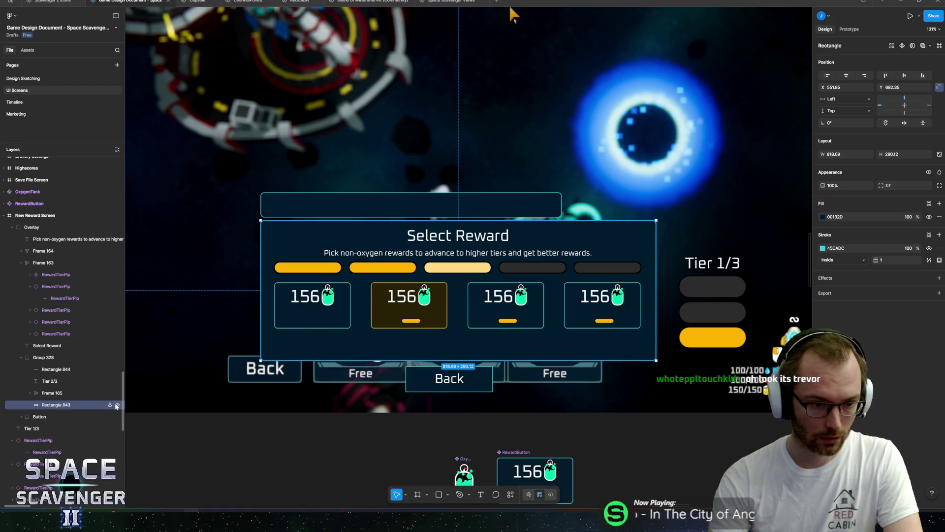
mouse_move(106, 408)
left_mouse_down()
mouse_move(44, 406)
mouse_move(52, 353)
left_mouse_up()
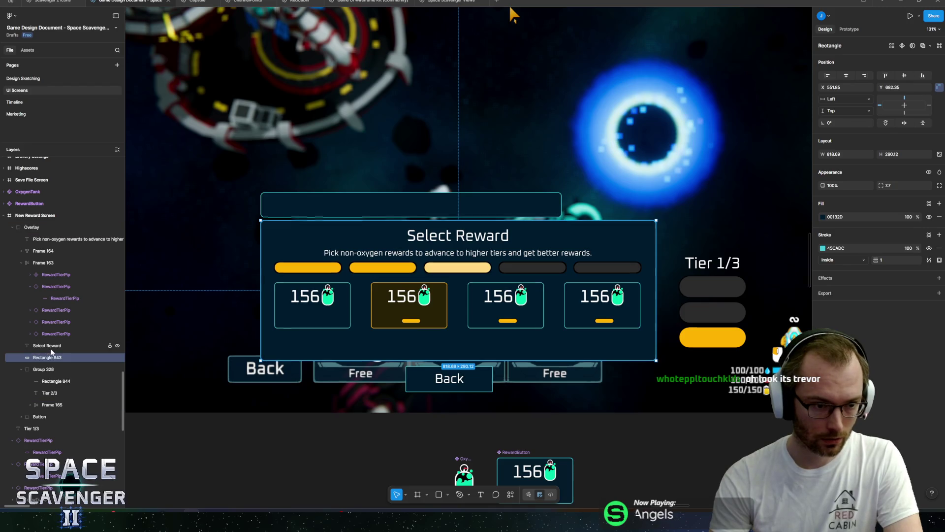
left_click(44, 369)
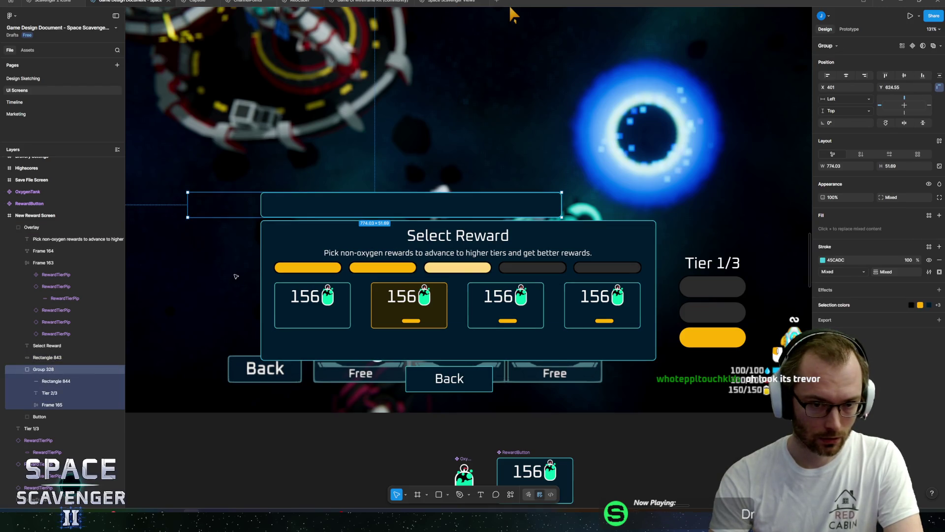
left_click(54, 380)
left_click_drag(51, 412, 52, 412)
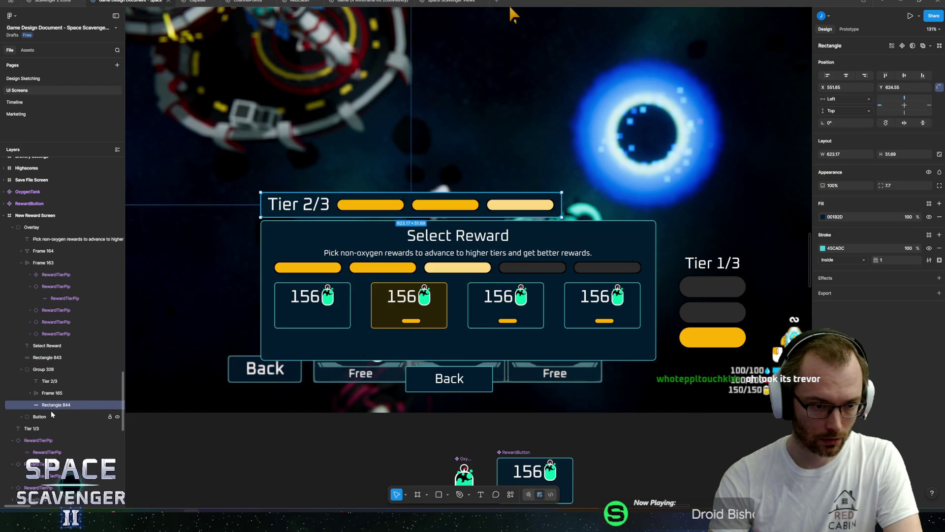
Shift the tier header about 67 px right and centre the Tier 2/3 label at its top.
left_click(43, 369)
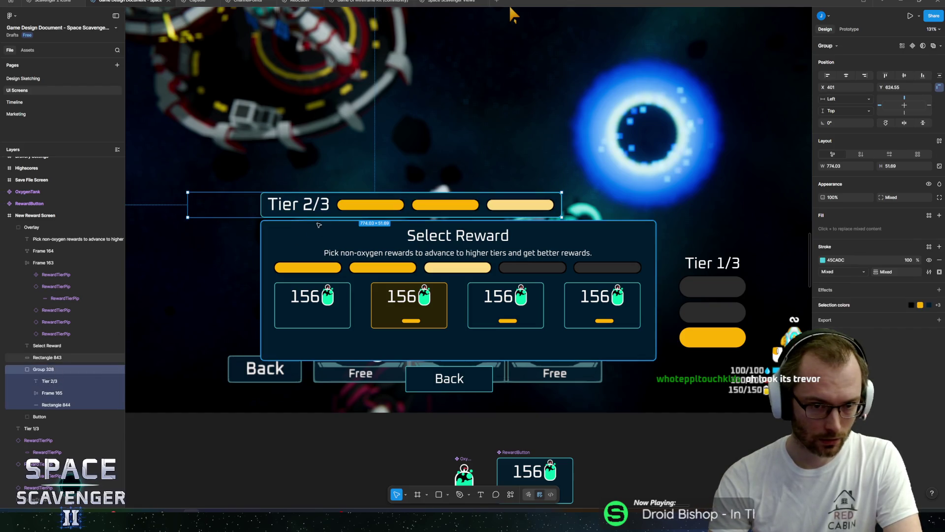
mouse_move(348, 206)
left_mouse_down()
mouse_move(390, 205)
mouse_move(422, 173)
left_mouse_up()
left_click(56, 404)
left_click(348, 207)
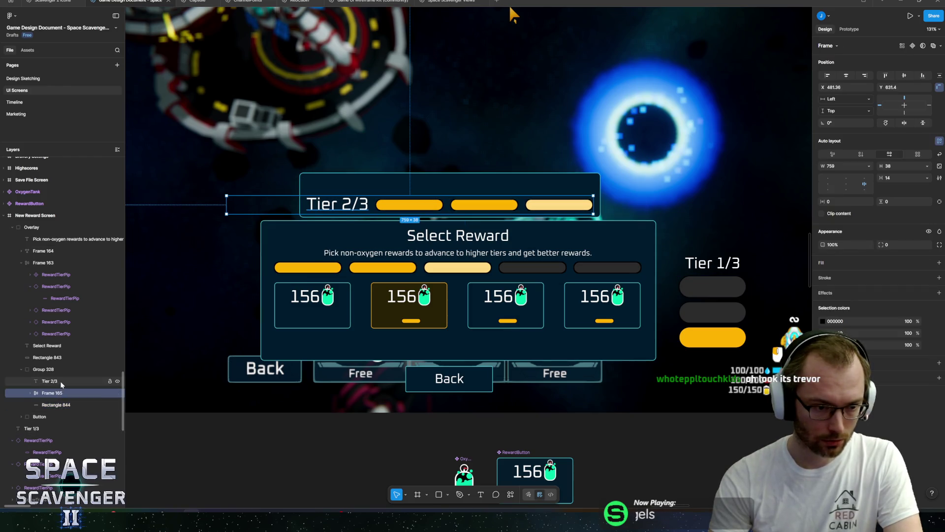
left_click_drag(348, 207, 468, 190)
left_click(324, 201)
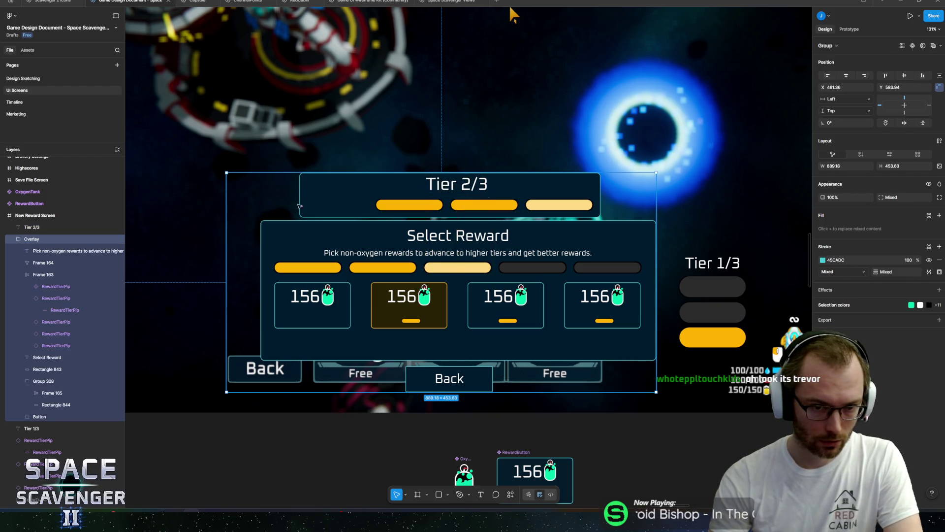
double_click(301, 205)
key("Return")
key("alt+Tab")
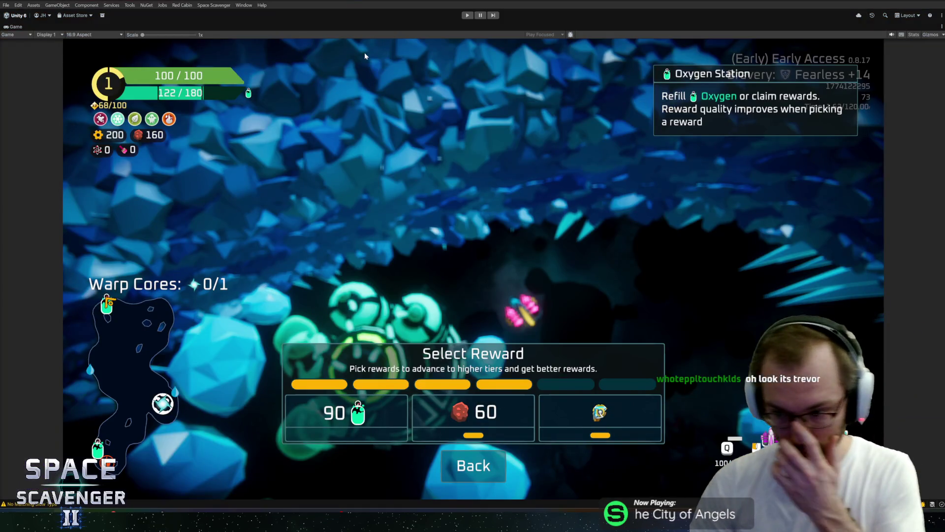
Stop play mode, find the RewardPip prefab in the Project search, and open RewardPip.cs in Rider.
key("ctrl+p")
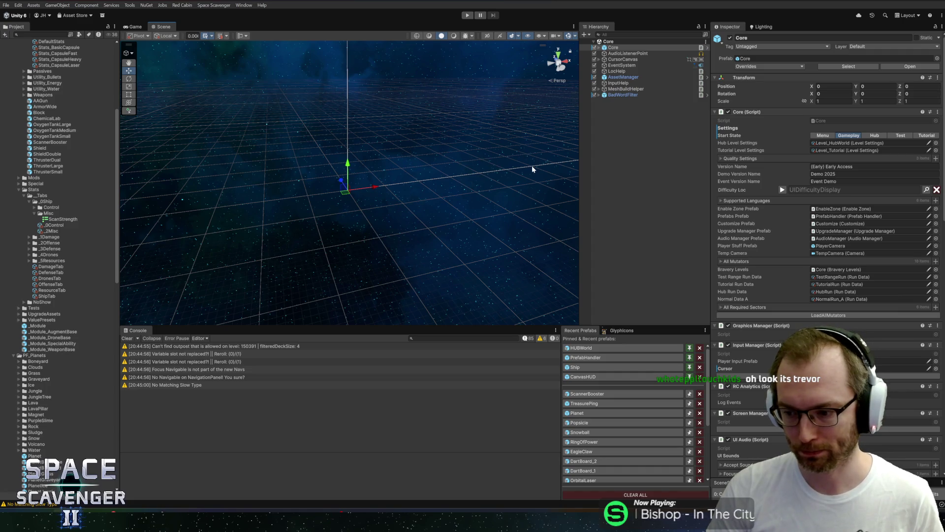
left_click(34, 213)
left_click(30, 201)
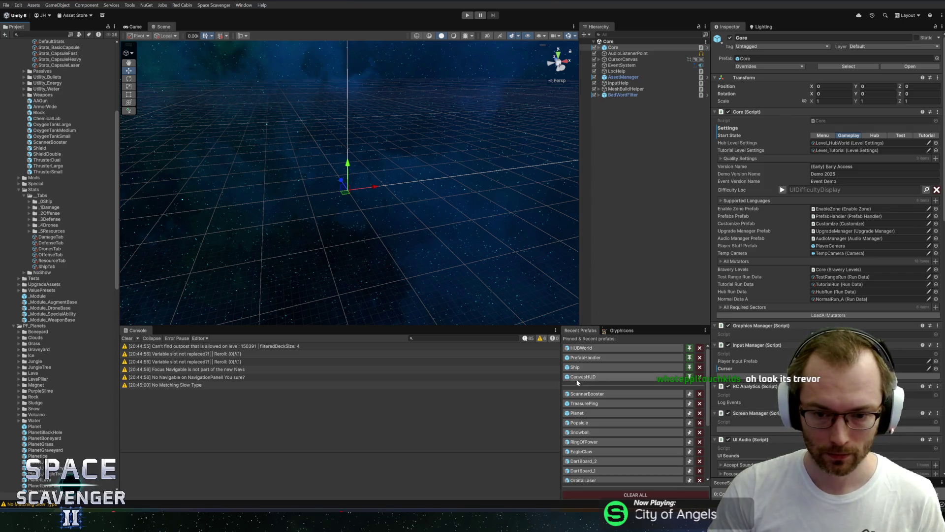
left_click(35, 34)
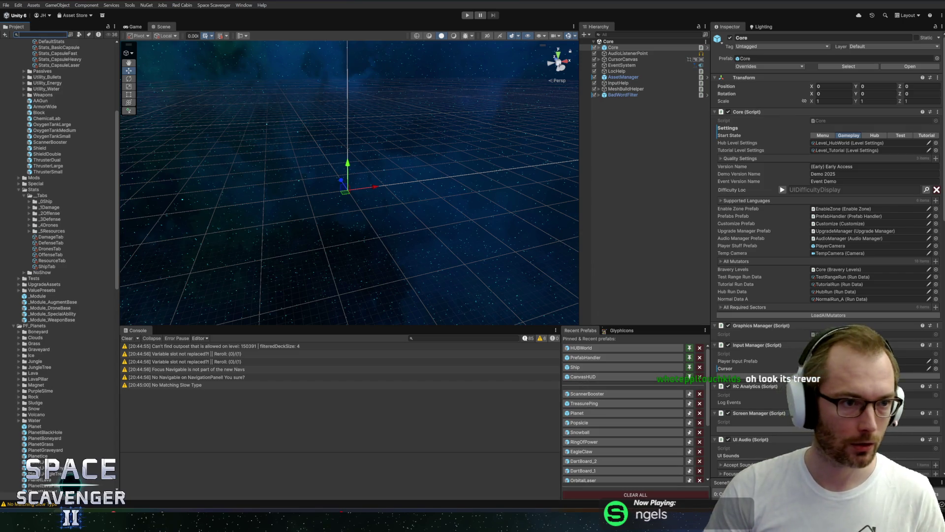
type("reward")
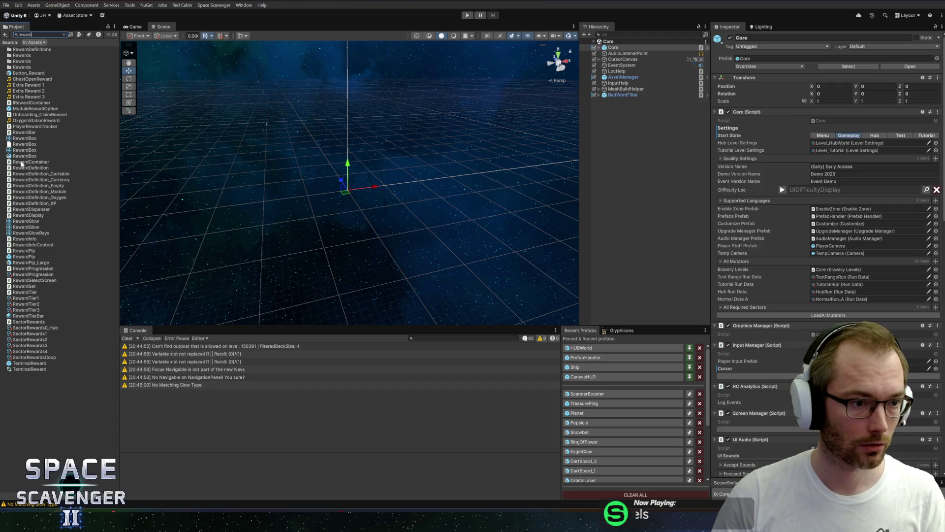
left_click(19, 262)
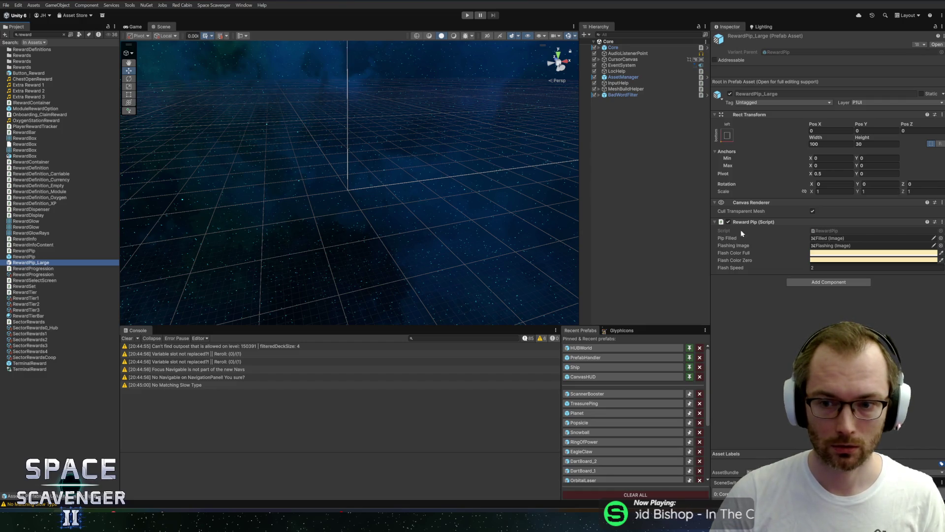
left_click(43, 258)
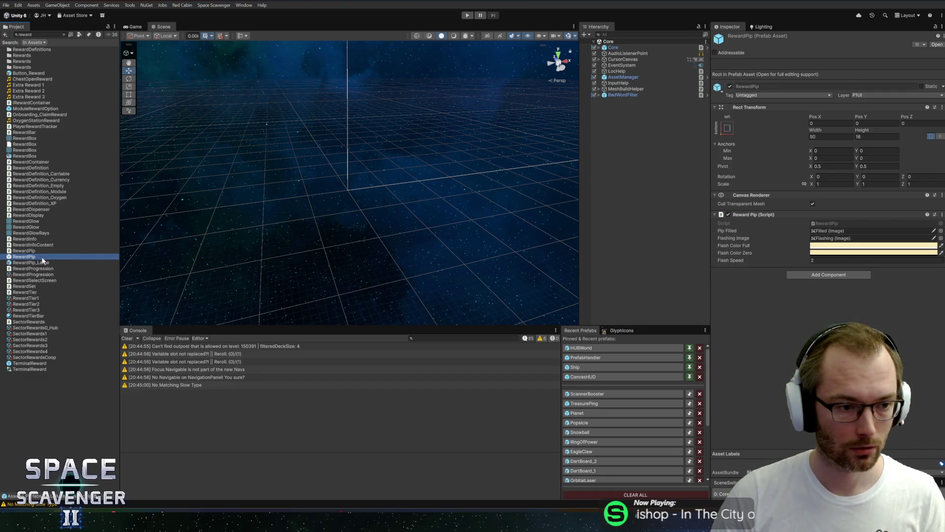
right_click(741, 215)
left_click(787, 306)
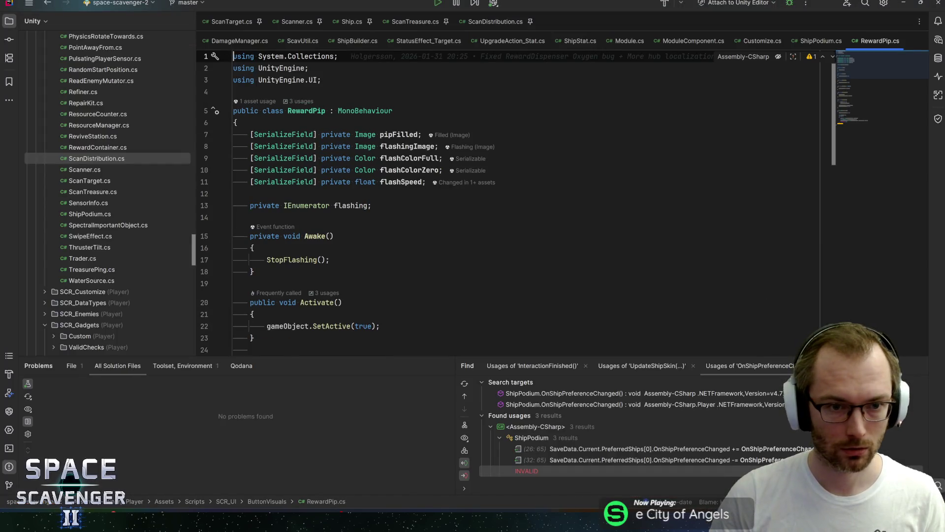
Find all usages of the RewardPip class in Rider and open its RewardBar usage.
left_click(307, 111)
key("alt+F7")
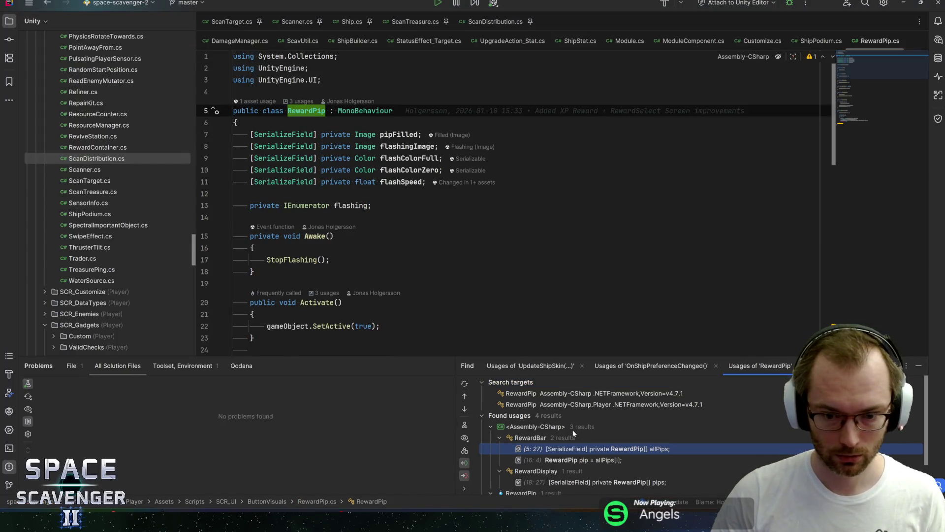
scroll(571, 432, "down", 2)
double_click(564, 414)
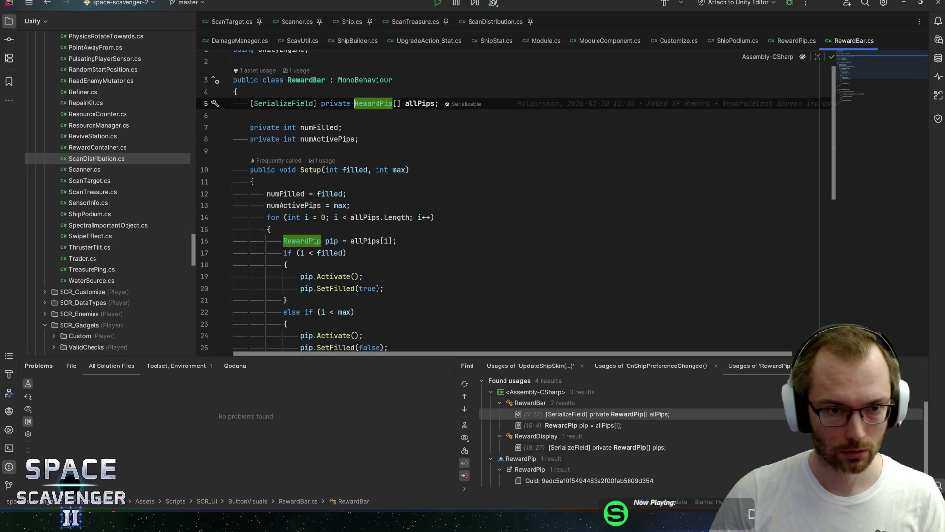
Find RewardBar's usages, open RewardSelectScreen.cs, then return to Unity's asset search.
left_click(306, 80)
key("alt+F7")
double_click(571, 448)
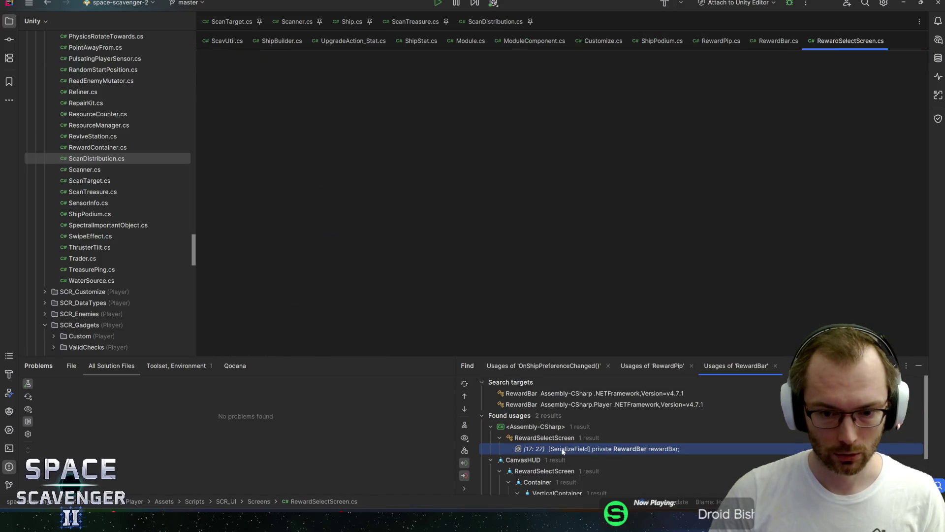
key("alt+Tab")
left_click(39, 35)
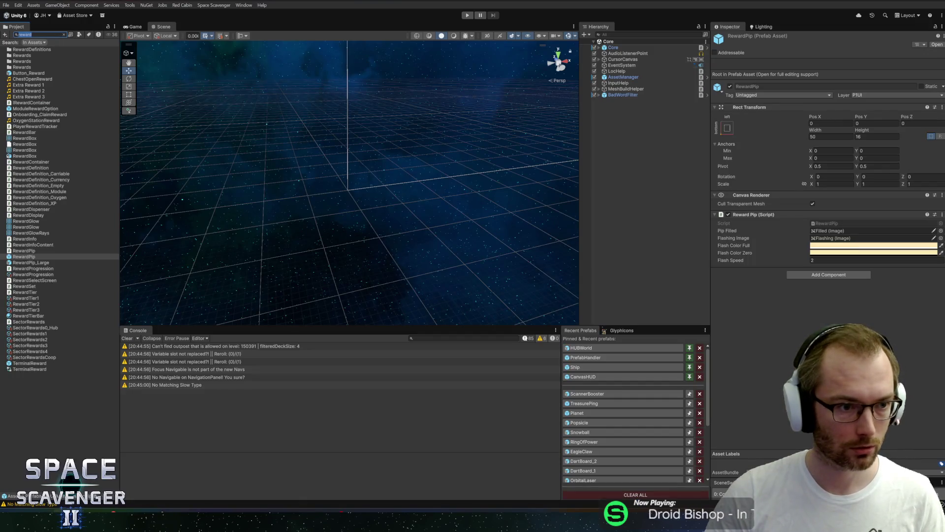
Search assets for 'select', open the CanvasHUD prefab, and frame the RewardSelectScreen panel.
type("select")
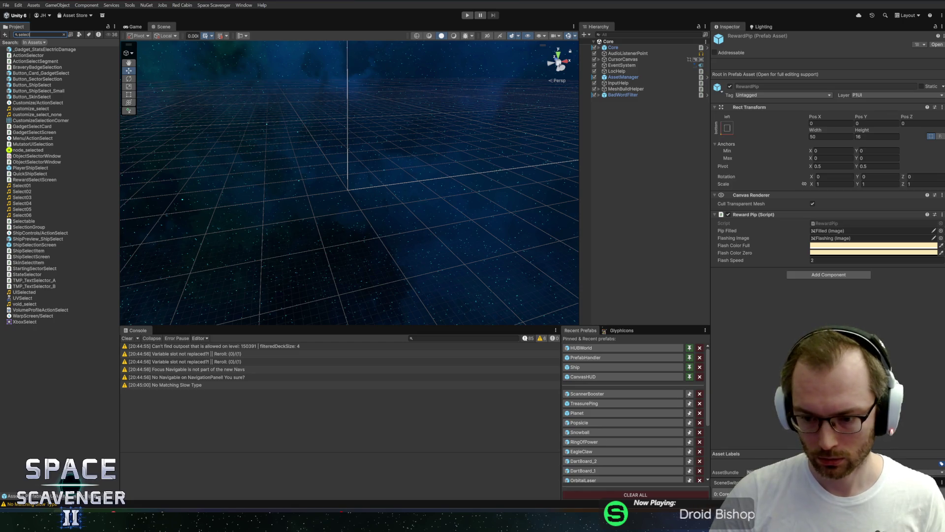
left_click(648, 155)
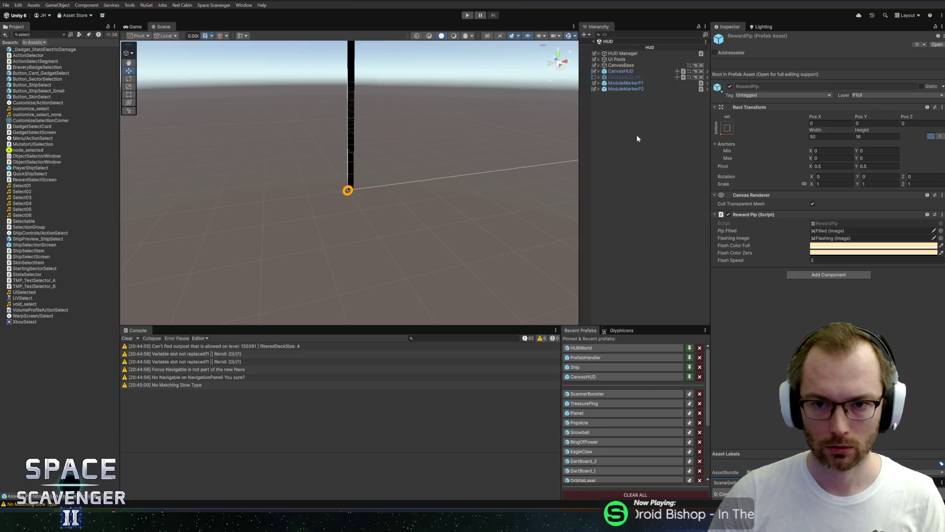
double_click(630, 71)
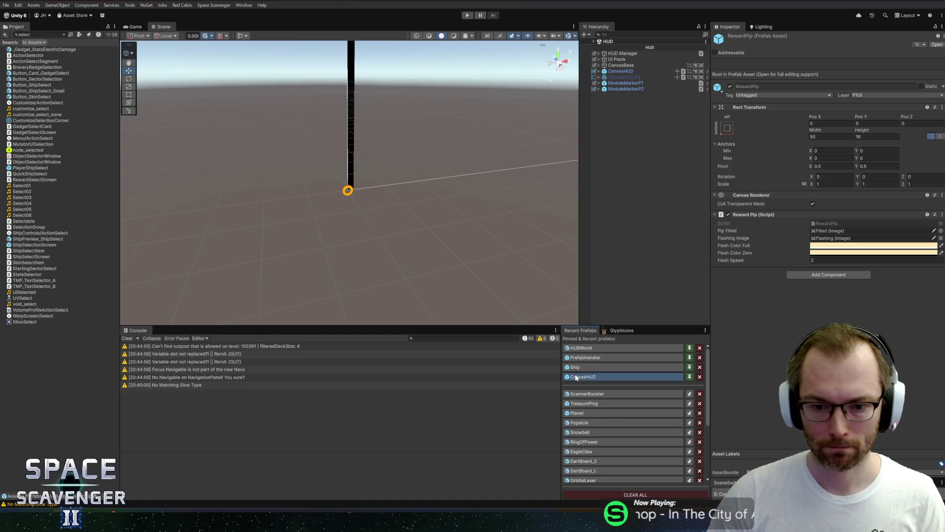
left_click(631, 151)
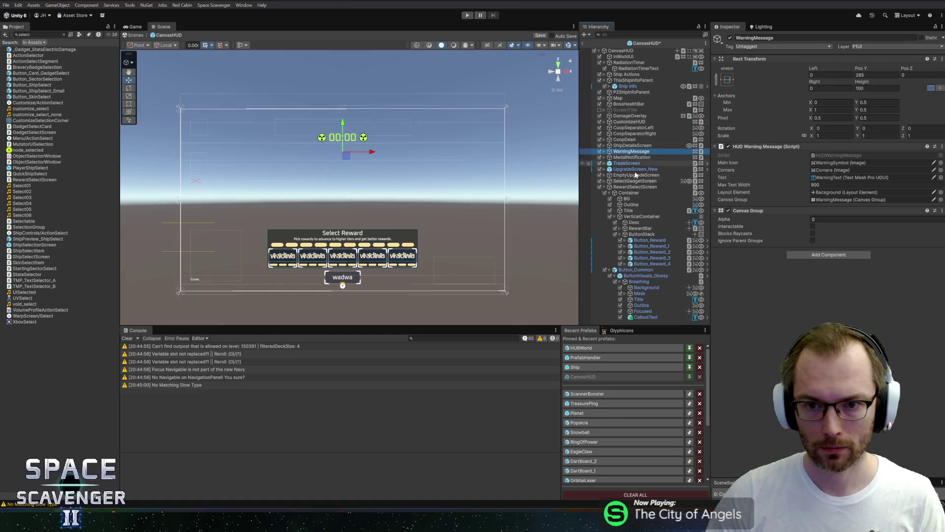
left_click(605, 188)
key("f")
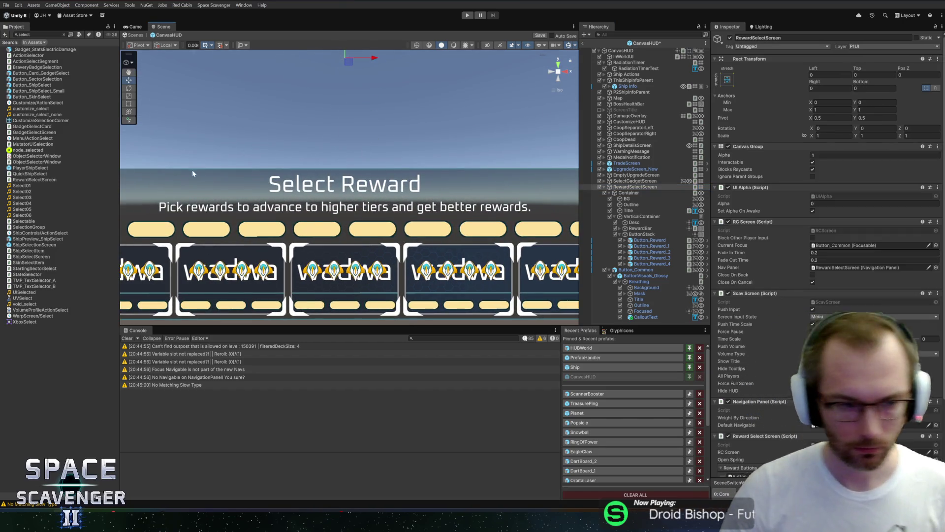
Widen the scene area and set the Game view preview resolution to Full HD.
left_click_drag(118, 145, 90, 145)
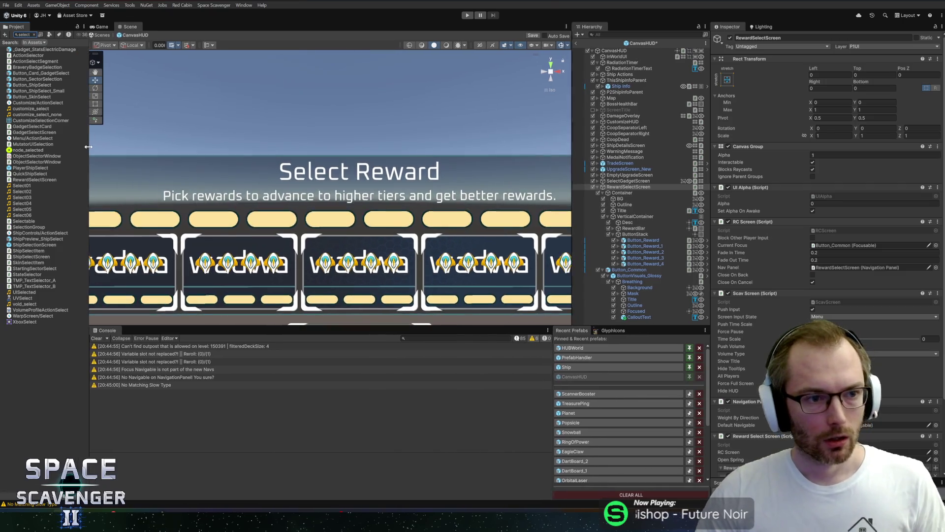
scroll(326, 144, "down", 3)
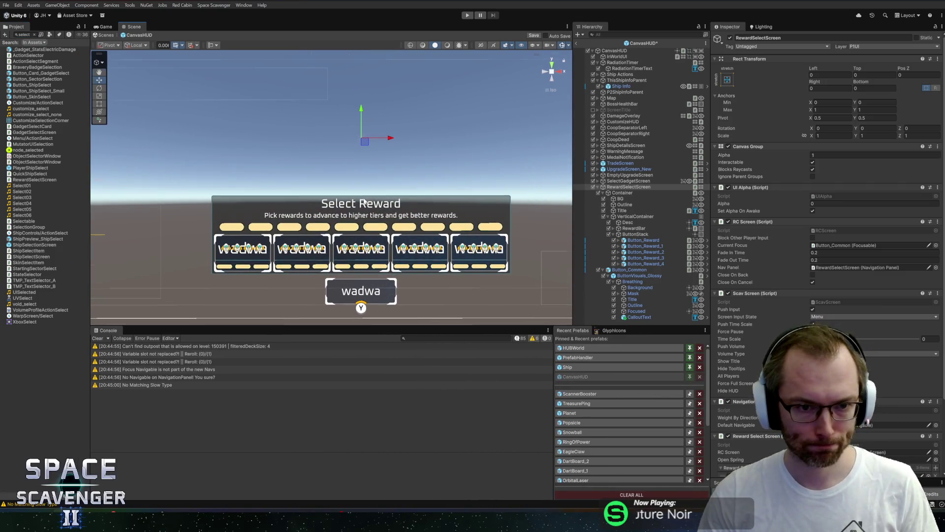
left_click(110, 27)
left_click(184, 34)
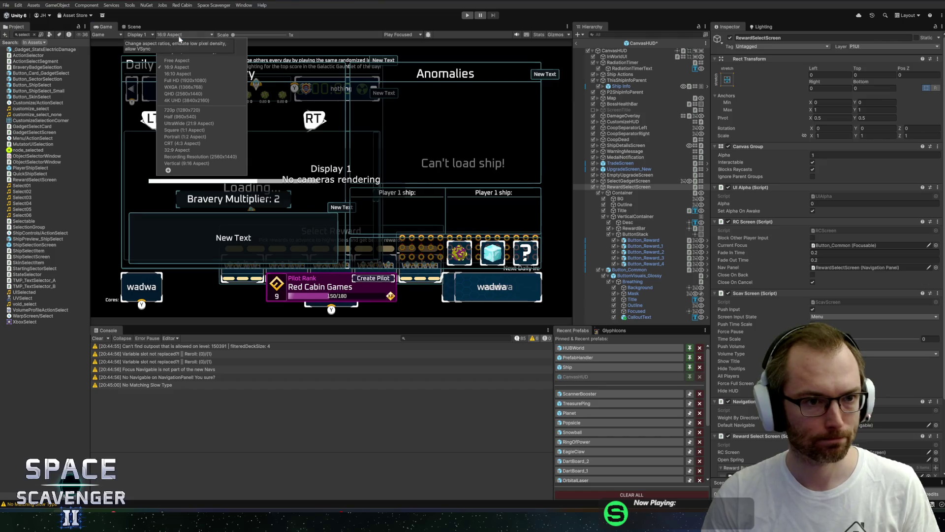
left_click(187, 81)
Return to the Scene view and select the reward panel's Container.
left_click(133, 26)
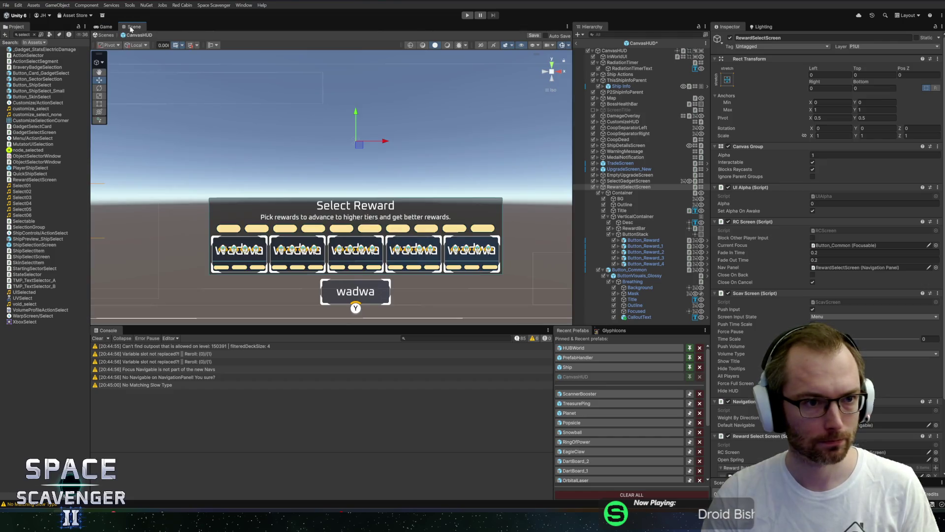
scroll(334, 217, "down", 2)
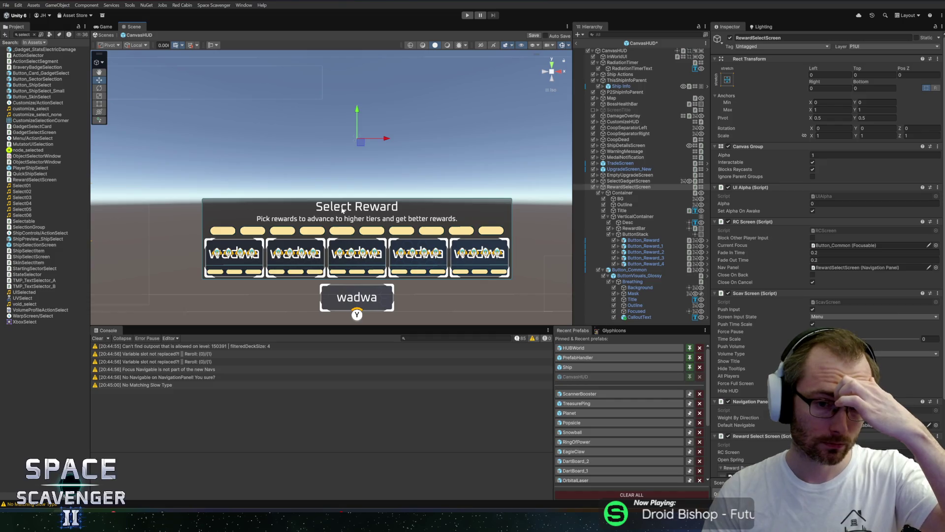
scroll(343, 210, "up", 2)
left_click(629, 193)
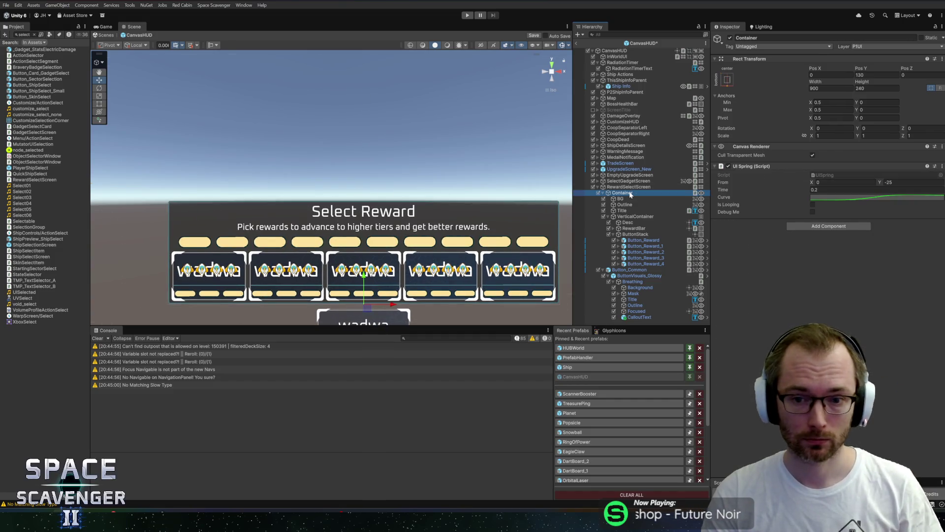
Browse Container's children in the Hierarchy and toggle the BG object off and back on.
key("Left")
key("Down")
key("Left")
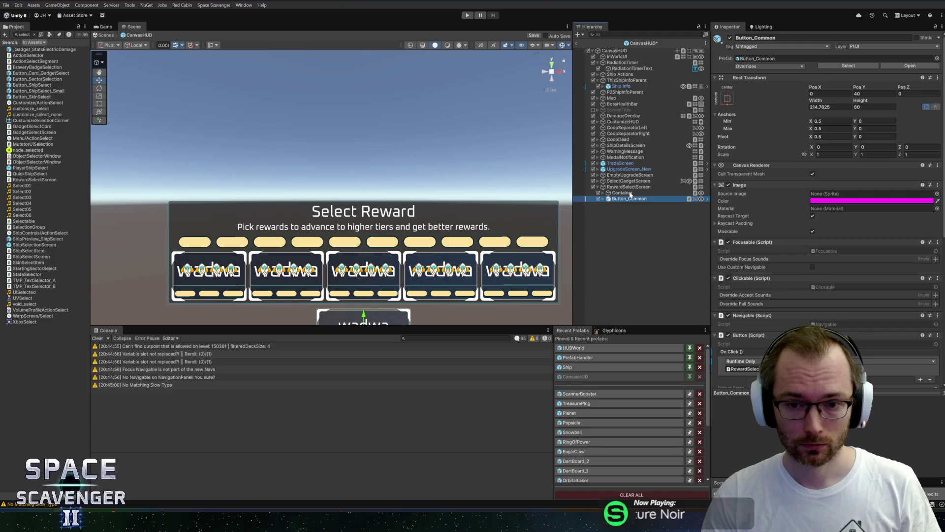
left_click(623, 193)
key("Right")
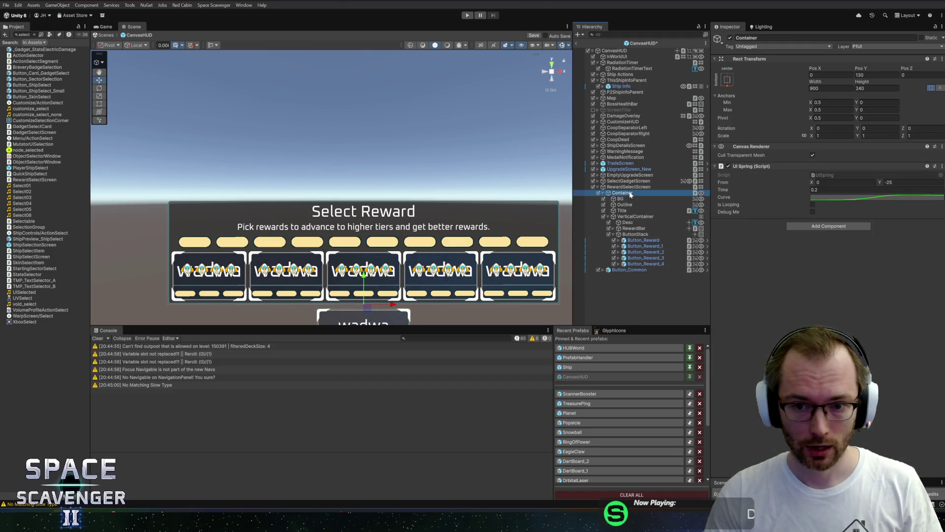
key("Down")
key("Down")
key("Down")
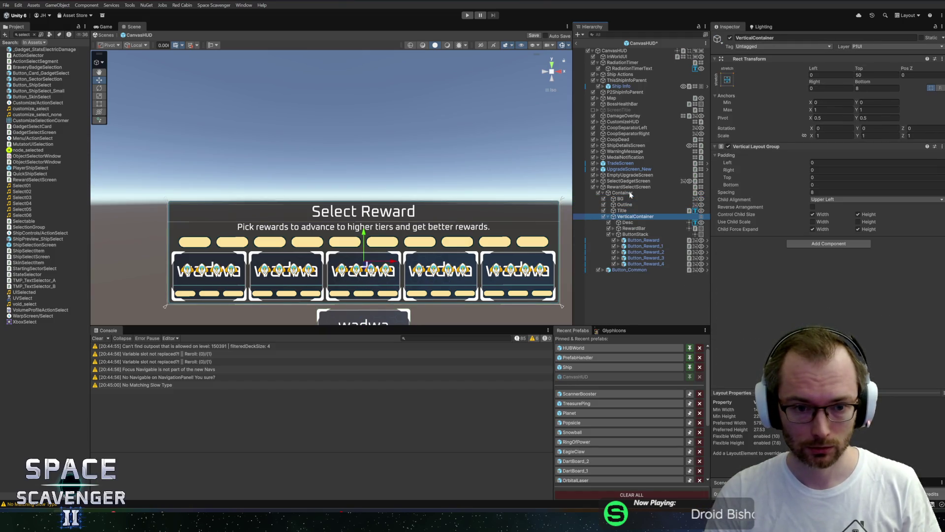
key("Left")
left_click(630, 193)
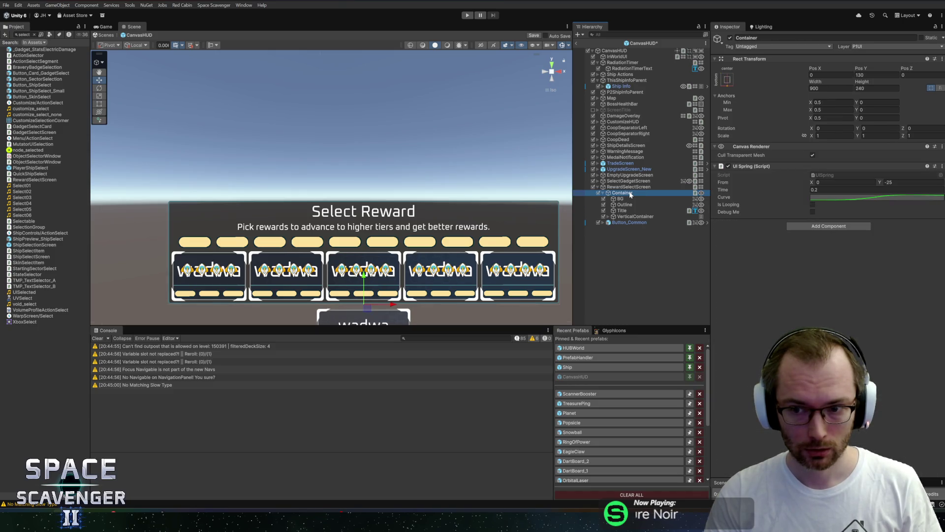
key("Down")
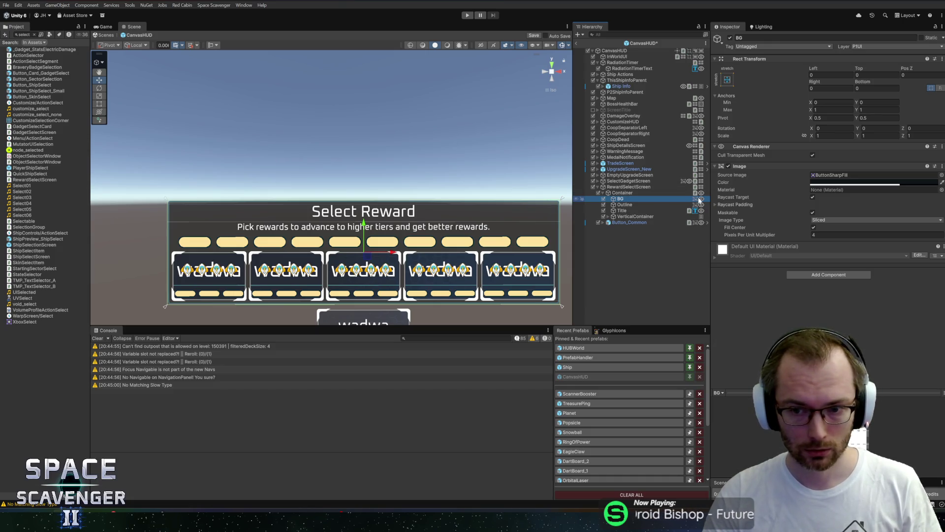
left_click(732, 37)
left_click(731, 37)
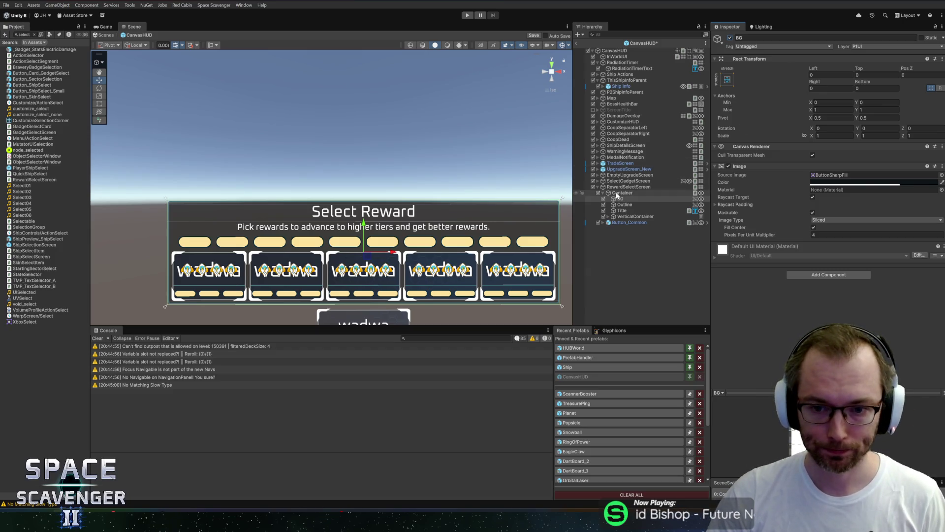
Inspect Title, Desc, ButtonStack and RewardBar under VerticalContainer, then reselect Container.
left_click(601, 194)
left_click(602, 194)
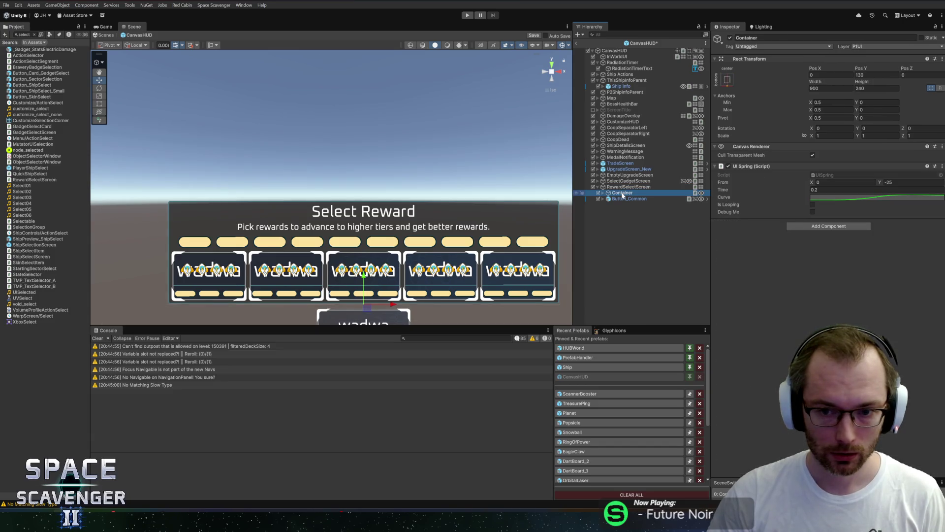
key("Right")
key("Down")
key("Down")
key("Down")
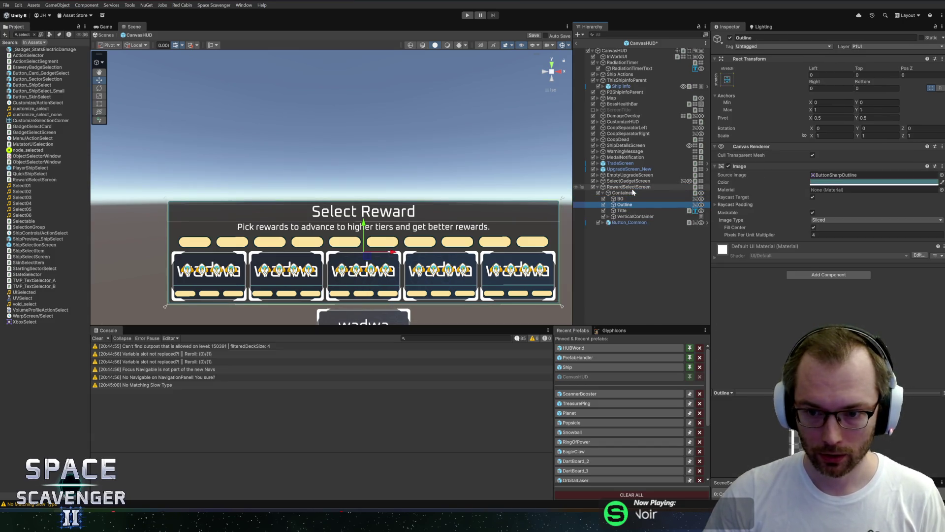
scroll(790, 235, "down", 3)
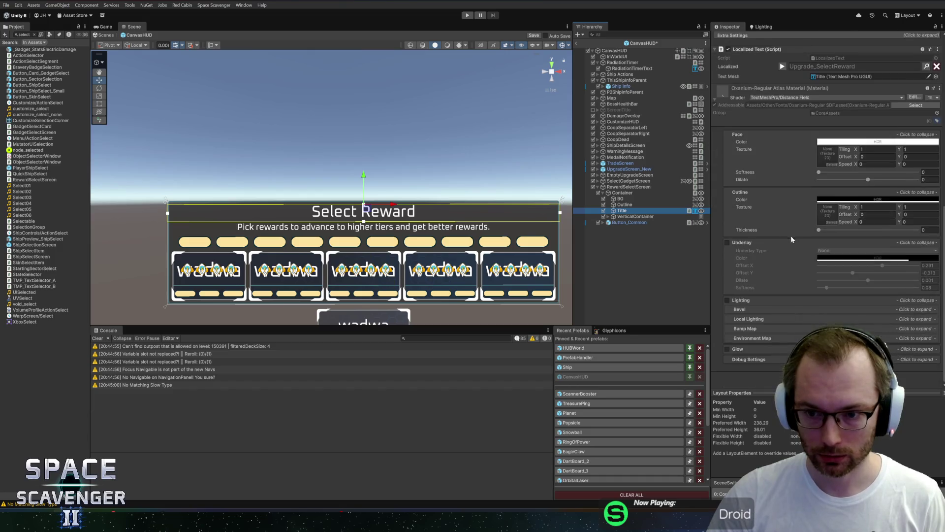
left_click(631, 217)
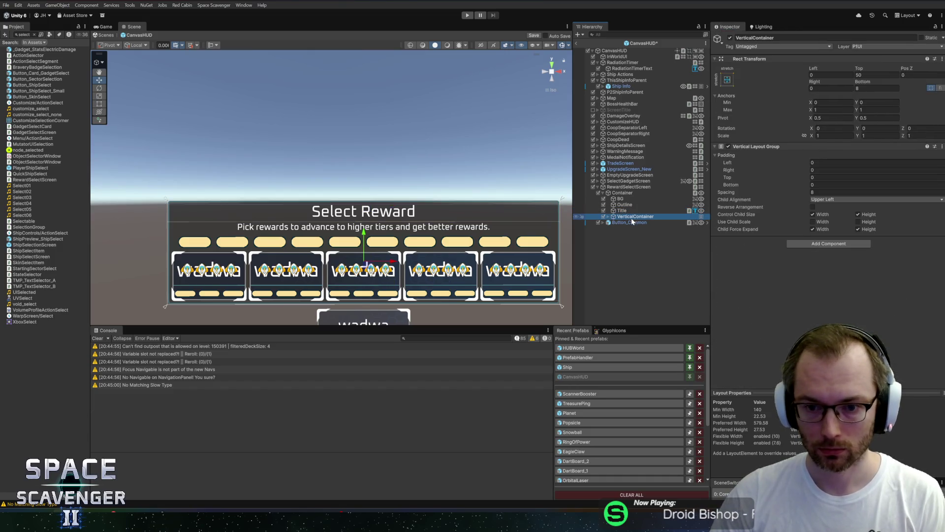
key("Right")
key("Down")
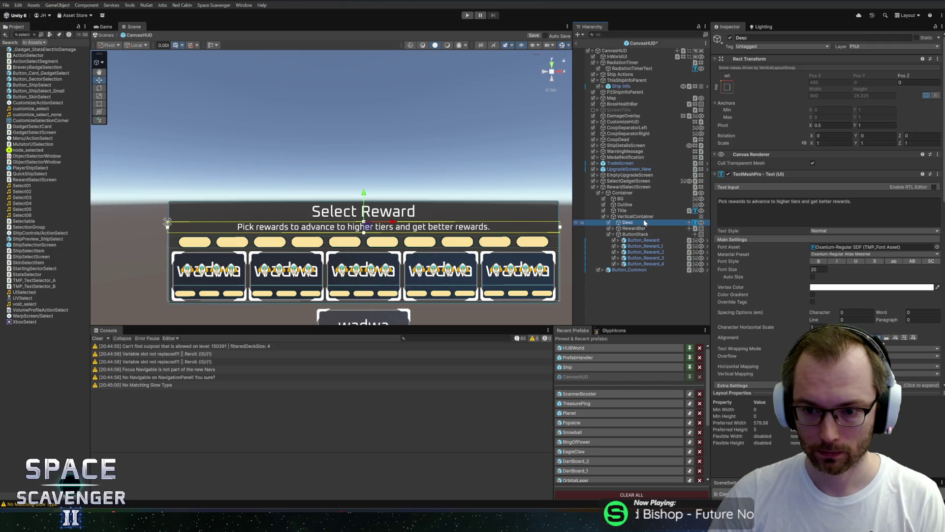
key("Down")
key("Down")
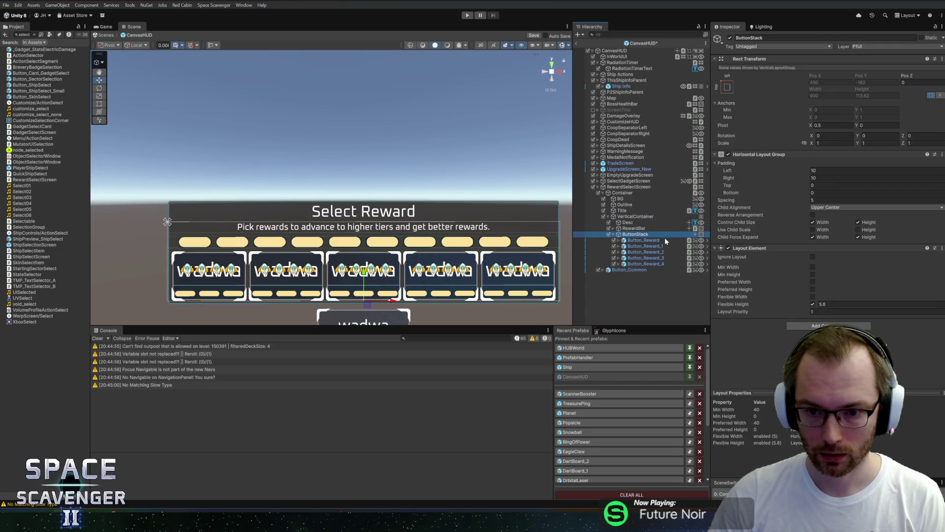
key("Up")
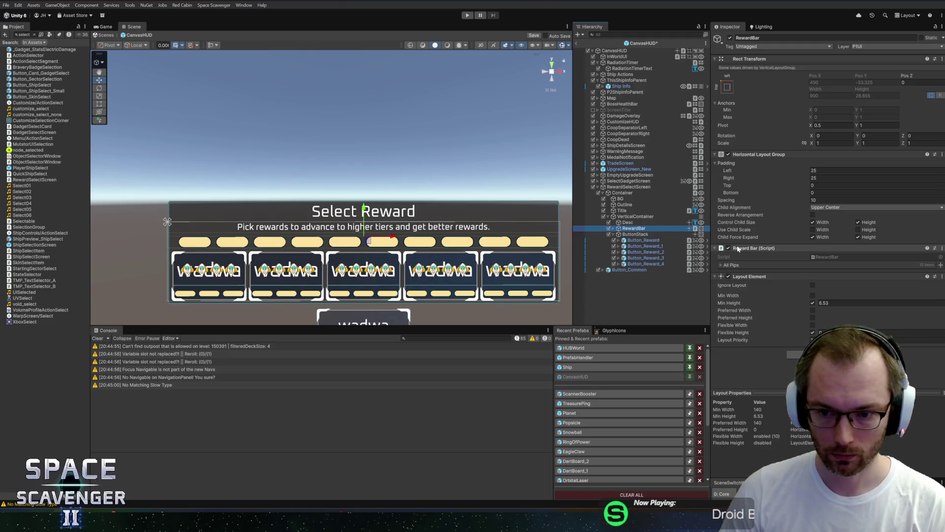
left_click(735, 266)
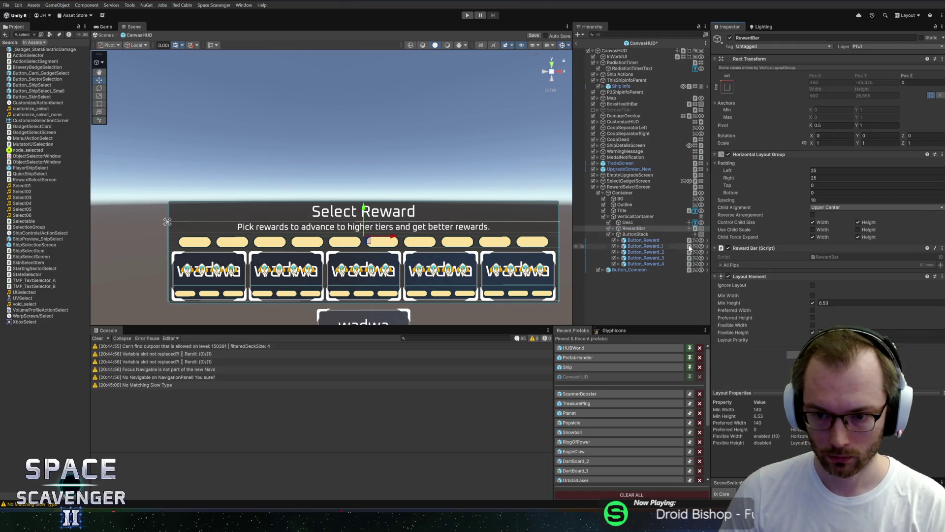
left_click(607, 216)
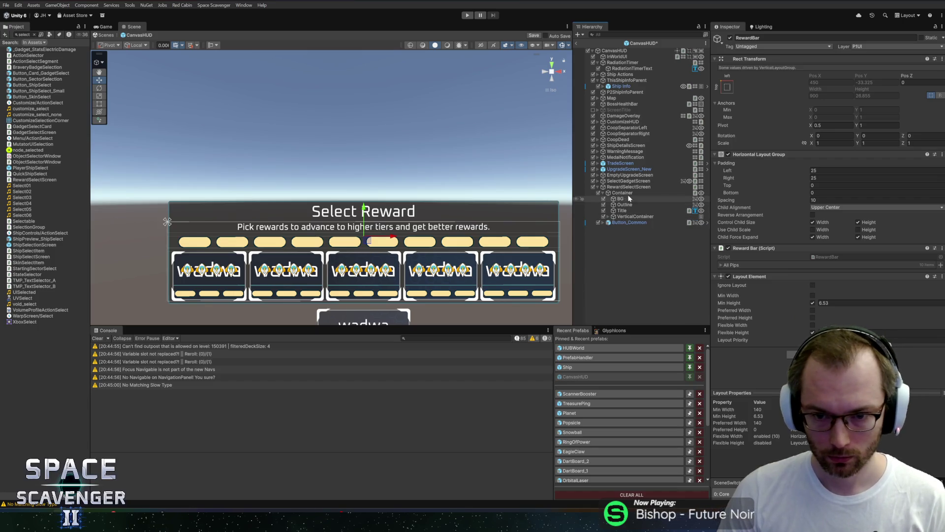
left_click(627, 194)
Duplicate Container as Container_1 and move it above the original, keeping height 240.
key("ctrl+d")
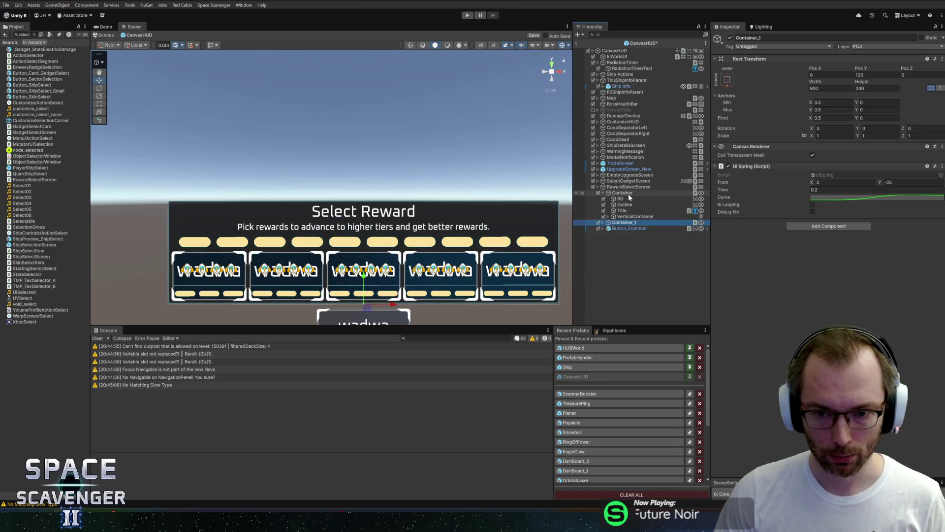
left_click_drag(367, 280, 380, 172)
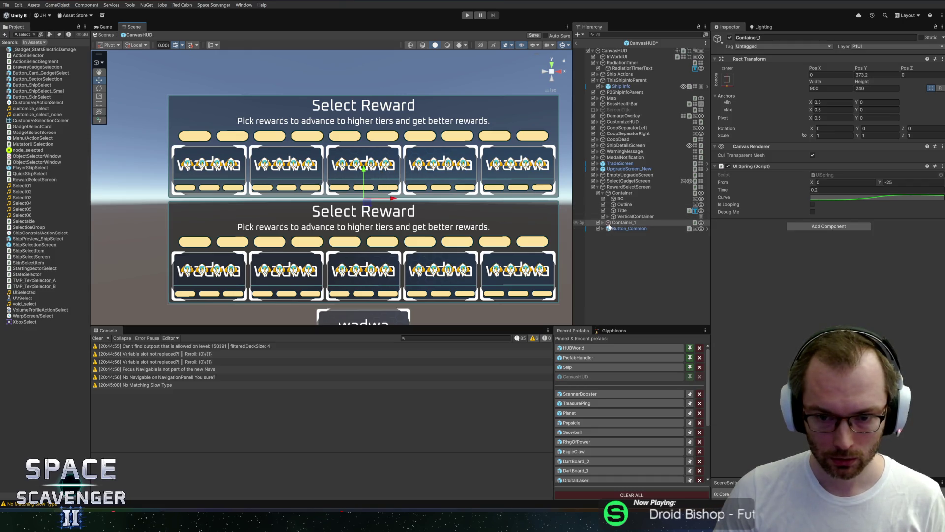
left_click(604, 223)
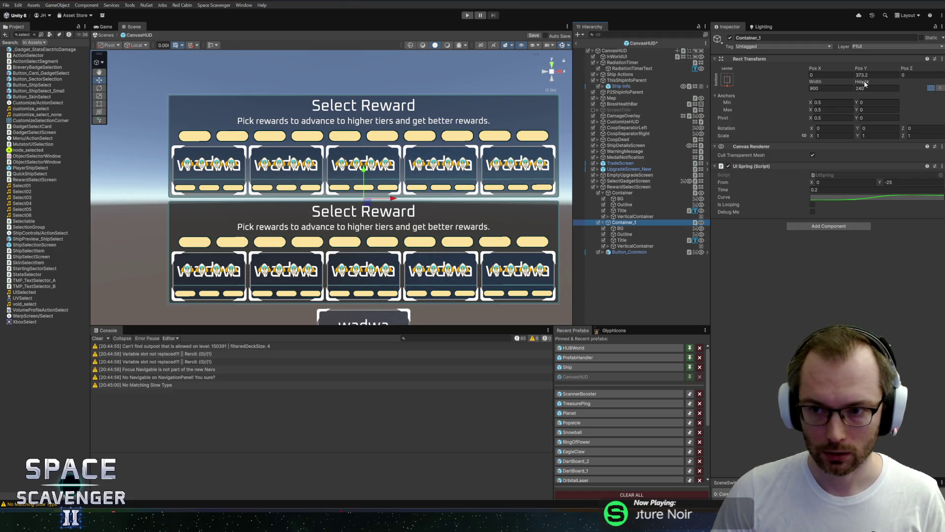
mouse_move(865, 84)
left_mouse_down()
mouse_move(864, 163)
mouse_move(715, 183)
left_mouse_up()
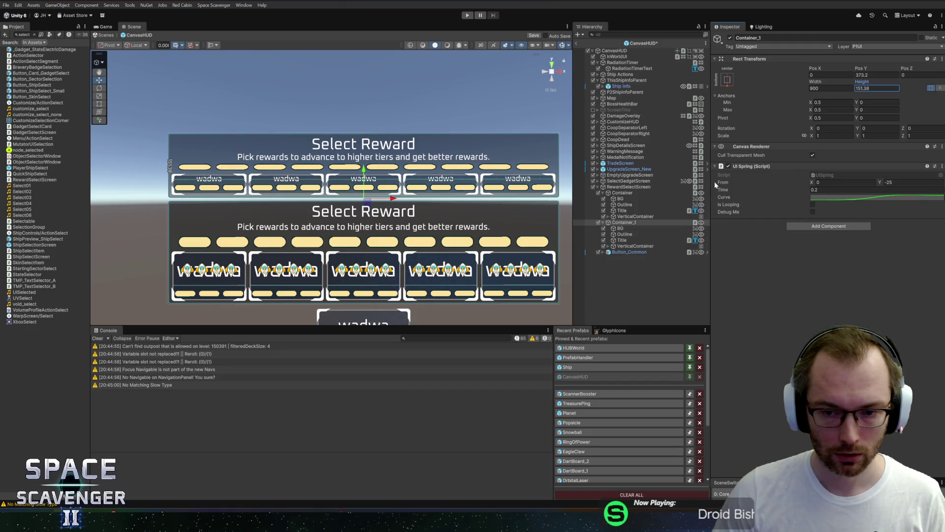
key("ctrl+z")
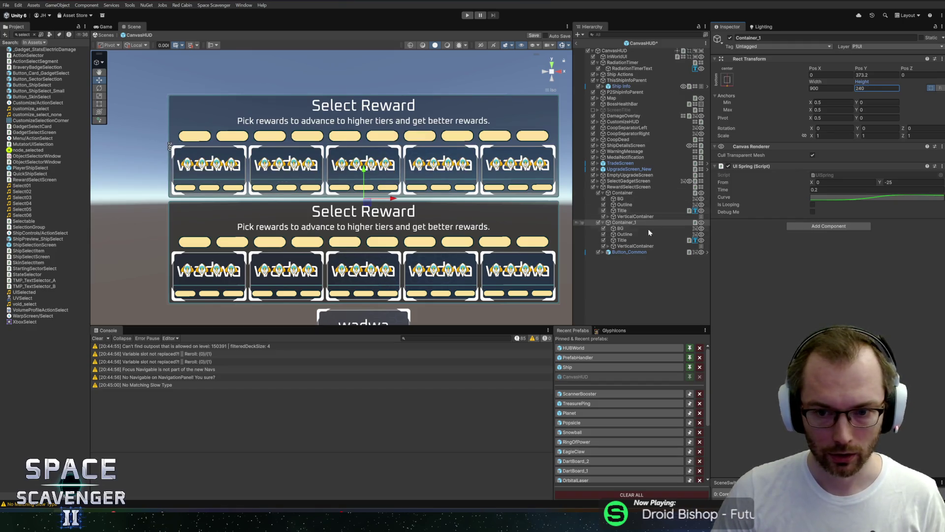
Delete the Desc subtitle from Container_1's VerticalContainer.
left_click(615, 245)
key("Right")
key("Down")
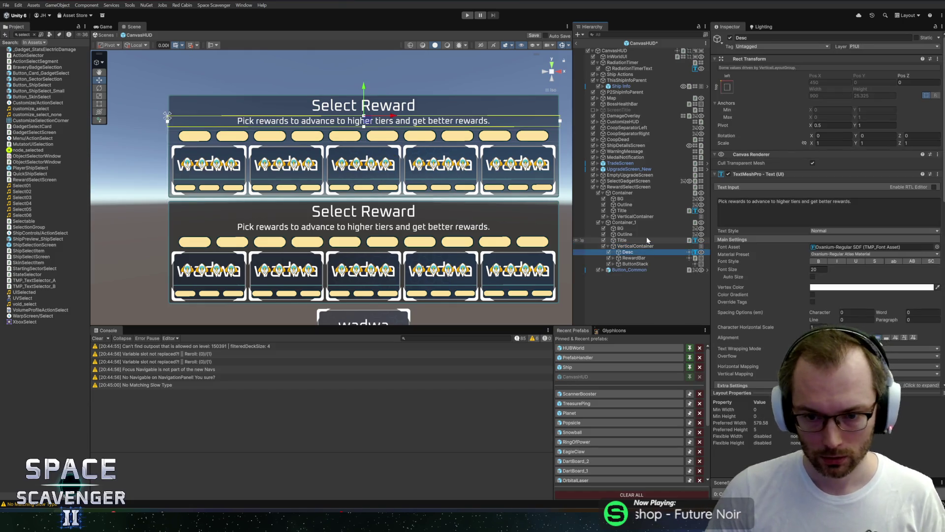
key("Up")
key("Up")
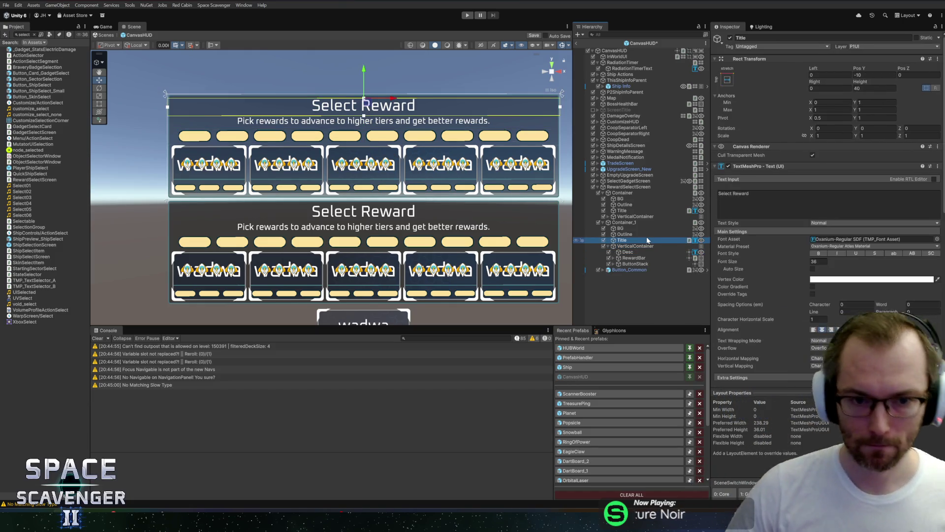
key("Up")
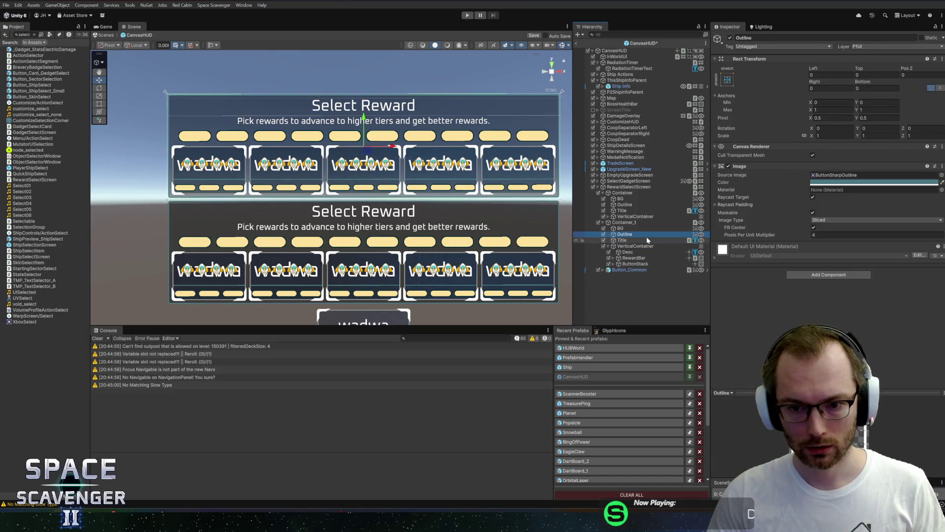
key("Down")
key("Down")
key("Down")
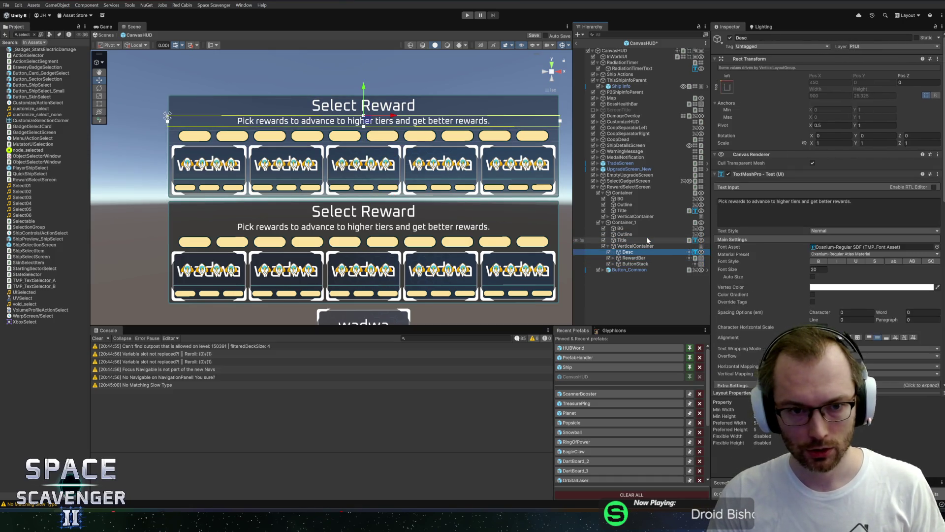
key("Delete")
Delete the ButtonStack from Container_1 and set its width to 400.
left_click(635, 257)
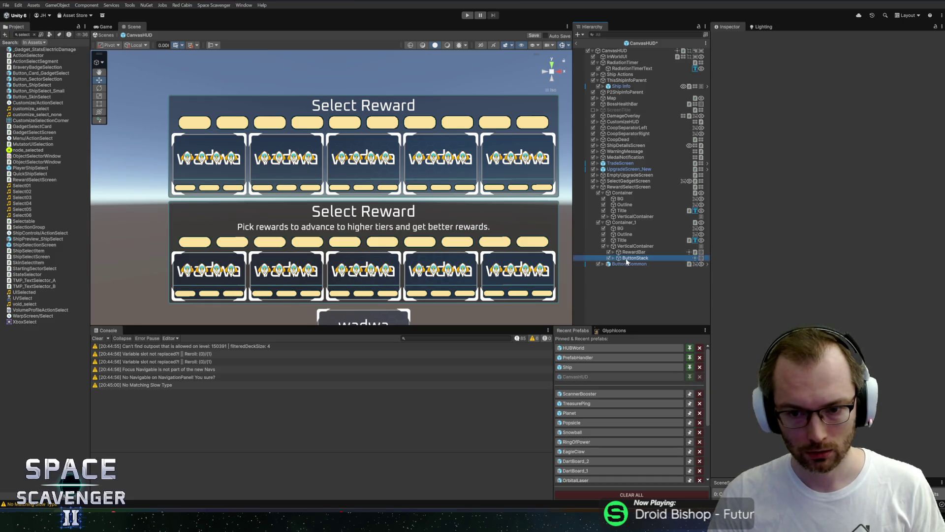
key("Delete")
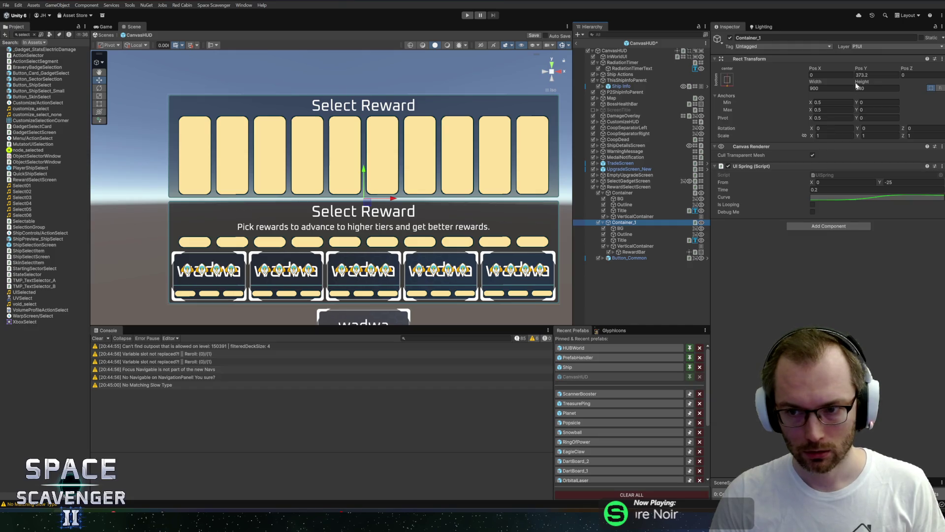
mouse_move(856, 86)
left_mouse_down()
mouse_move(699, 86)
mouse_move(746, 89)
left_mouse_up()
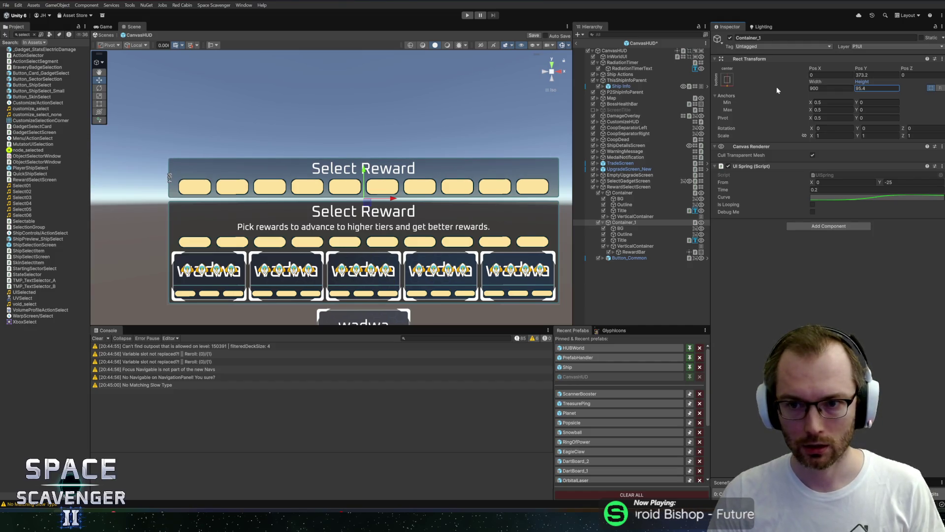
left_click(832, 88)
type("600")
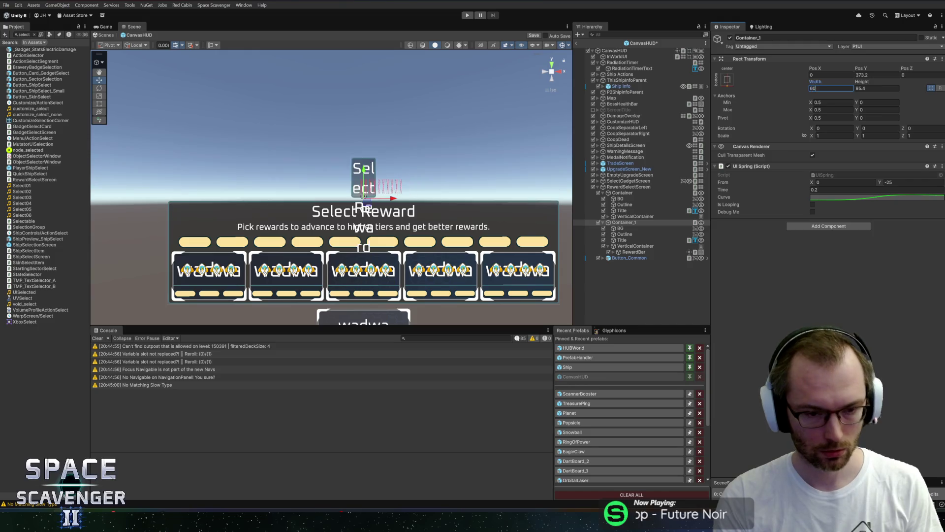
scroll(388, 207, "up", 1)
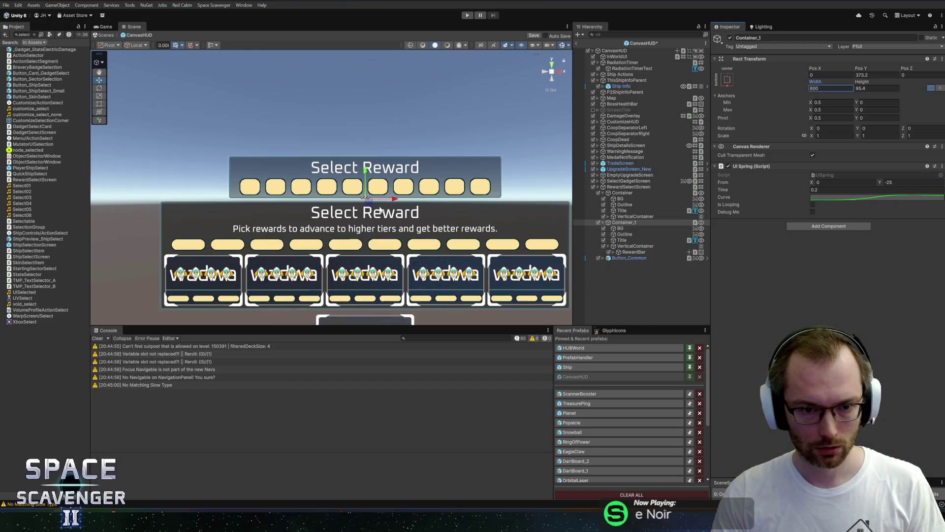
key("Return")
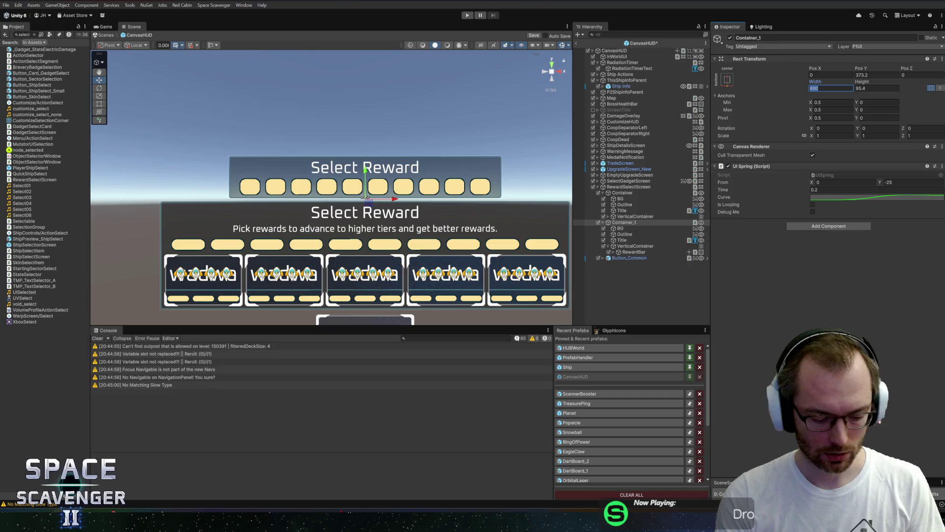
type("400")
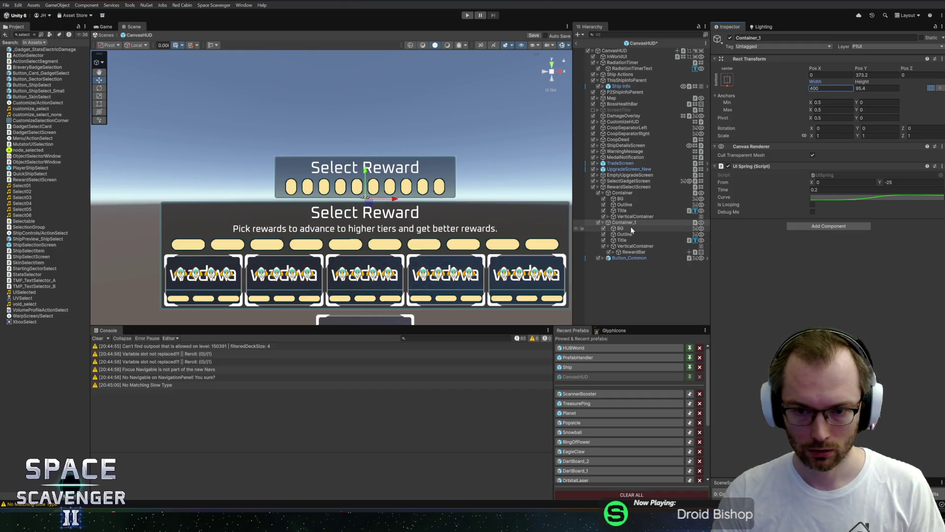
Delete tier pips RewardPip_Large_5 through RewardPip_Large_9 from the header's RewardBar.
left_click(629, 234)
left_click(622, 240)
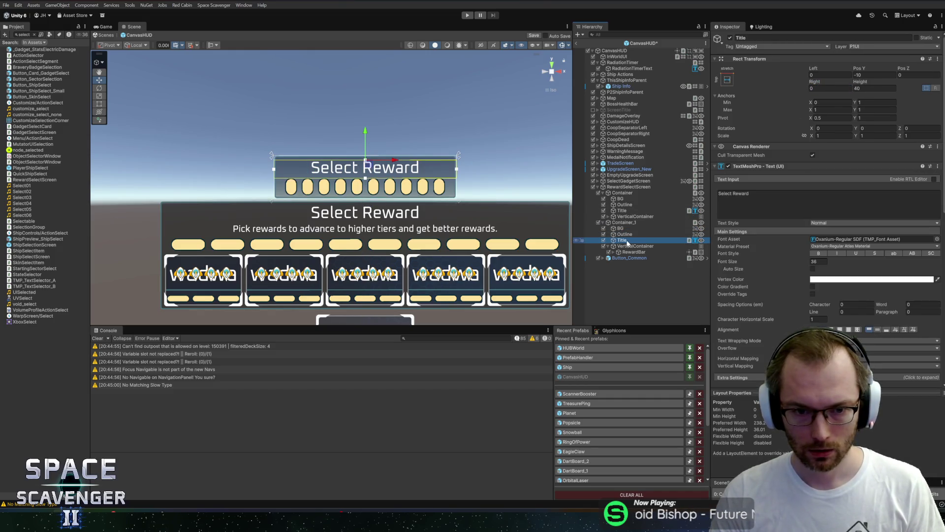
left_click(614, 251)
left_click(693, 252)
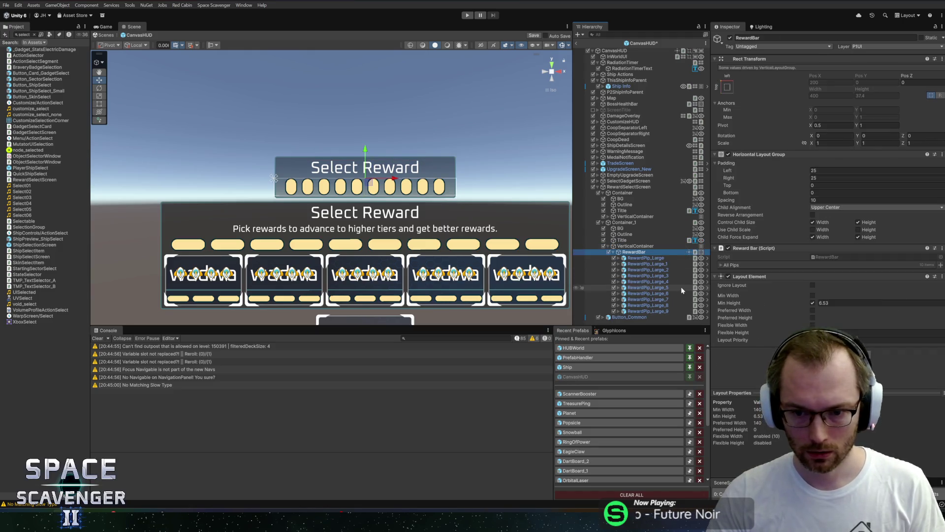
left_click(648, 311)
left_click(668, 287, "shift")
key("Delete")
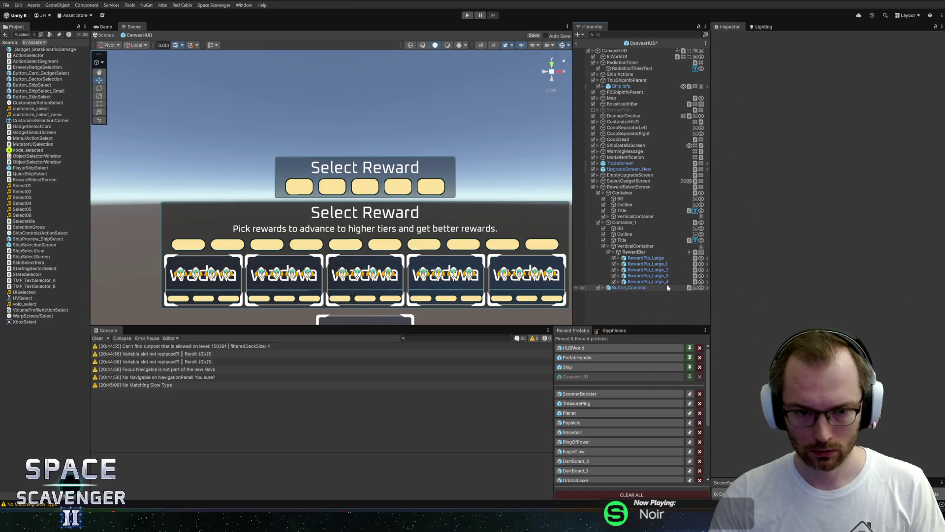
Check the RewardBar and VerticalContainer layouts, then set Container_1's height to 81.7.
left_click(649, 252)
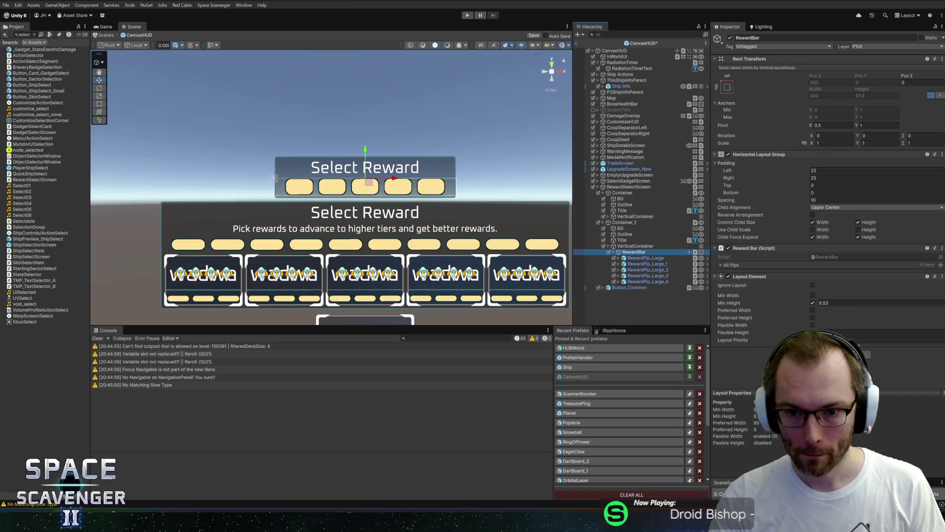
left_click(635, 245)
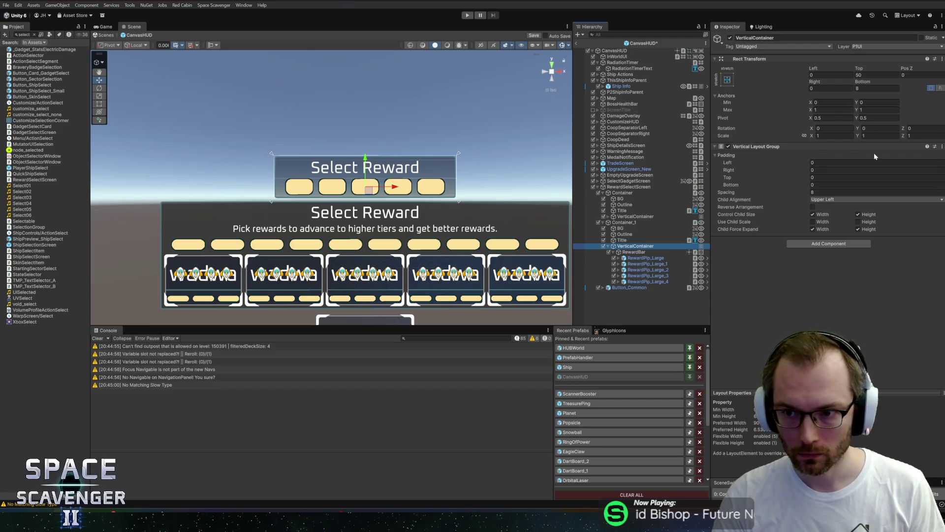
left_click(624, 222)
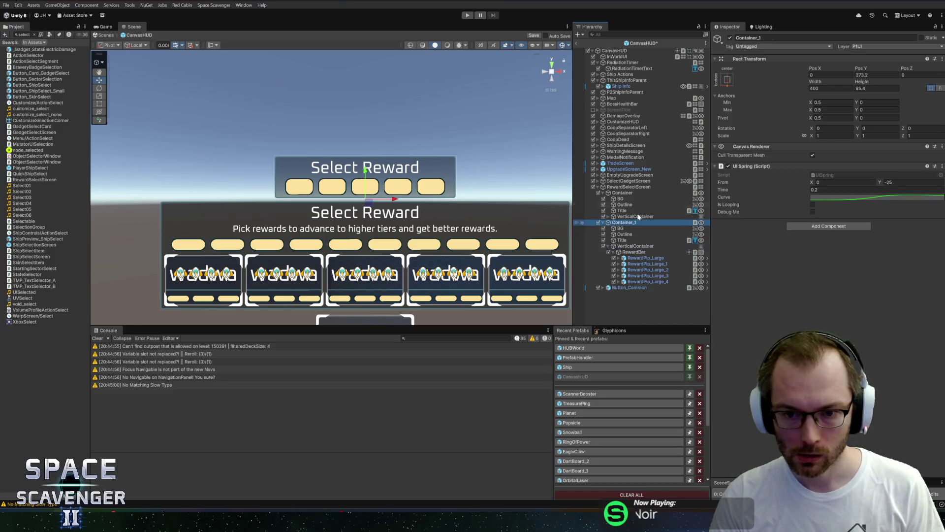
left_click_drag(863, 83, 849, 85)
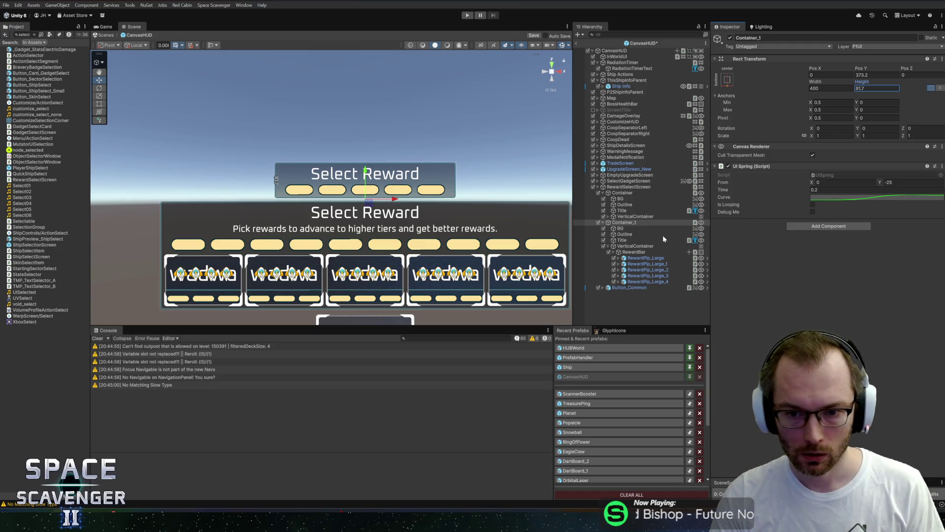
Open the Localization Editor from the header Title's Localized Text key lookup.
left_click(630, 239)
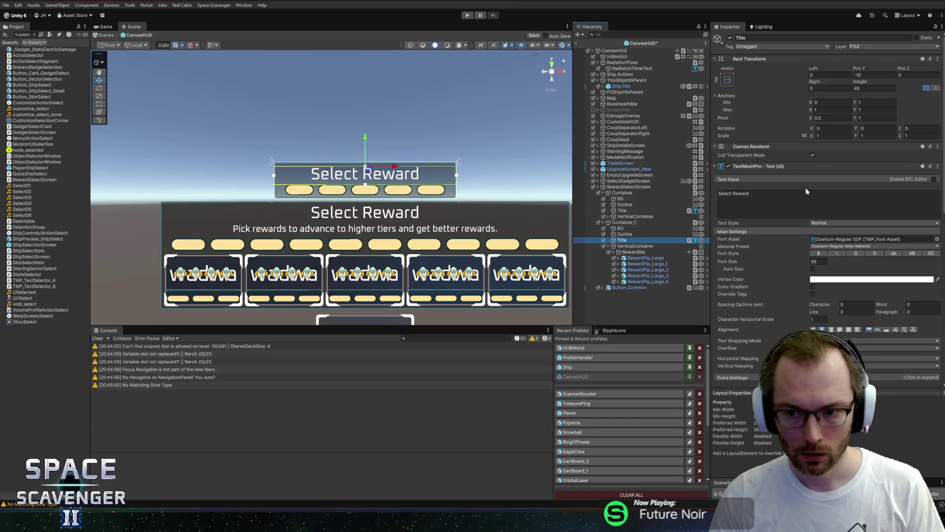
scroll(797, 254, "down", 5)
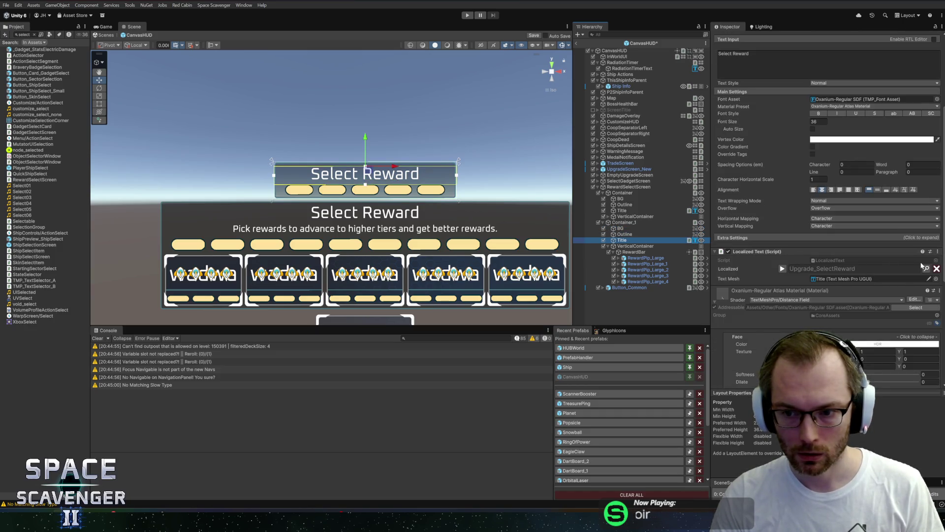
left_click(924, 270)
left_click(924, 270)
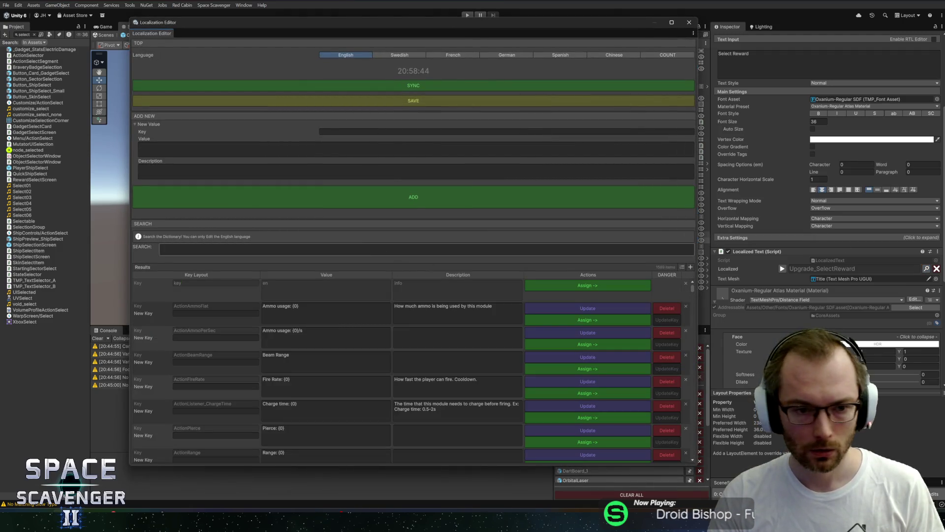
Search the localization entries for existing 'Tier' keys.
left_click(381, 250)
type("Tier")
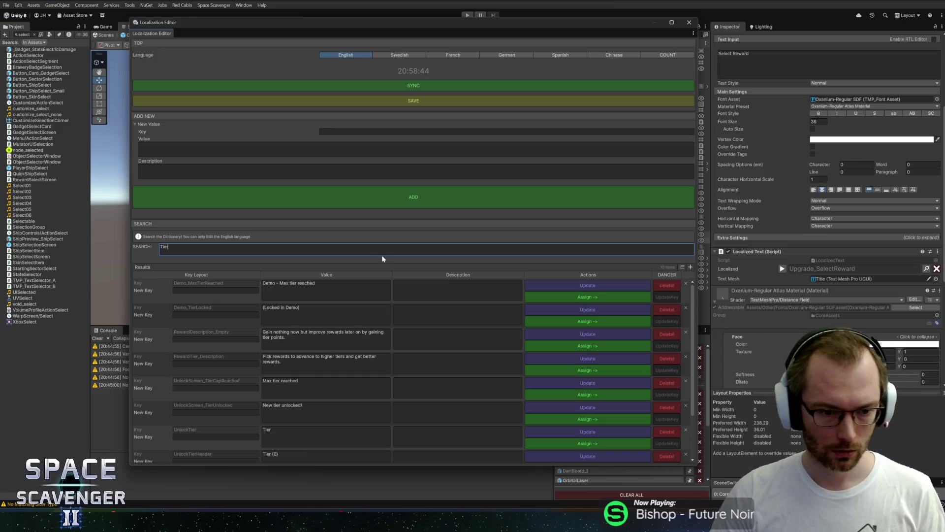
scroll(334, 383, "down", 1)
scroll(334, 383, "down", 1)
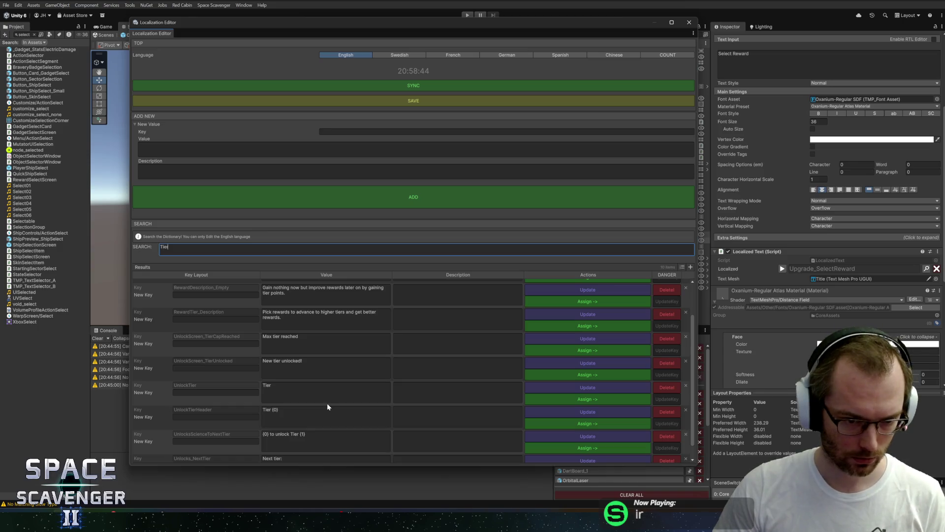
scroll(327, 406, "down", 1)
scroll(327, 406, "up", 3)
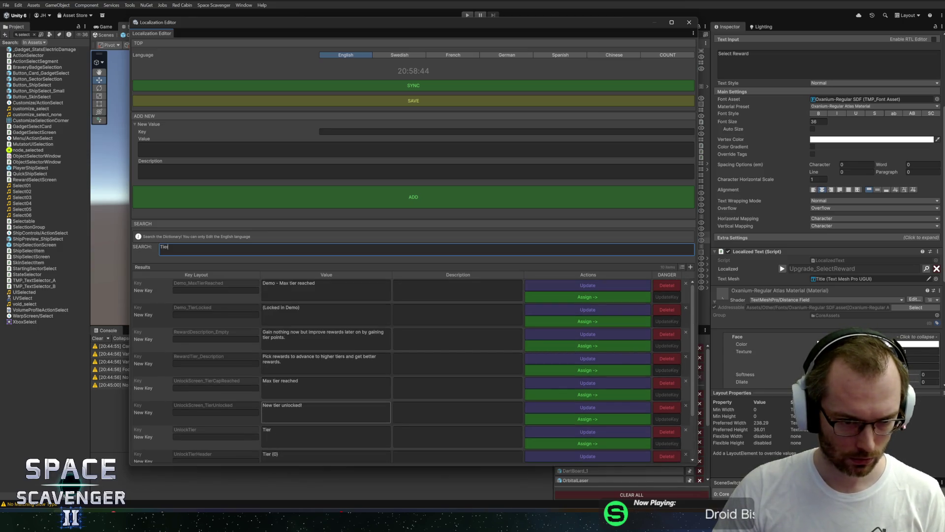
Add localization key RewardTier_Tier with value "Tier {0}" and a tier-advance description.
left_click(345, 132)
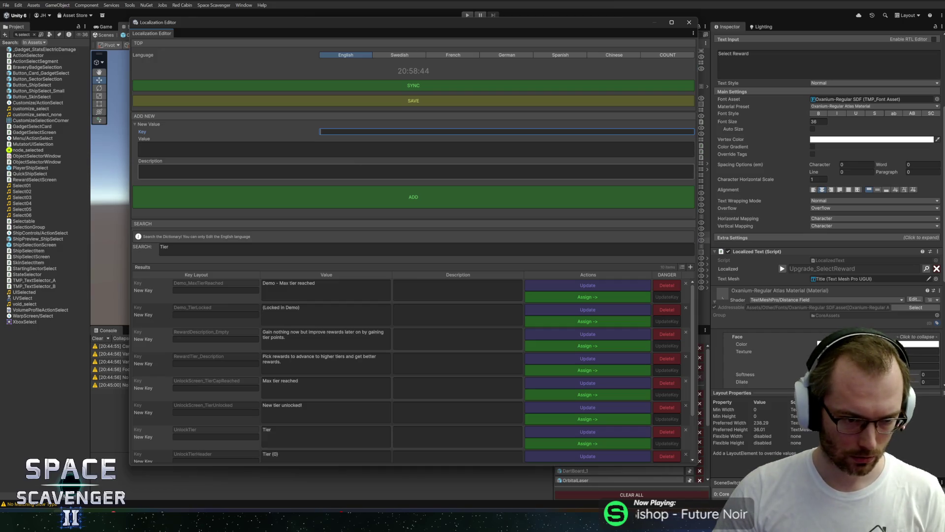
type("Reward")
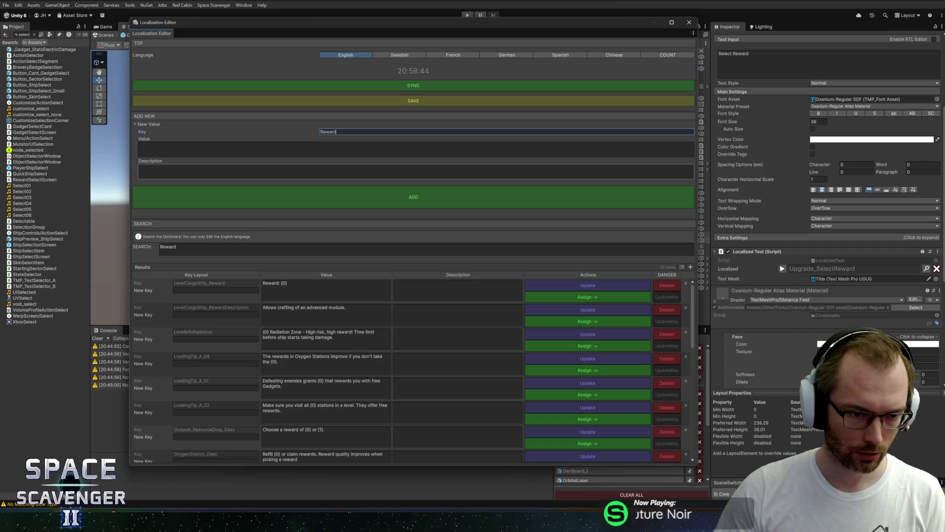
type("Tier_")
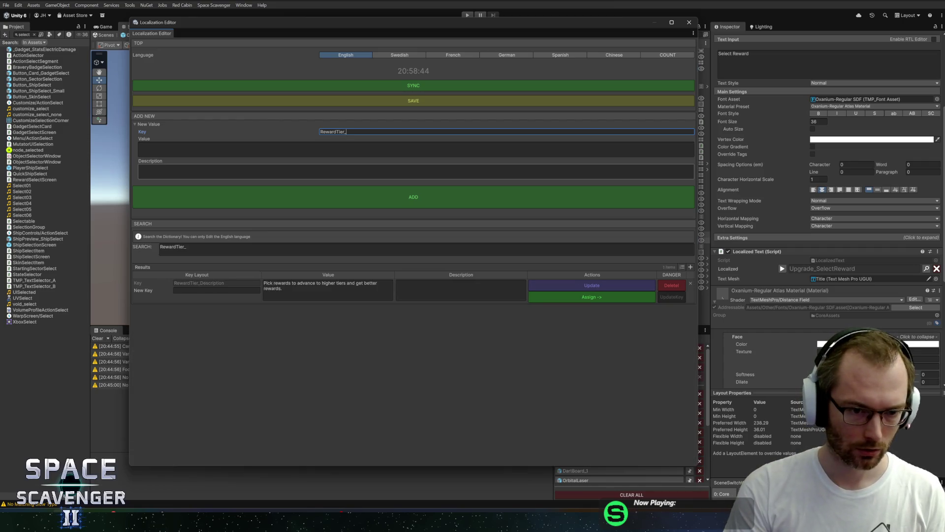
type("Tier")
key("Tab")
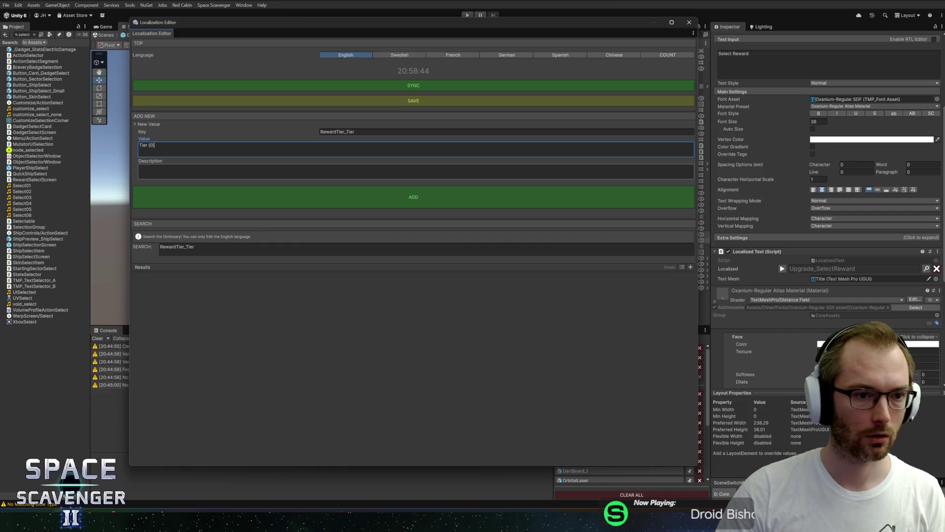
left_click(140, 168)
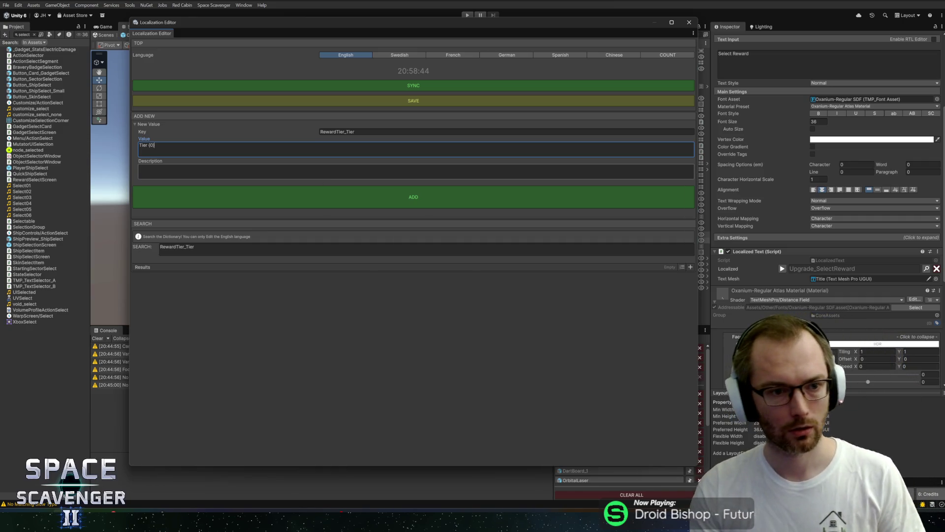
type("Ex: Tier 1/4. The")
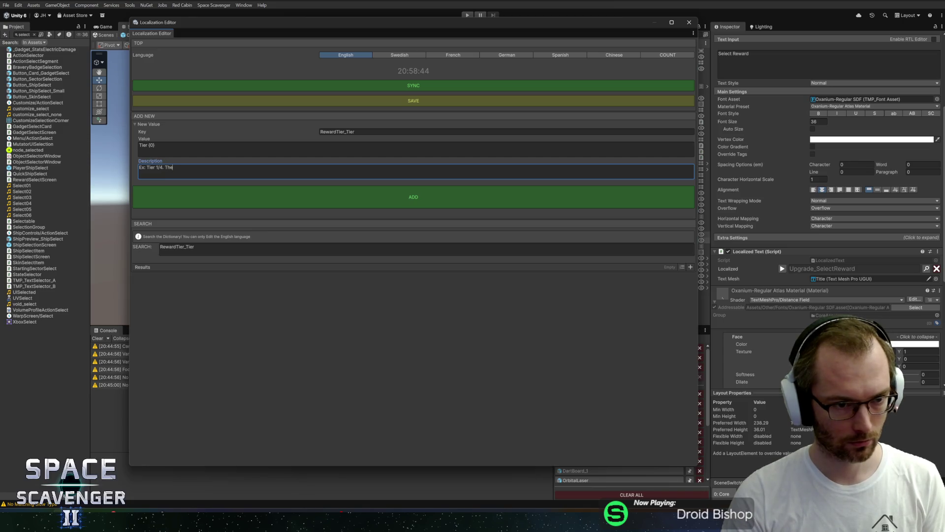
type(" quality of")
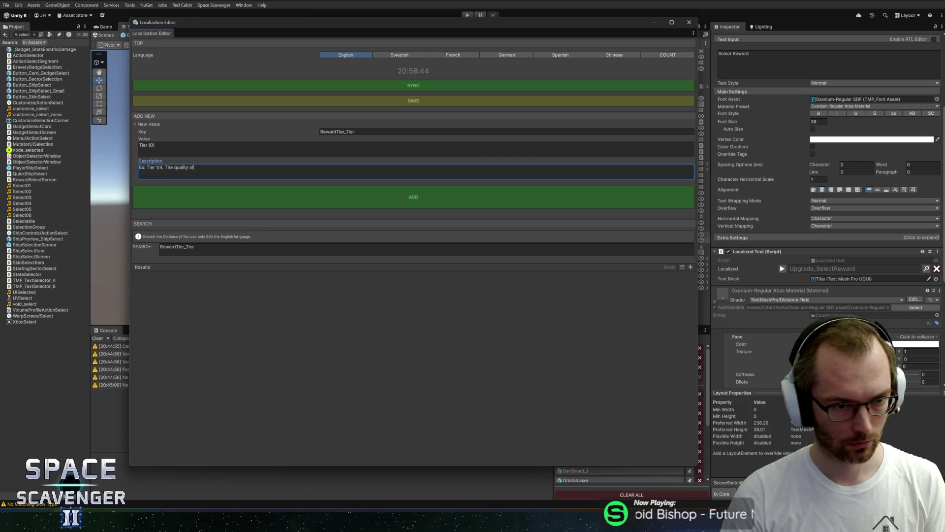
type(" rewards")
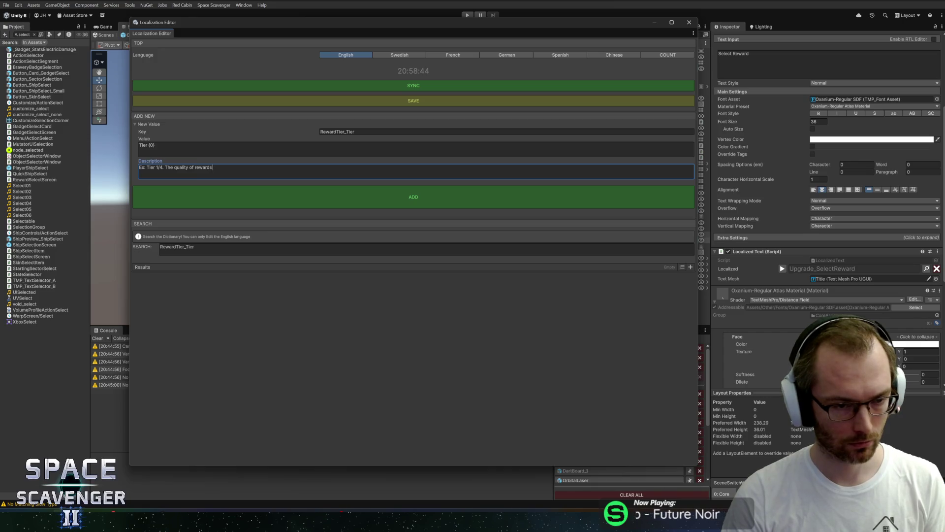
type(" improve h")
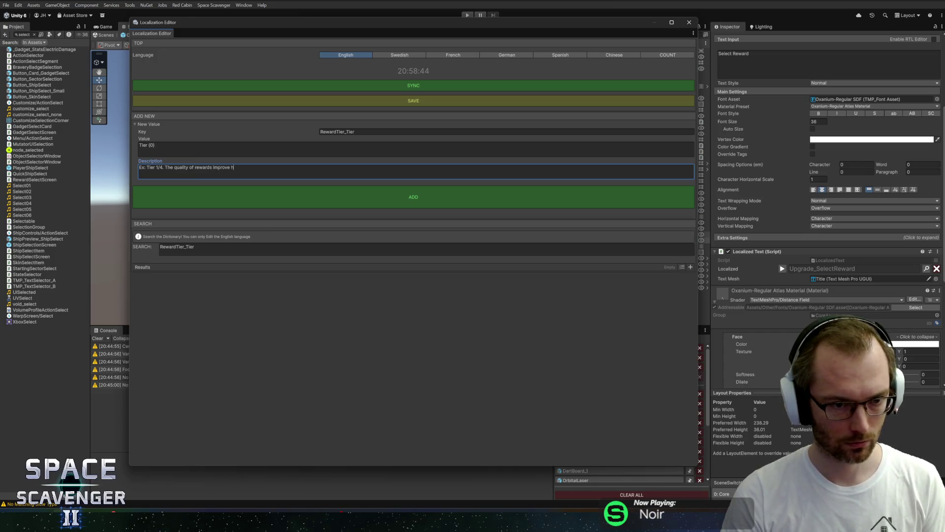
key("BackSpace")
type("when you")
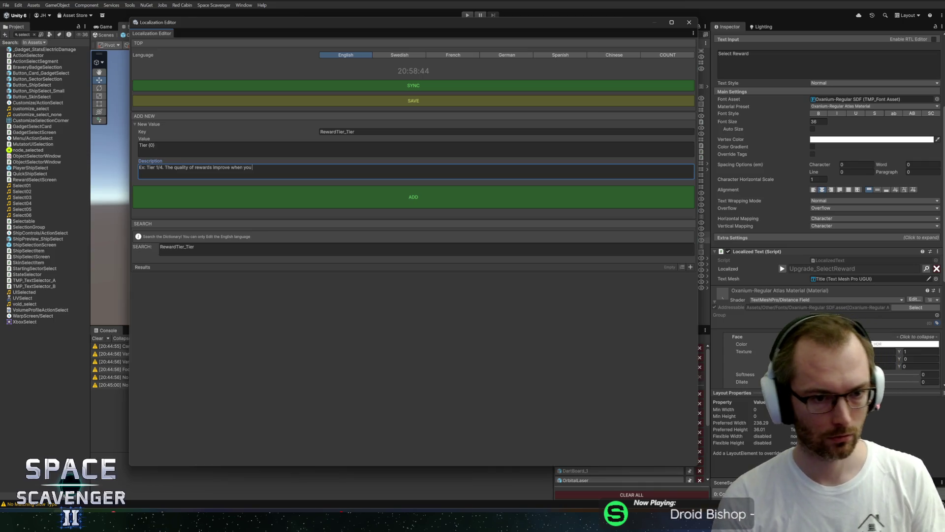
type(" advance ")
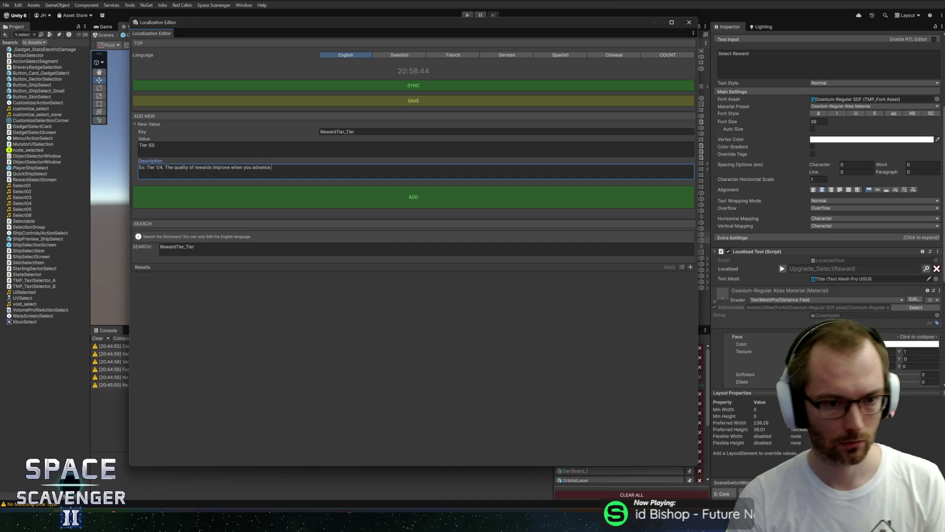
type("to the next t")
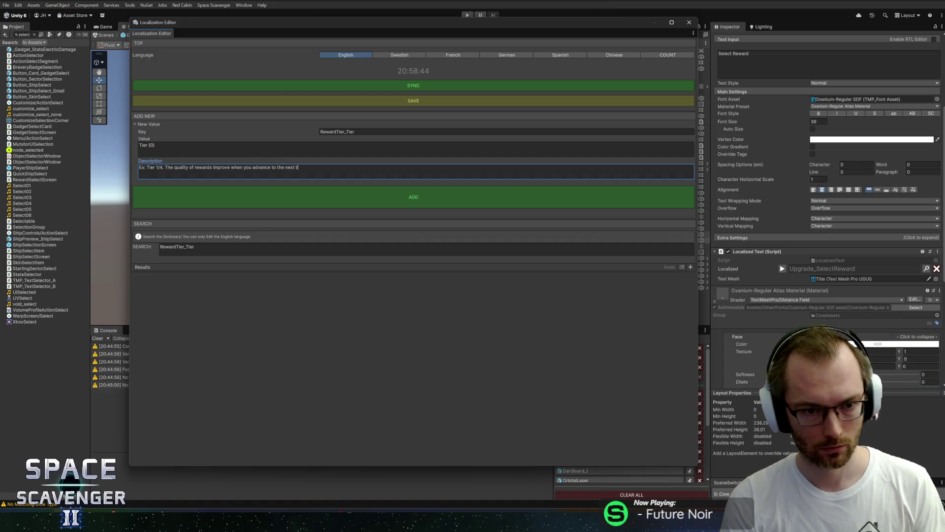
type("ier.")
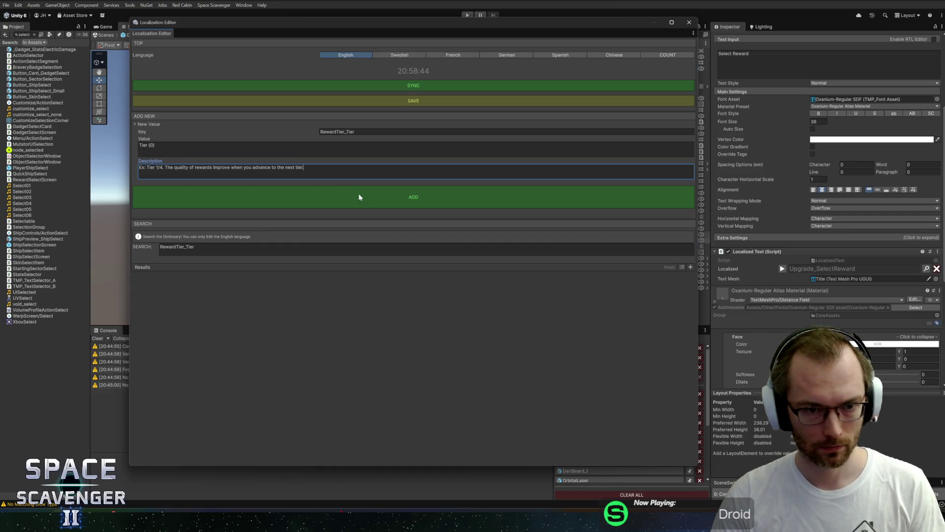
left_click(359, 197)
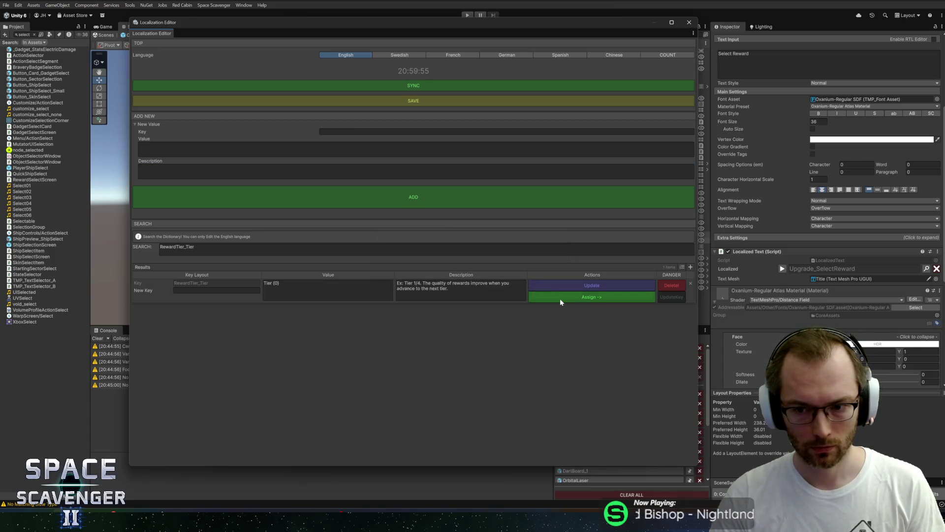
Assign RewardTier_Tier to the header title, close the editor, and save the CanvasHUD prefab.
left_click(559, 298)
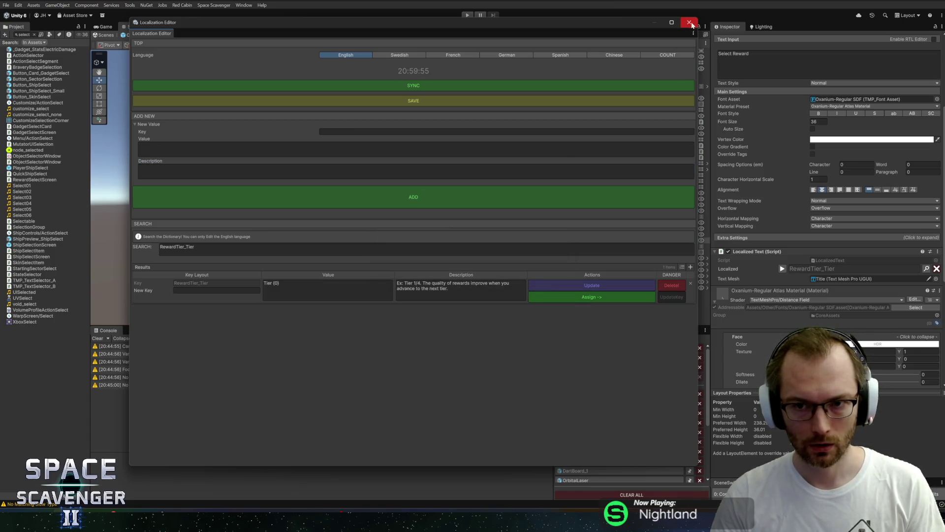
left_click(689, 23)
key("ctrl+s")
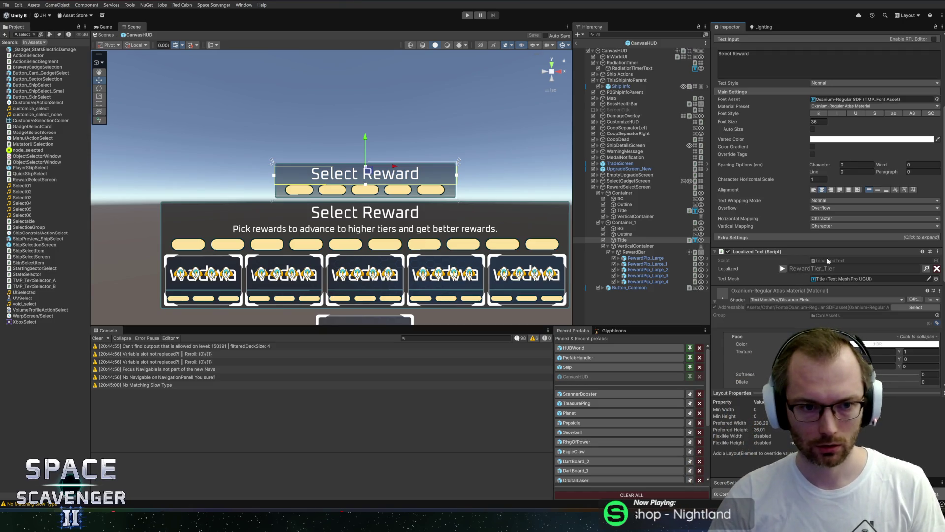
Delete the fifth pip, RewardPip_Large_4, leaving four tier pips, and save the prefab.
scroll(261, 201, "up", 2)
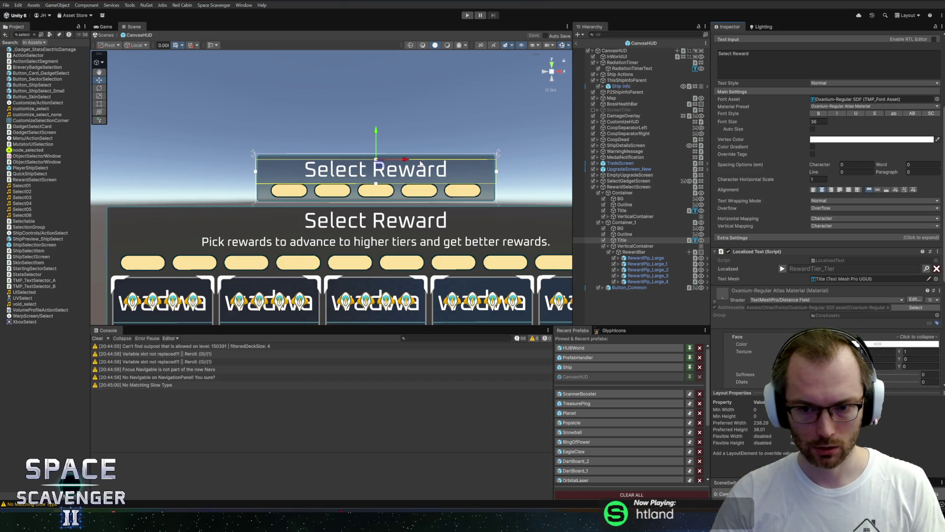
left_click(642, 275)
left_click(643, 281)
key("Delete")
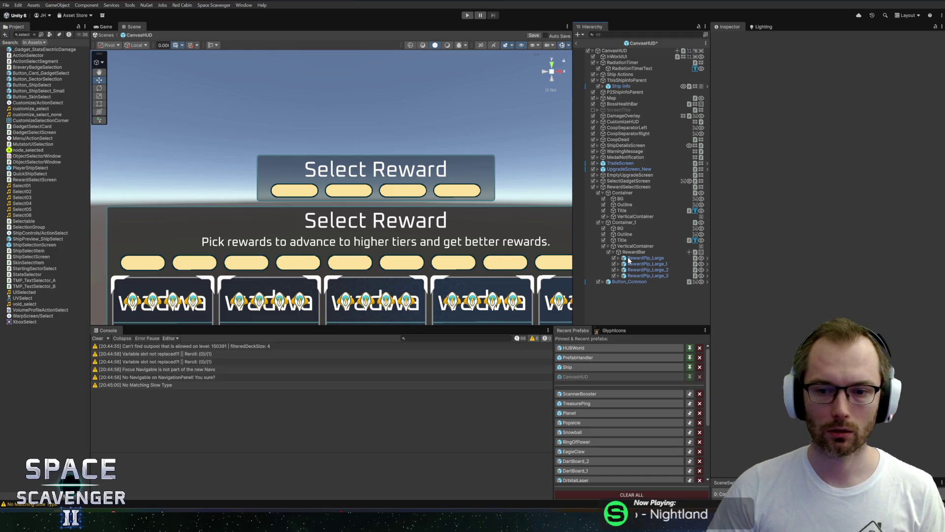
left_click(643, 252)
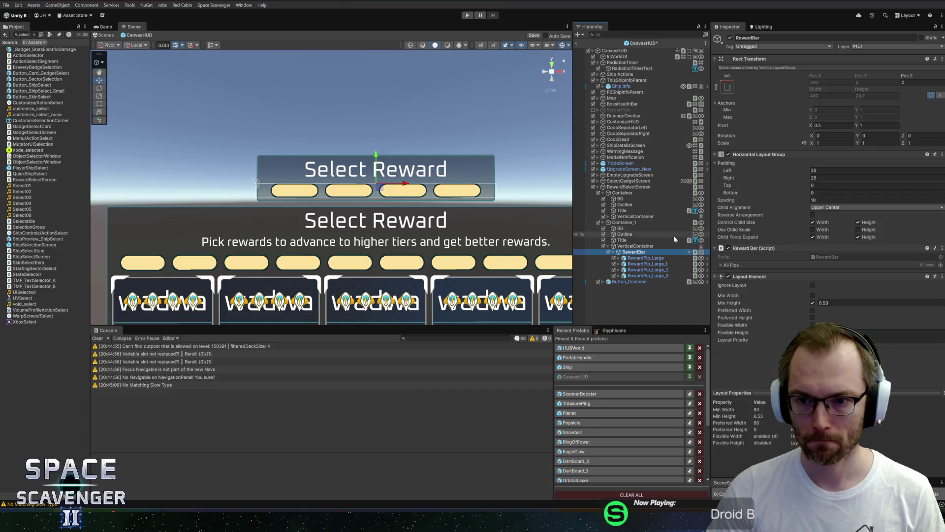
scroll(414, 233, "down", 2)
scroll(413, 233, "down", 2)
scroll(417, 201, "up", 2)
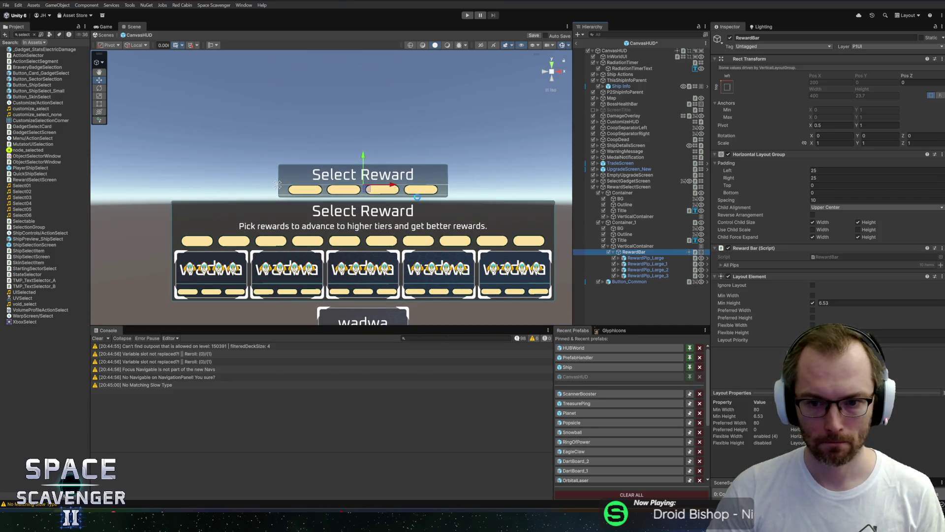
key("ctrl+s")
Select RewardSelectScreen and open its script via the component's Edit Script option.
left_click(630, 246)
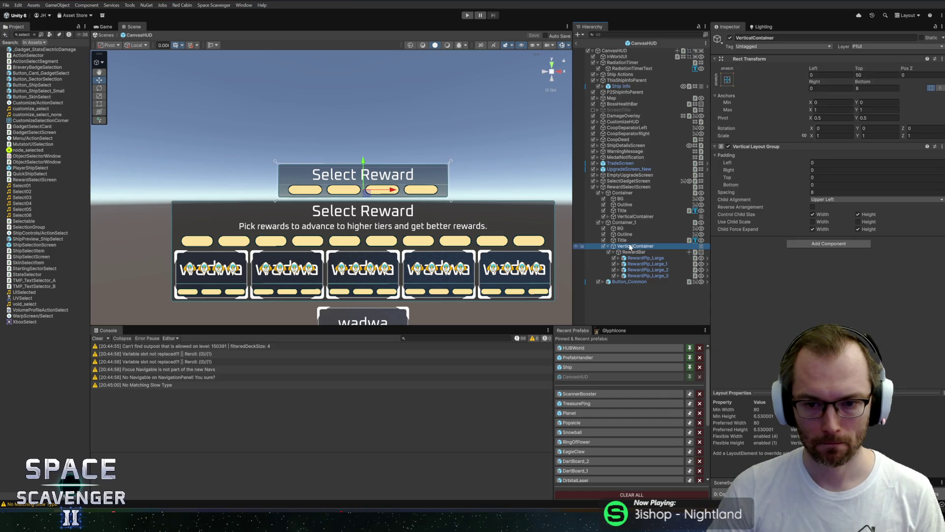
left_click(631, 211)
left_click(625, 204)
left_click(624, 199)
left_click(622, 193)
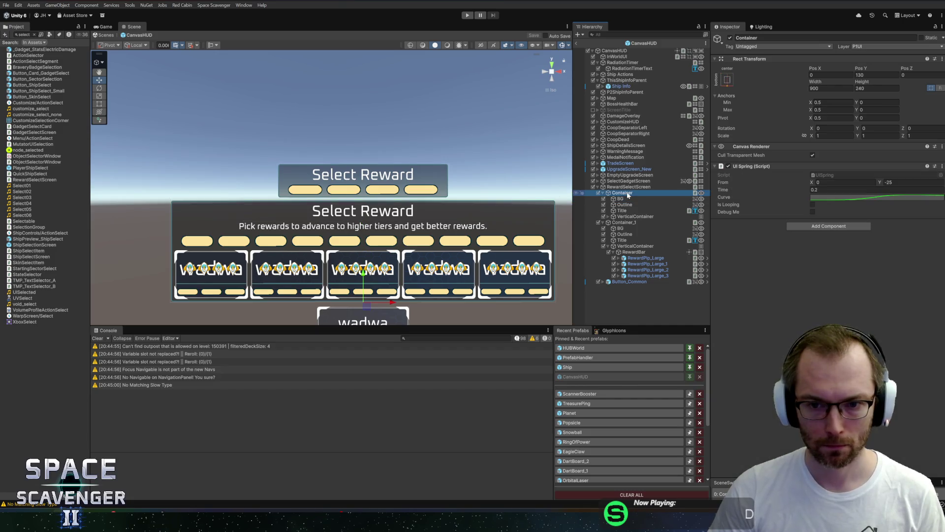
left_click(627, 188)
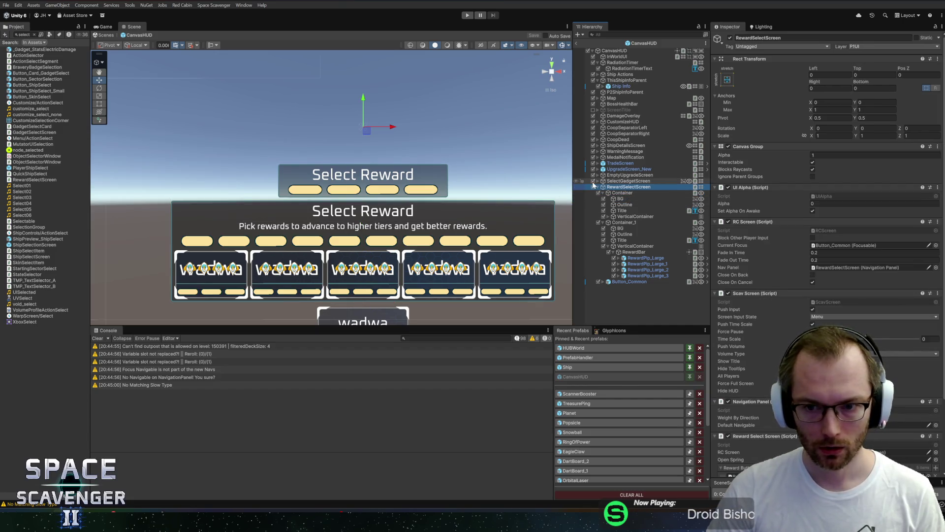
scroll(804, 252, "down", 3)
right_click(756, 349)
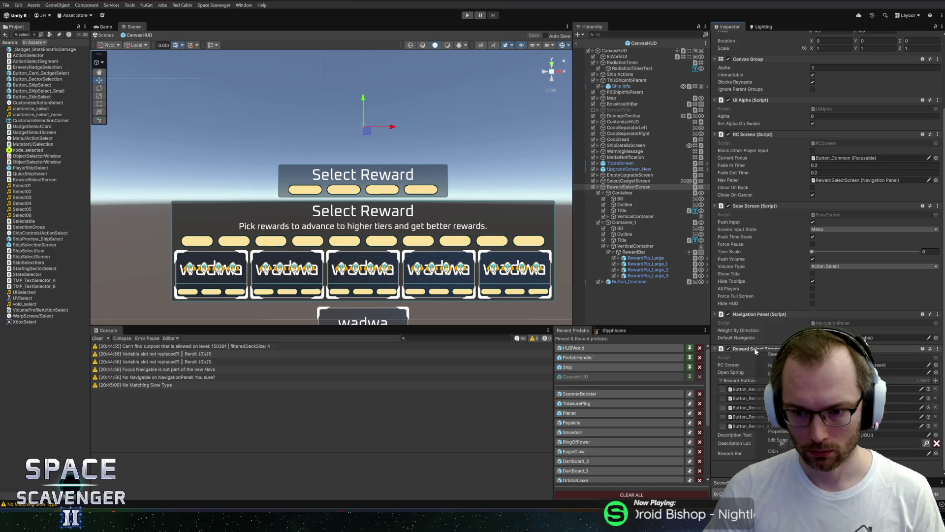
left_click(779, 440)
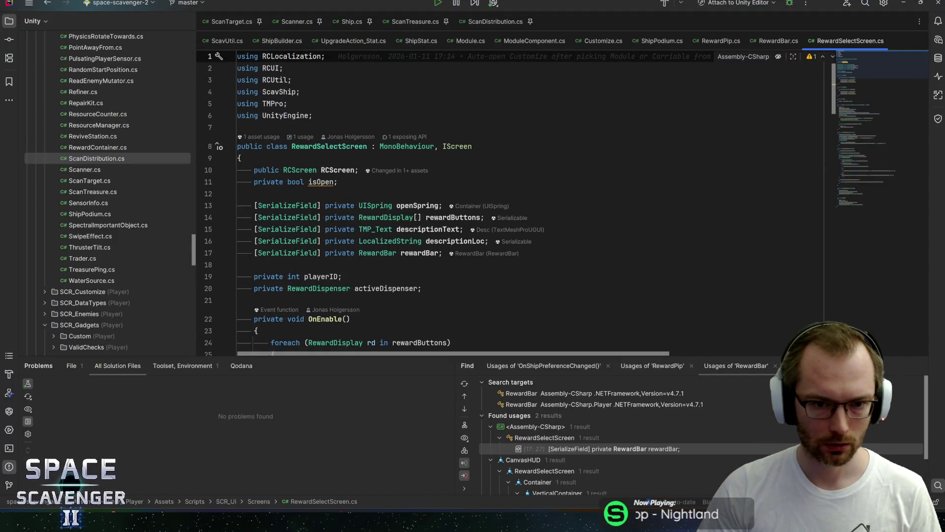
Duplicate the rewardBar field as a new tierBar field and move it to the top of the fields.
left_click(398, 217)
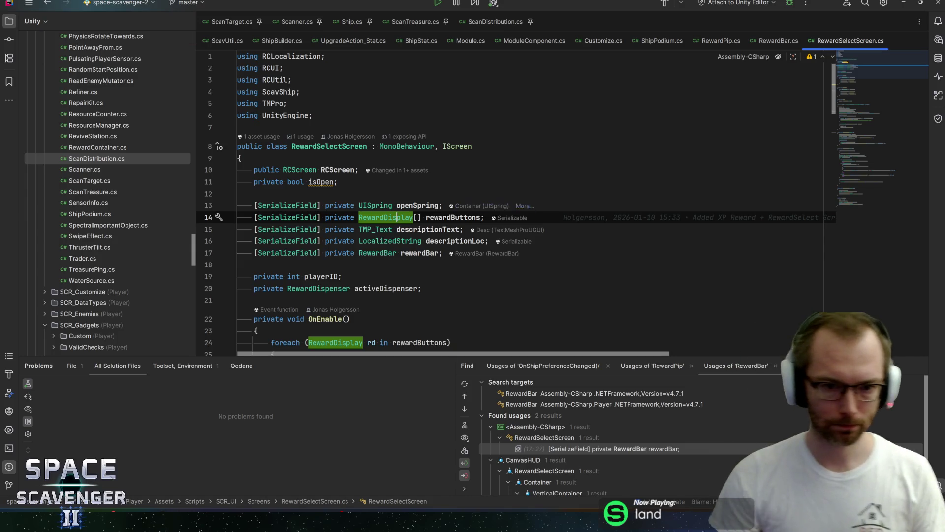
key("Down")
key("Down")
key("Down")
key("ctrl+d")
key("ctrl+w")
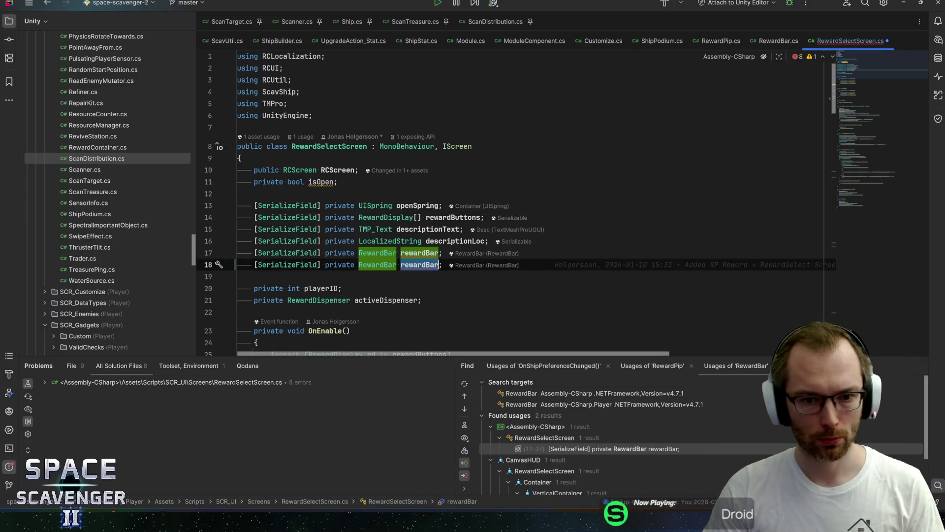
type("tierBar")
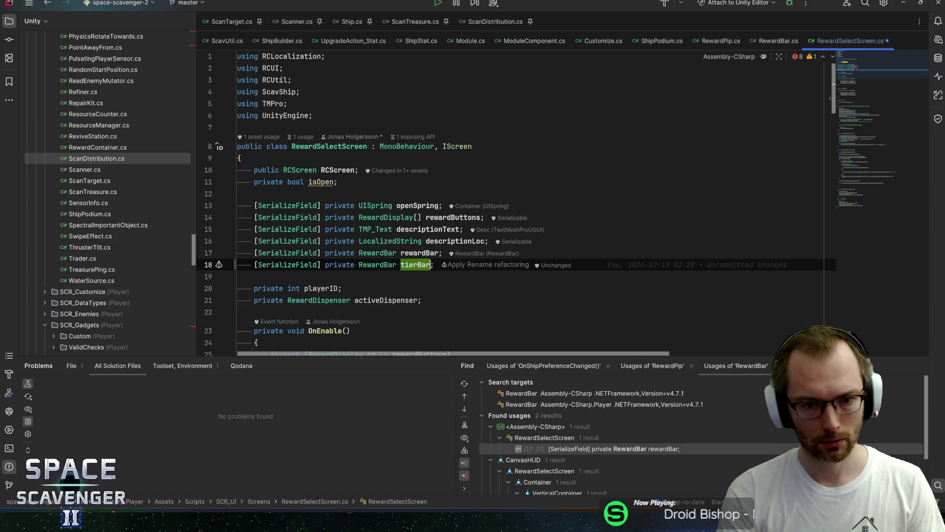
key("ctrl+shift+alt+Up")
key("ctrl+shift+alt+Up")
key("ctrl+shift+alt+Up")
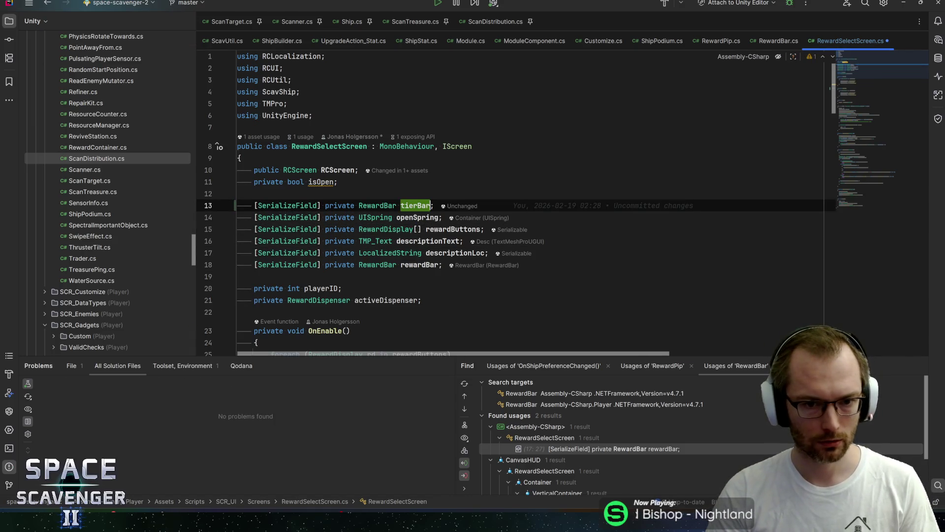
Add [Title("Rewards")] and [Title("Tiers")] section headers around tierBar and save the script.
key("End")
key("Return")
type("[Ti")
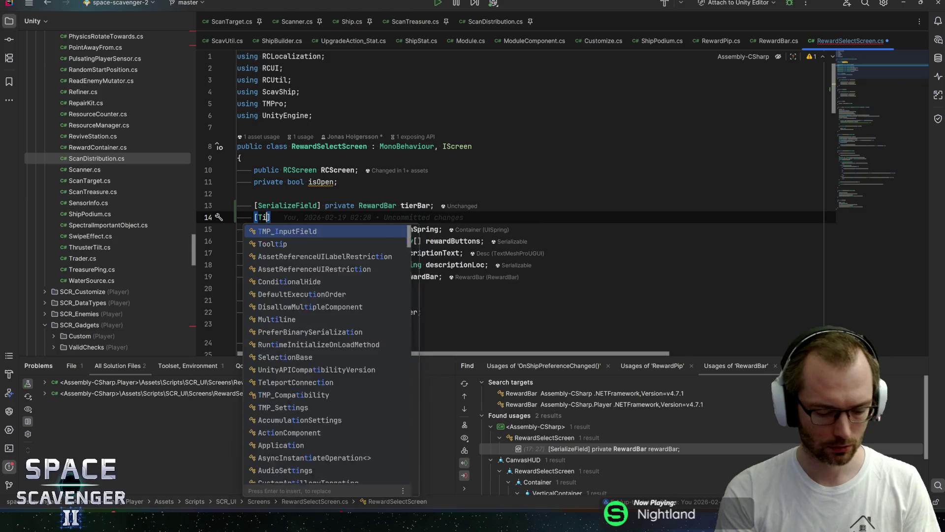
type("tle")
key("Return")
type("(\"Rewards")
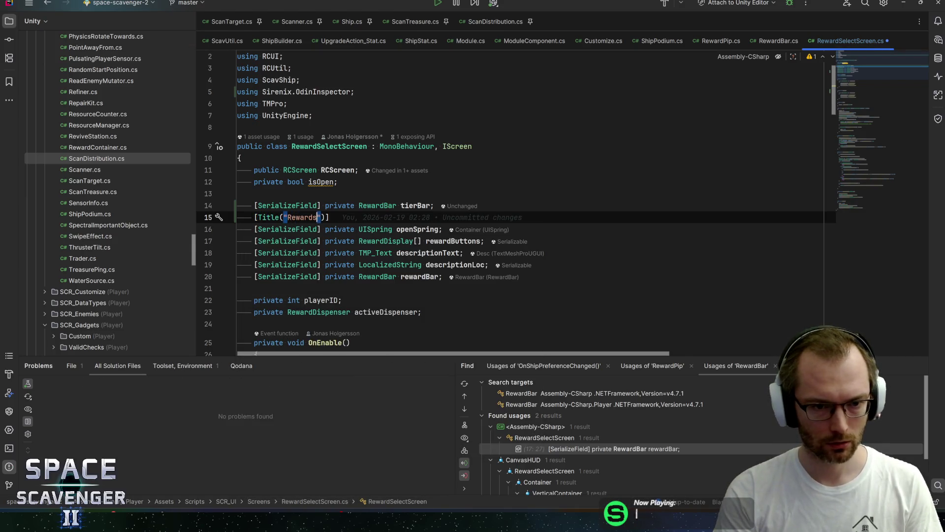
key("ctrl+d")
key("ctrl+shift+alt+Up")
key("ctrl+shift+alt+Up")
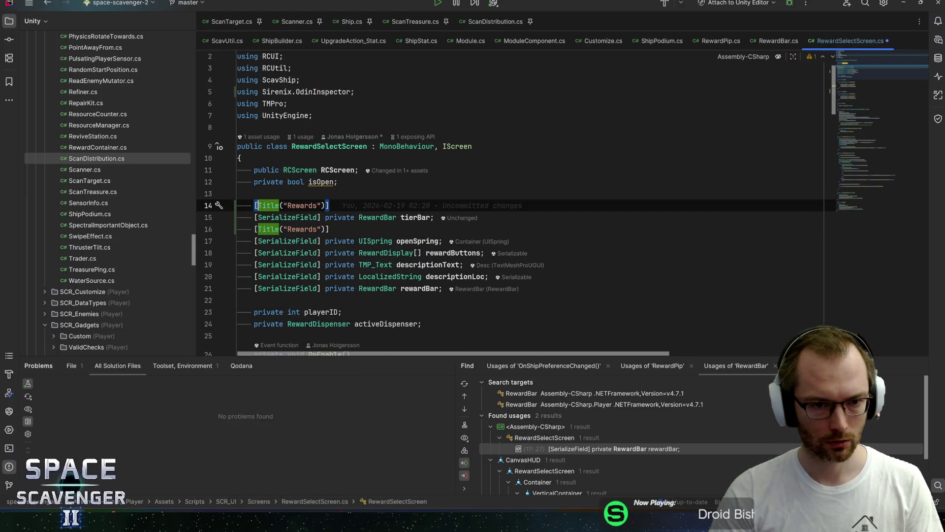
key("ctrl+w")
type("Tiers")
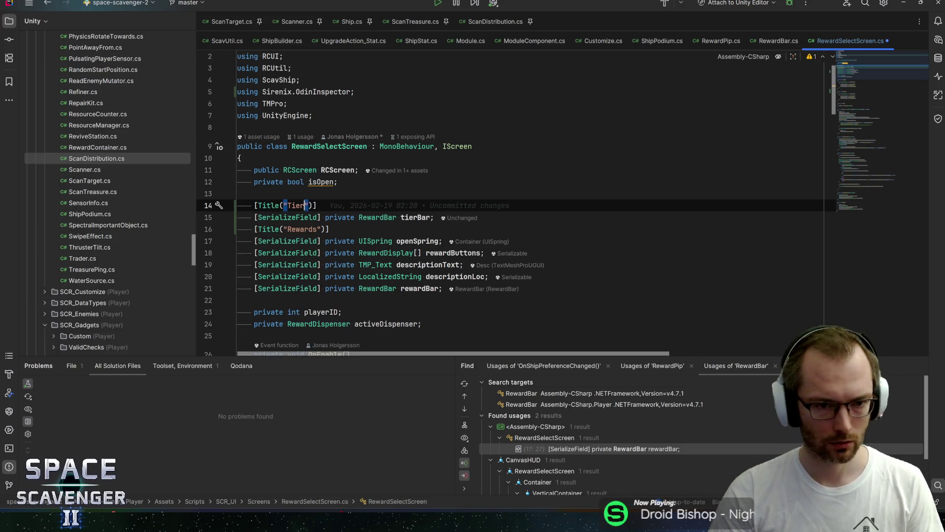
key("End")
key("ctrl+s")
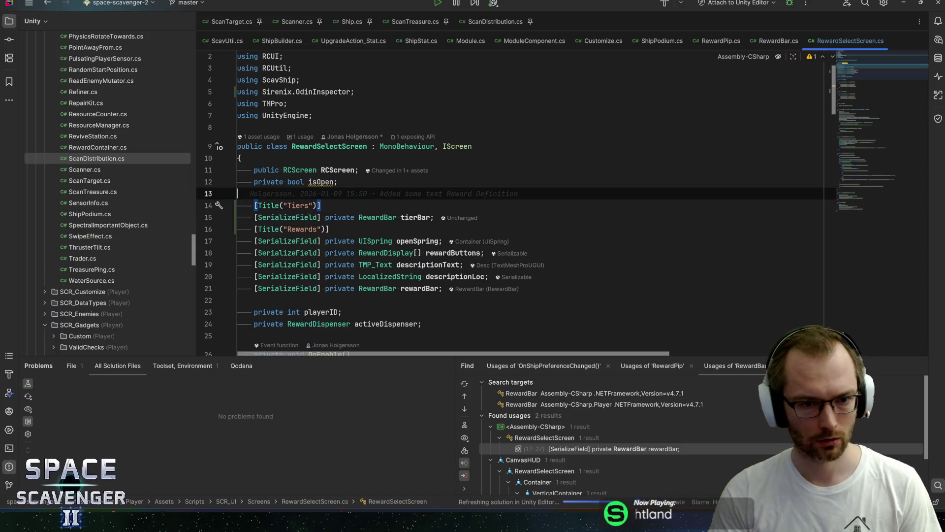
Add a third section header titled "General".
key("ctrl+d")
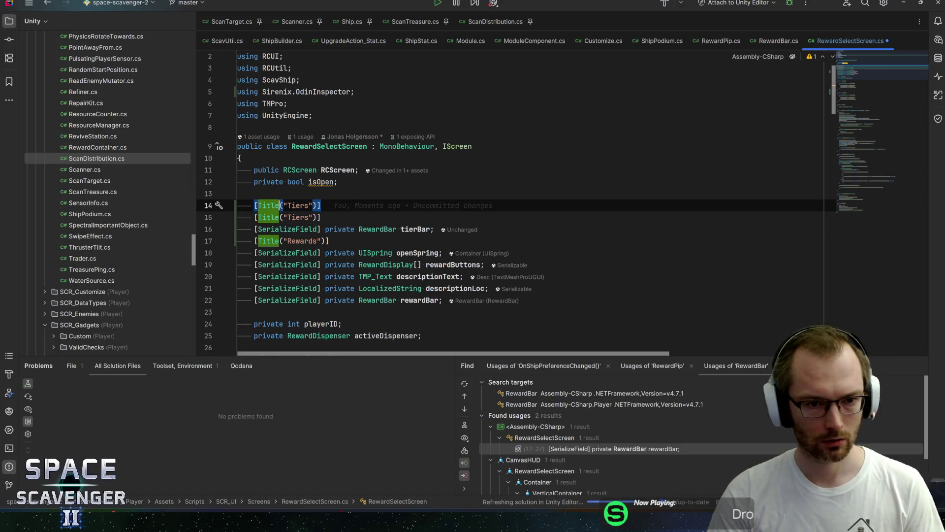
key("ctrl+w")
type("Geb")
key("BackSpace")
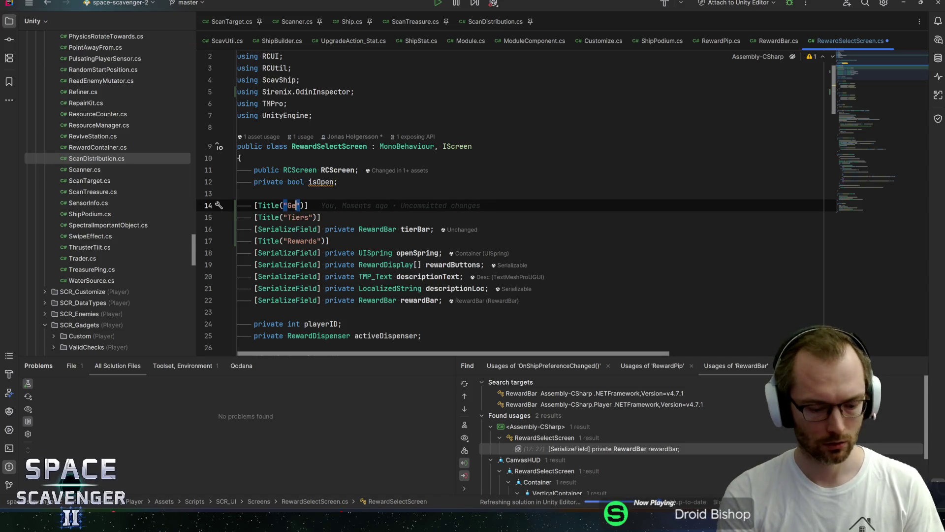
type("neral")
Move openSpring under the General header and descriptionText below rewardButtons.
left_click(317, 217)
key("Down")
key("Down")
key("Down")
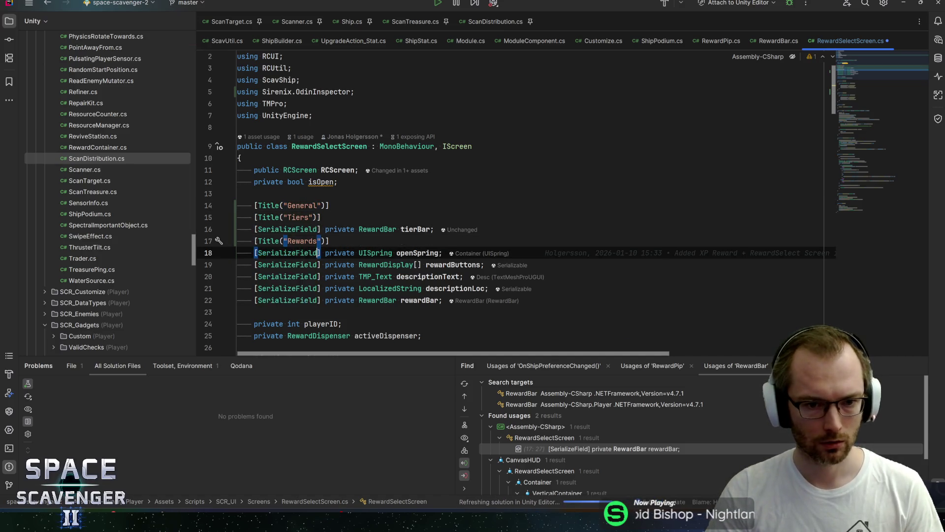
key("alt+shift+Up")
key("alt+shift+Up")
key("alt+shift+Up")
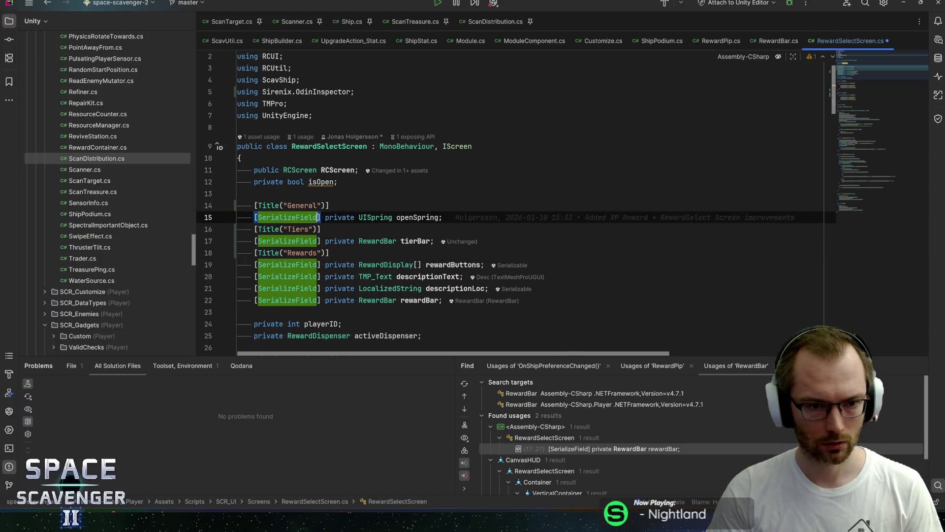
key("Down")
key("Down")
key("Down")
key("alt+shift+Up")
key("alt+shift+Up")
key("alt+shift+Down")
key("alt+shift+Down")
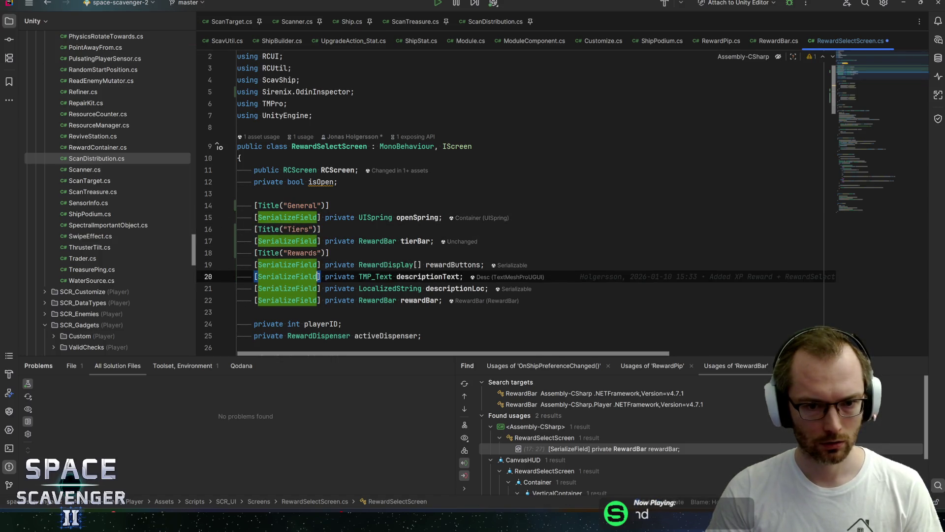
key("Down")
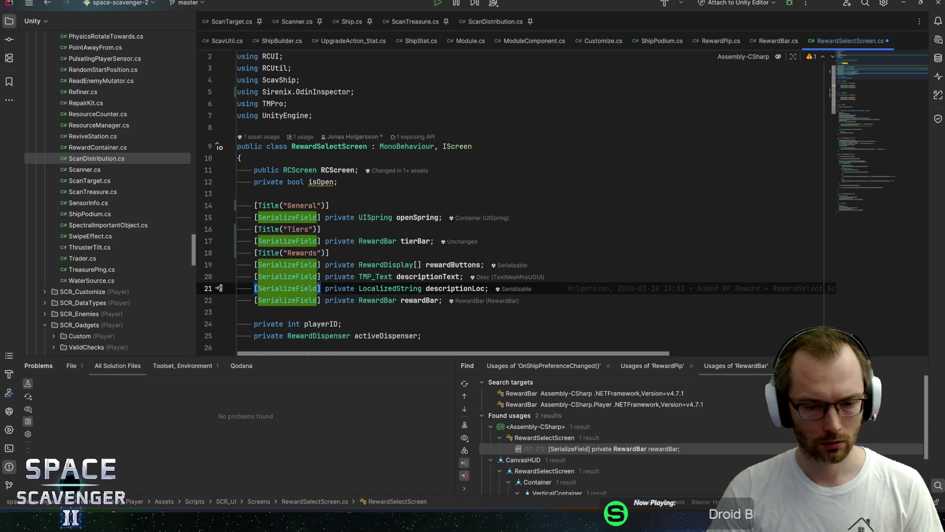
Duplicate the descriptionLoc declaration under tierBar, rename it tierLoc, and save.
key("ctrl+Right")
key("ctrl+Right")
key("ctrl+Right")
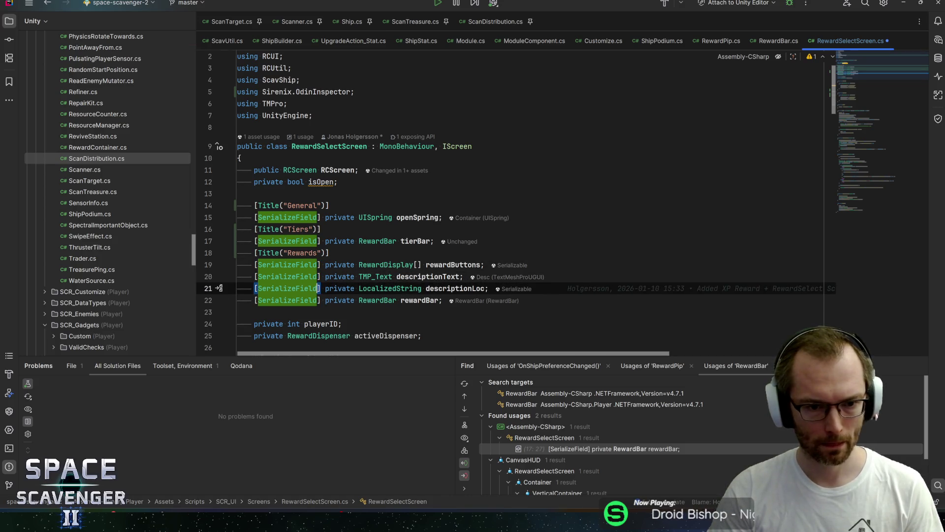
key("ctrl+d")
key("alt+shift+Up")
key("alt+shift+Up")
key("alt+shift+Up")
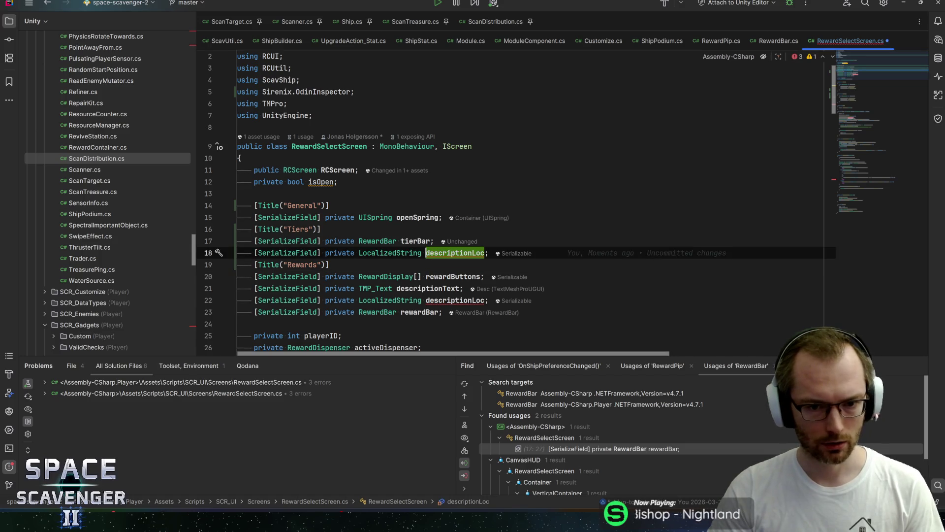
key("ctrl+w")
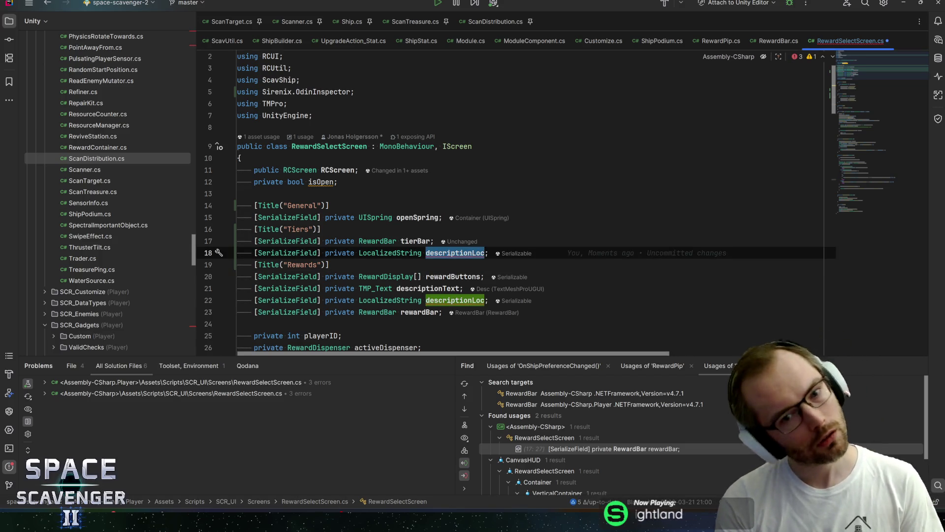
type("tierLoc")
key("ctrl+s")
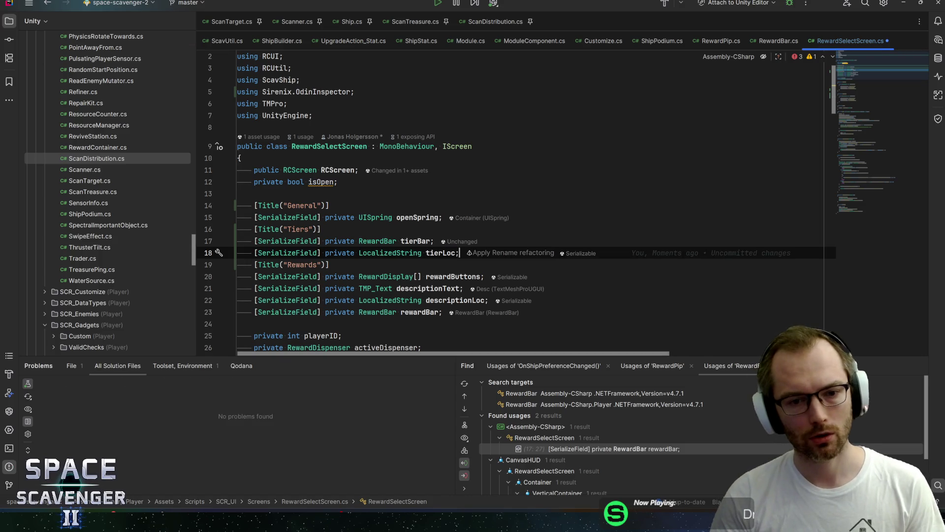
scroll(511, 207, "down", 5)
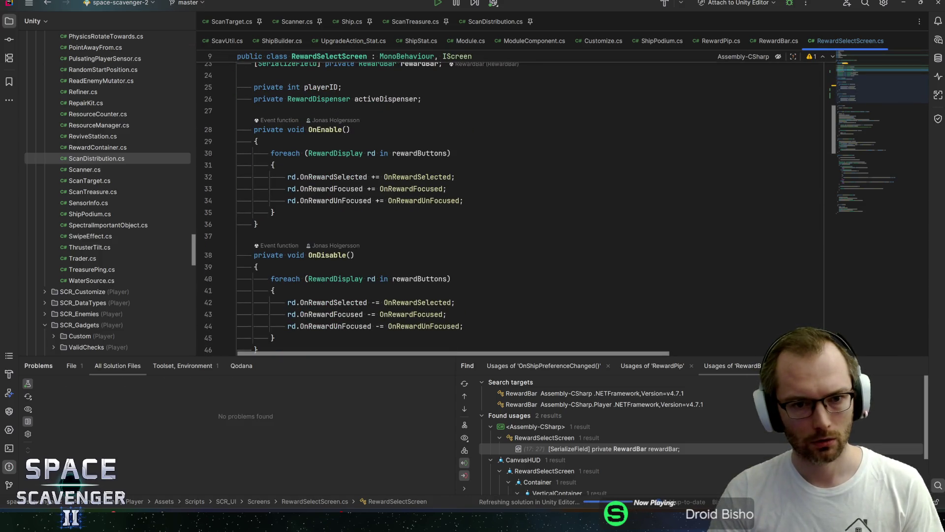
mouse_move(424, 201)
scroll(424, 201, "down", 10)
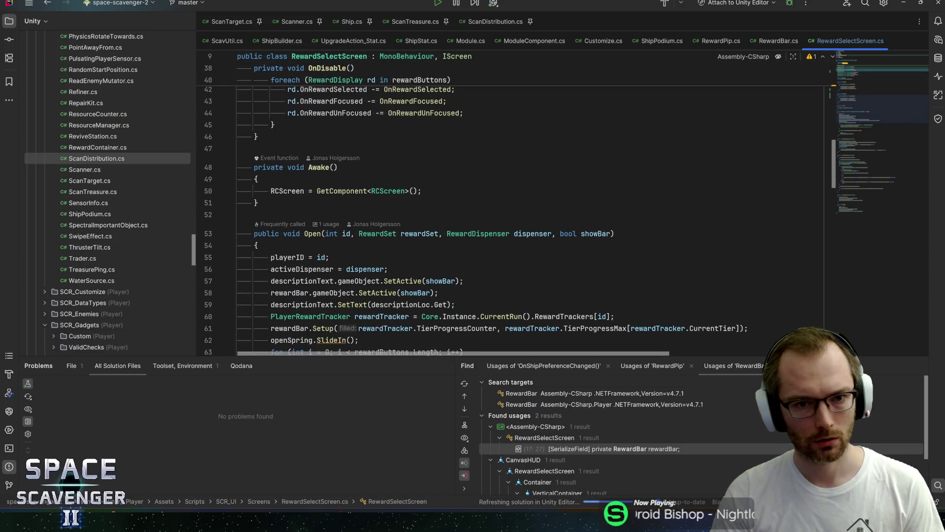
scroll(425, 201, "down", 15)
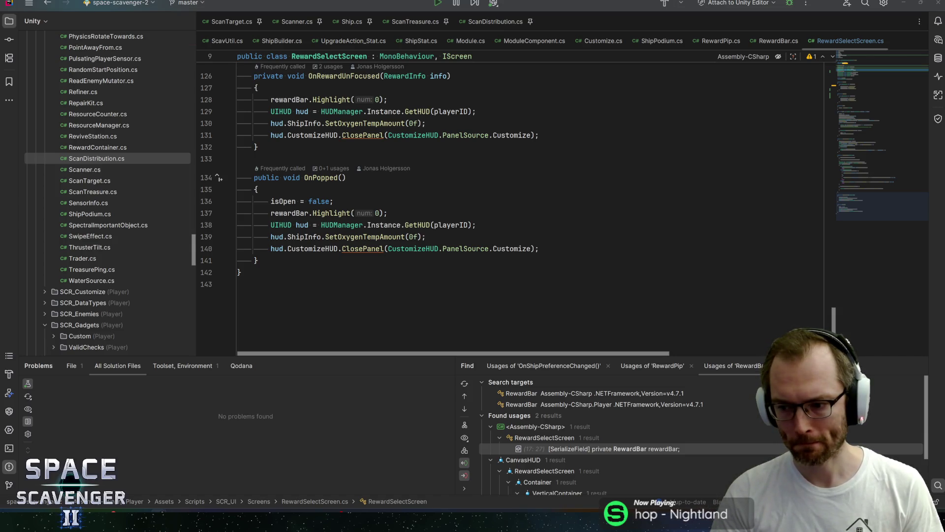
left_click(249, 189)
scroll(249, 189, "up", 4)
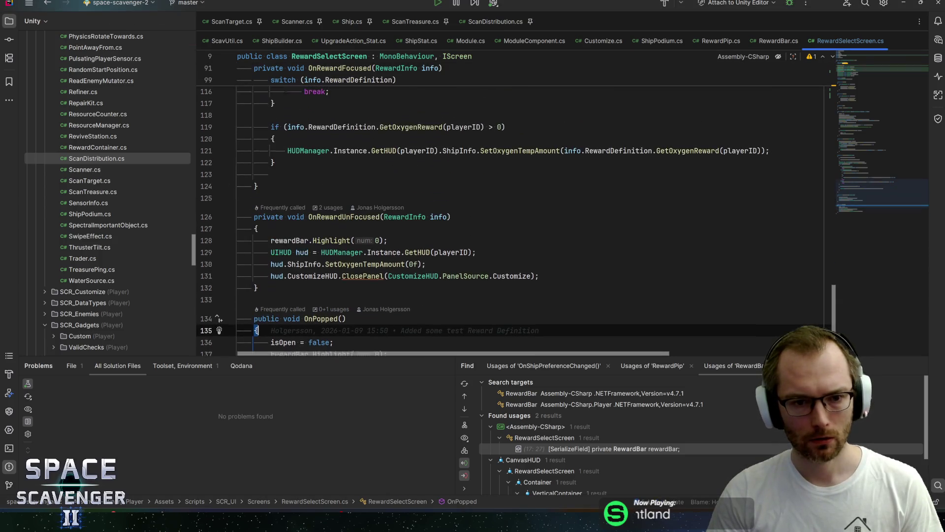
scroll(492, 197, "down", 4)
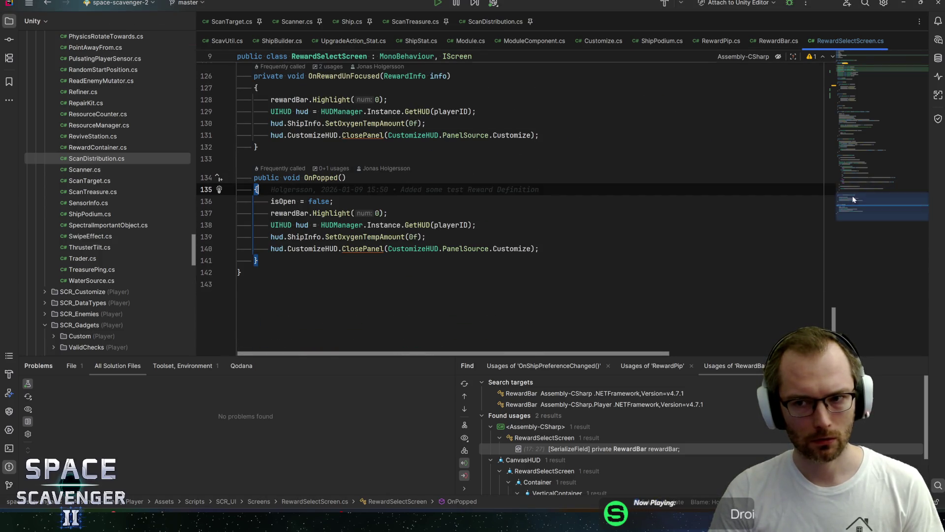
left_click(857, 63)
scroll(862, 67, "up", 3)
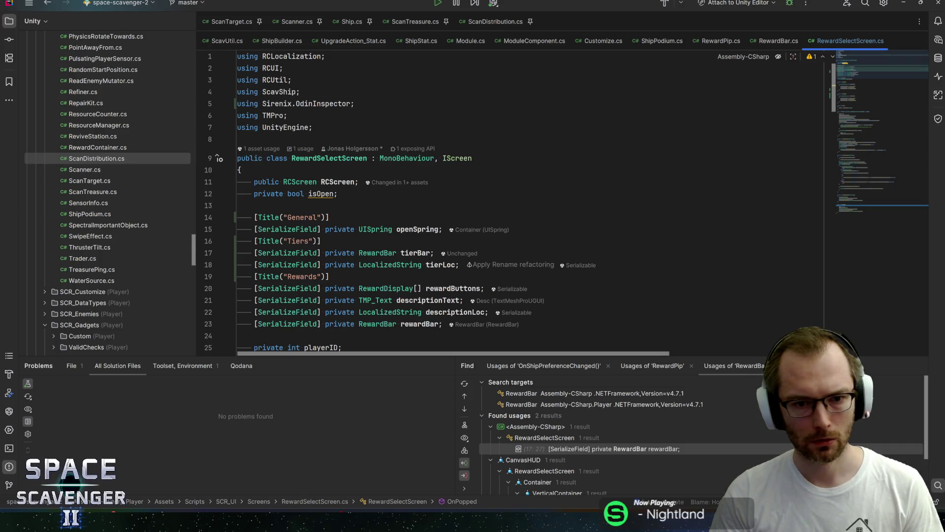
Duplicate the tierBar line, change its type to TMP_Text, and rename it tierTitleText.
left_click(415, 252)
key("ctrl+d")
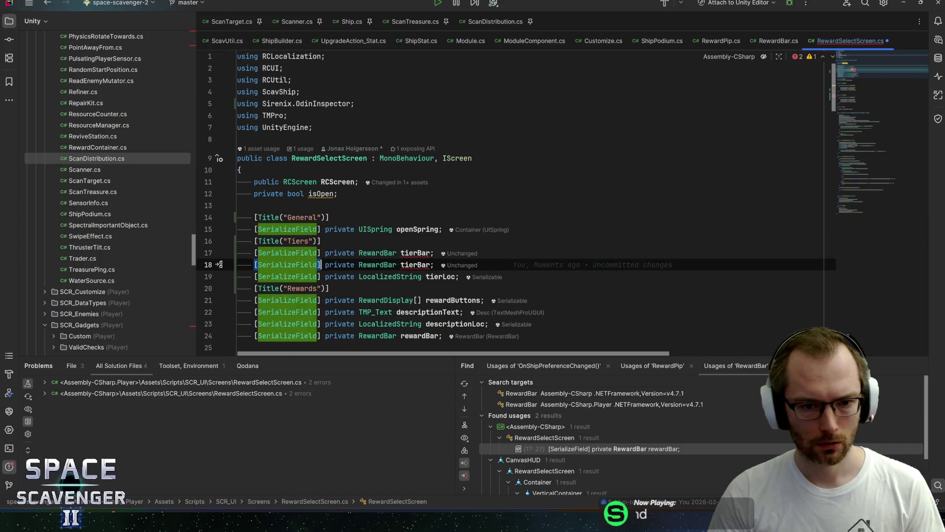
left_click(397, 264)
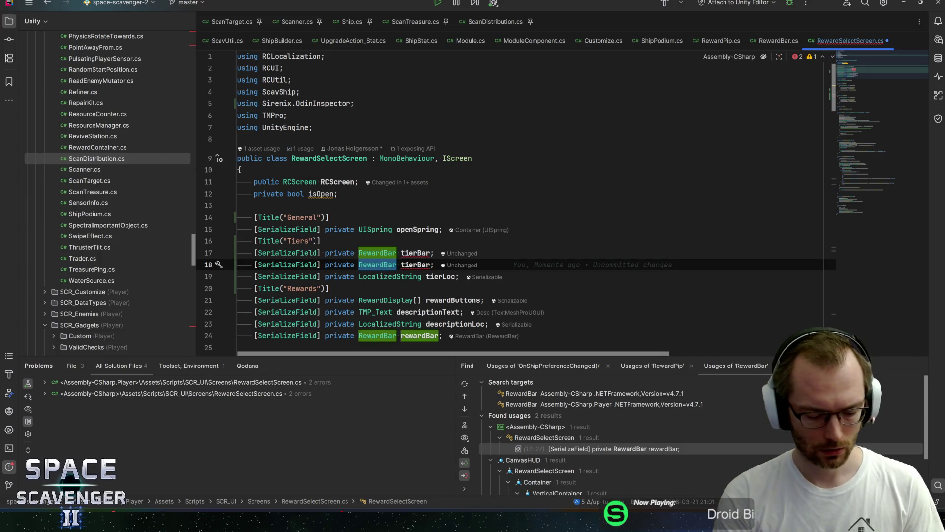
type("TMP_TE")
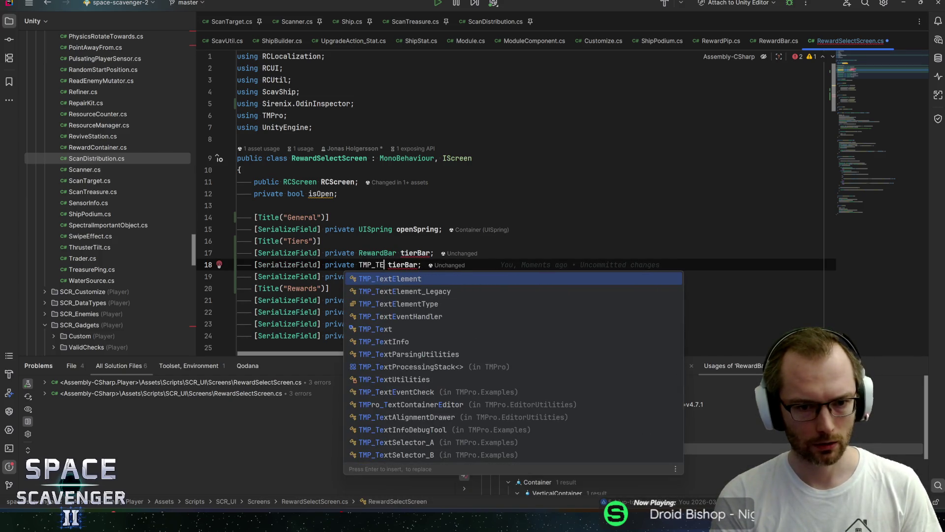
key("Escape")
key("BackSpace")
type("extE")
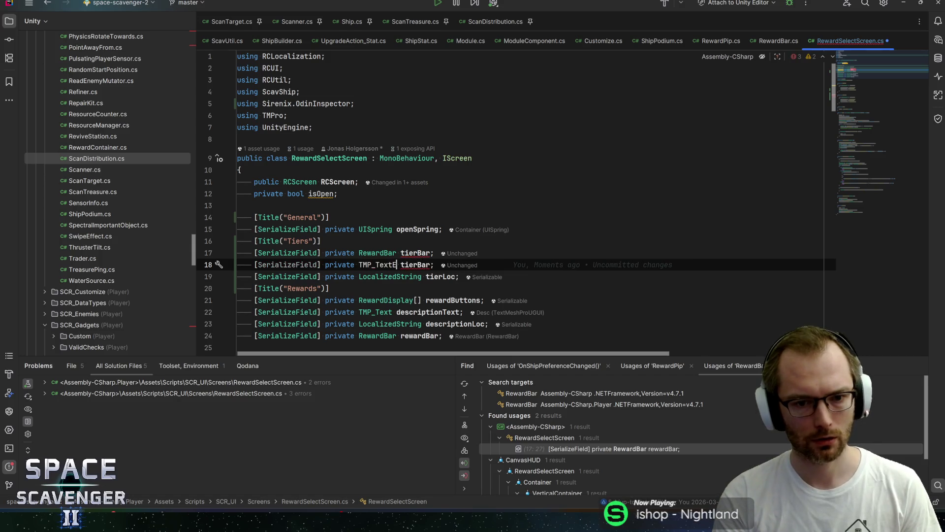
key("BackSpace")
left_click(430, 264)
key("BackSpace")
key("BackSpace")
key("BackSpace")
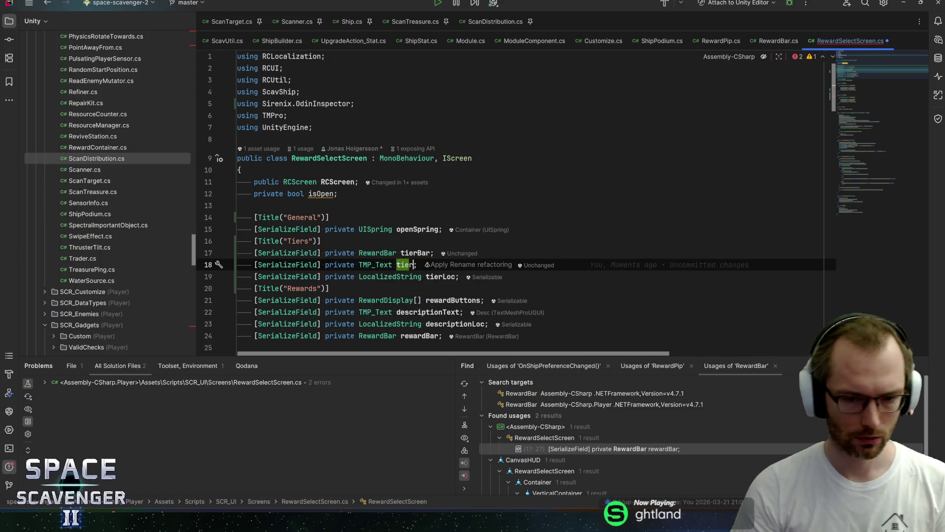
type("TitleText")
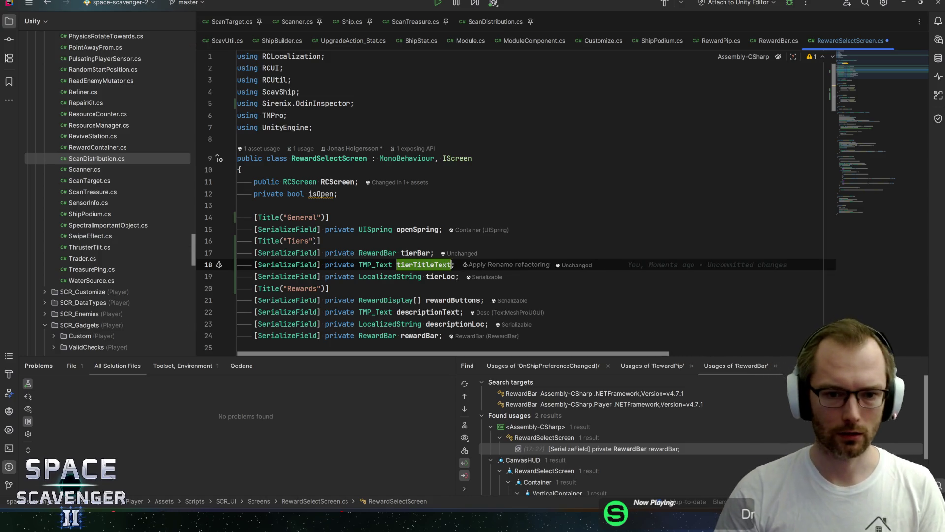
key("End")
scroll(491, 234, "down", 10)
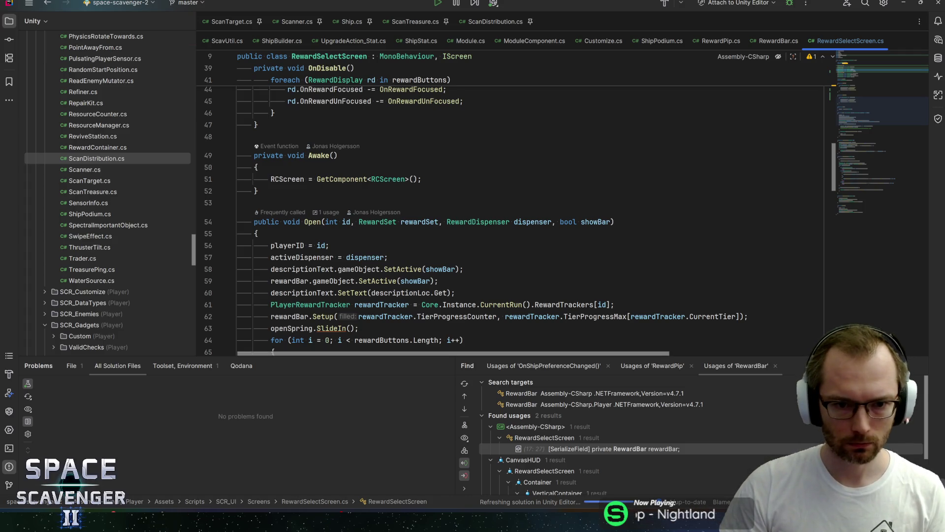
Inspect Open's id parameter and the RewardSet class definition.
left_click(329, 245)
scroll(512, 207, "down", 3)
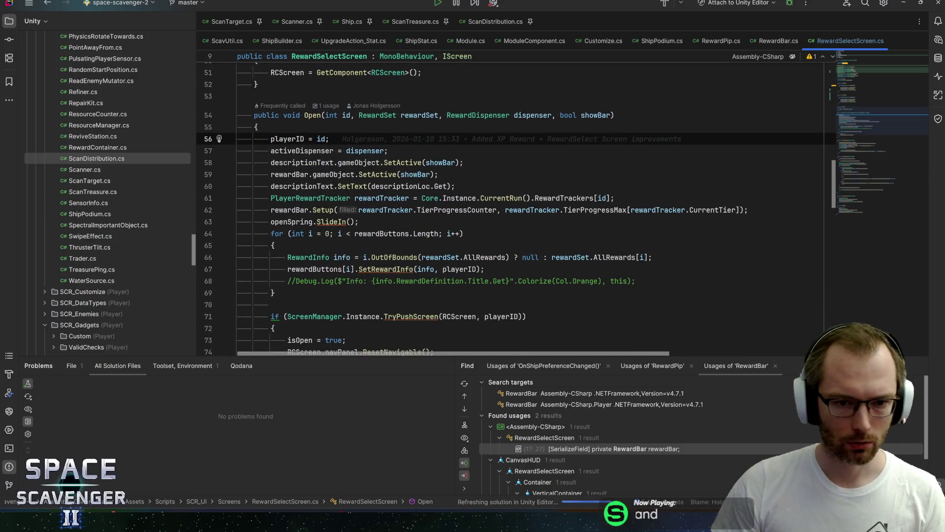
left_click(346, 115)
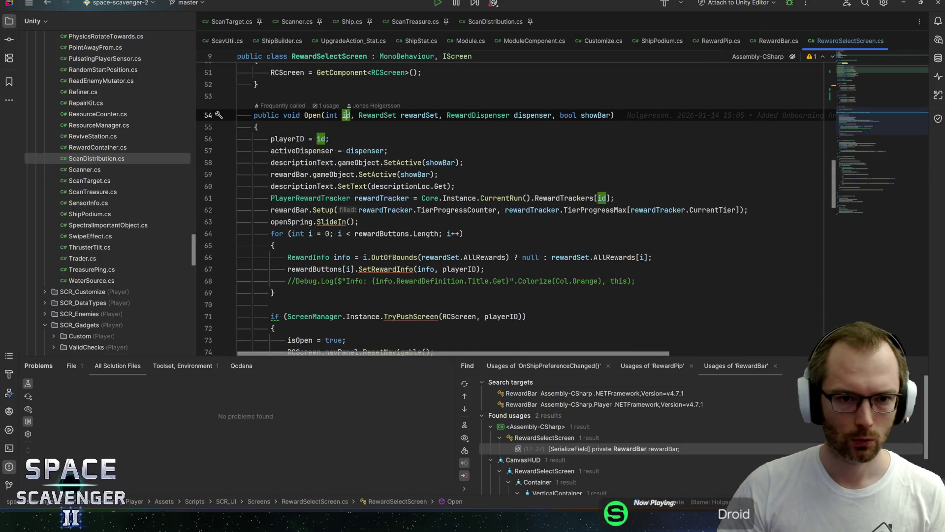
mouse_move(404, 162)
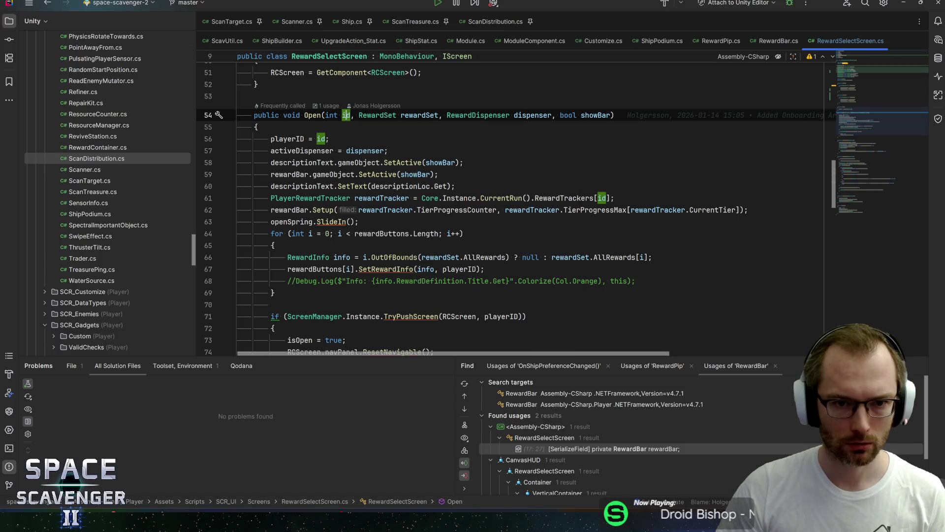
left_click(377, 115, "ctrl")
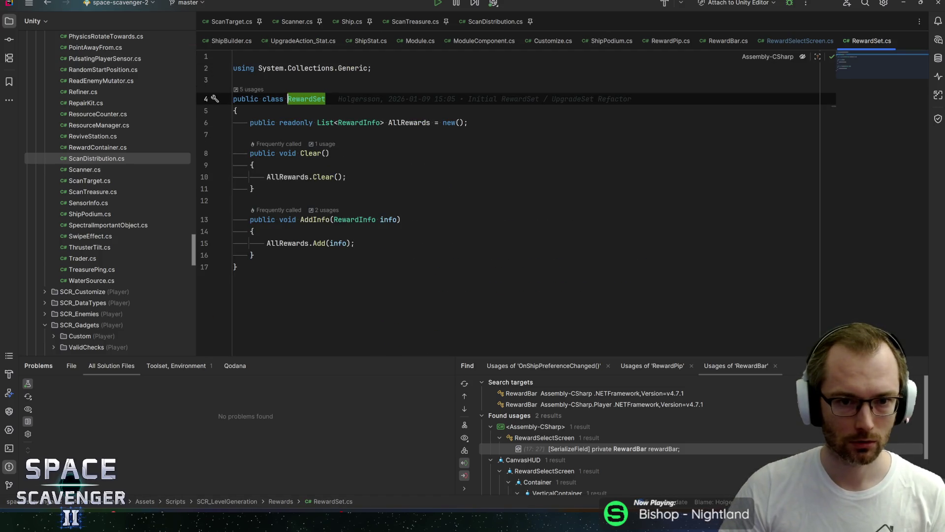
key("ctrl+alt+Left")
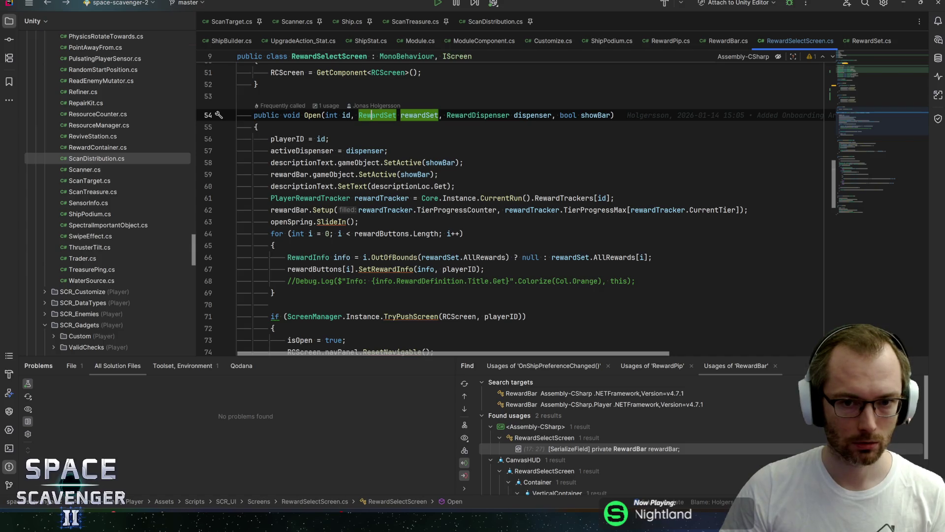
At the top of Open, write Core.Instance.CurrentRun().RewardTrackers[id].CurrentTier.
left_click(259, 127)
key("Return")
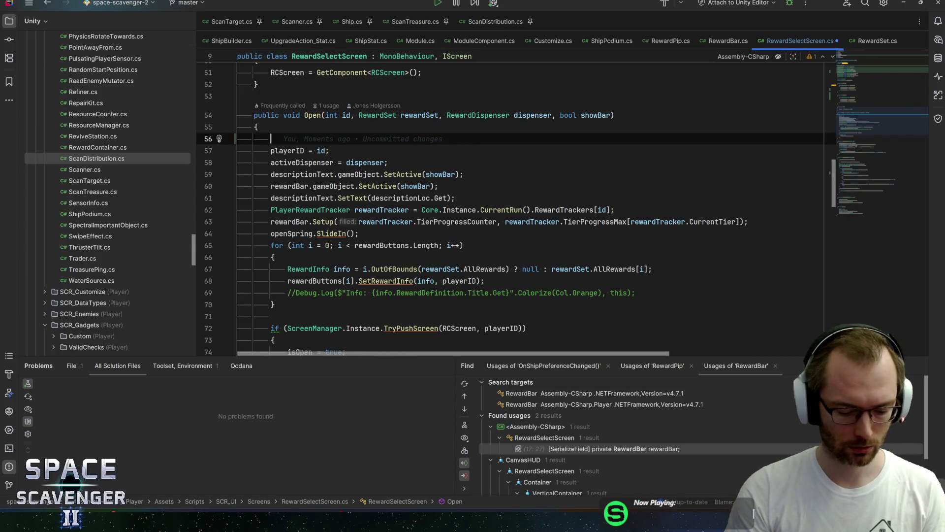
type("Core.Instance.curr")
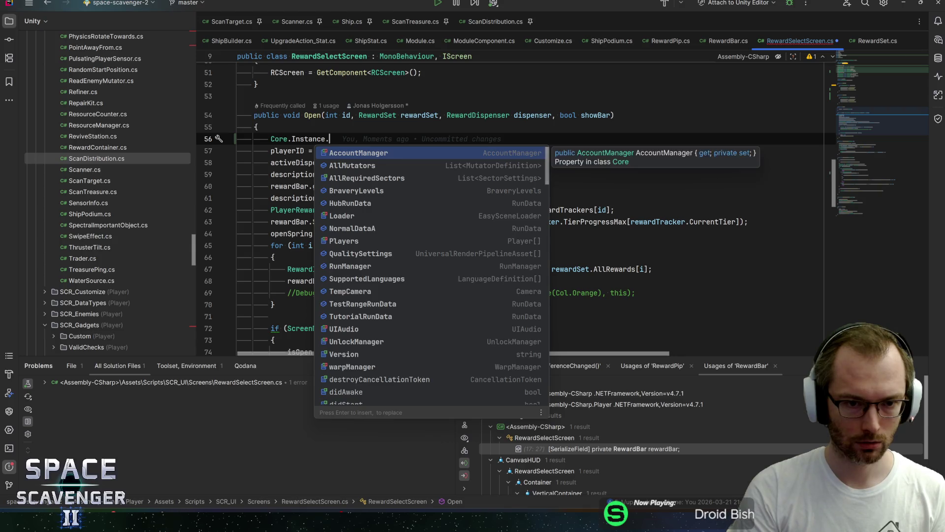
key("Return")
type(".tier")
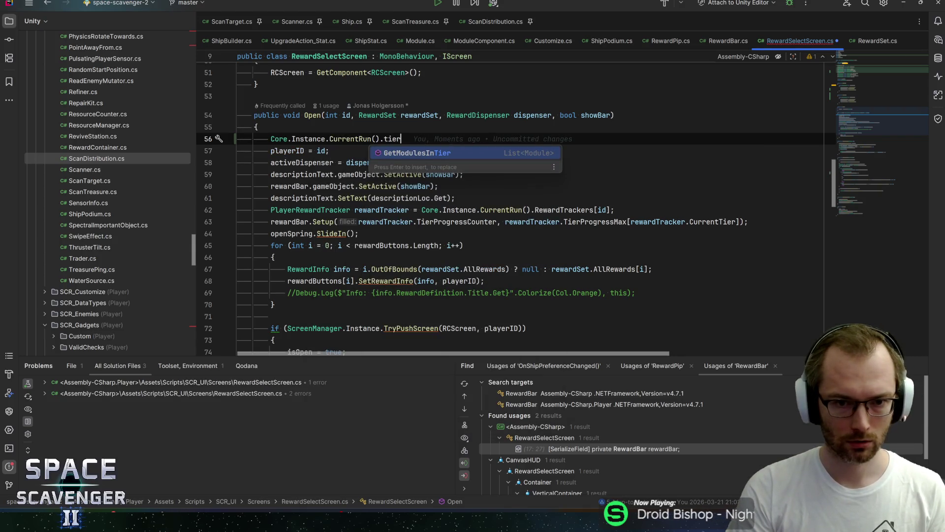
key("BackSpace")
key("BackSpace")
key("BackSpace")
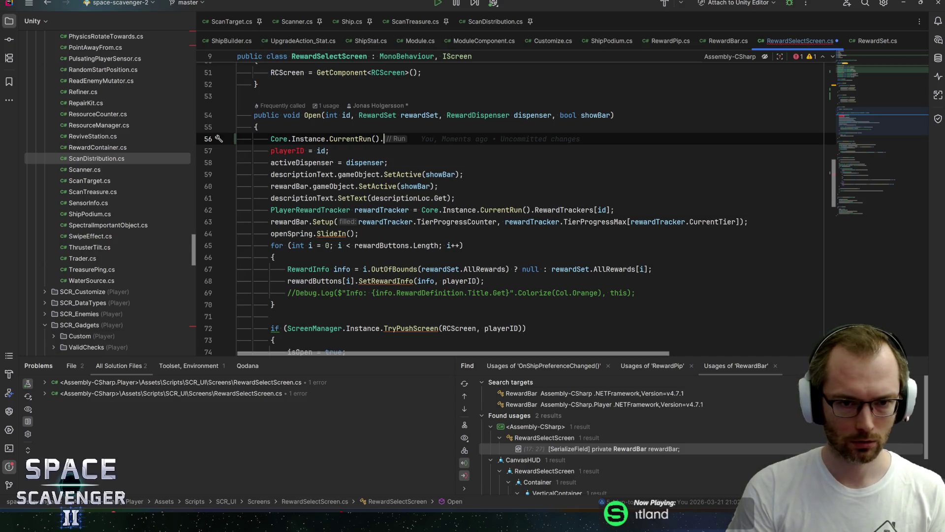
type("tra")
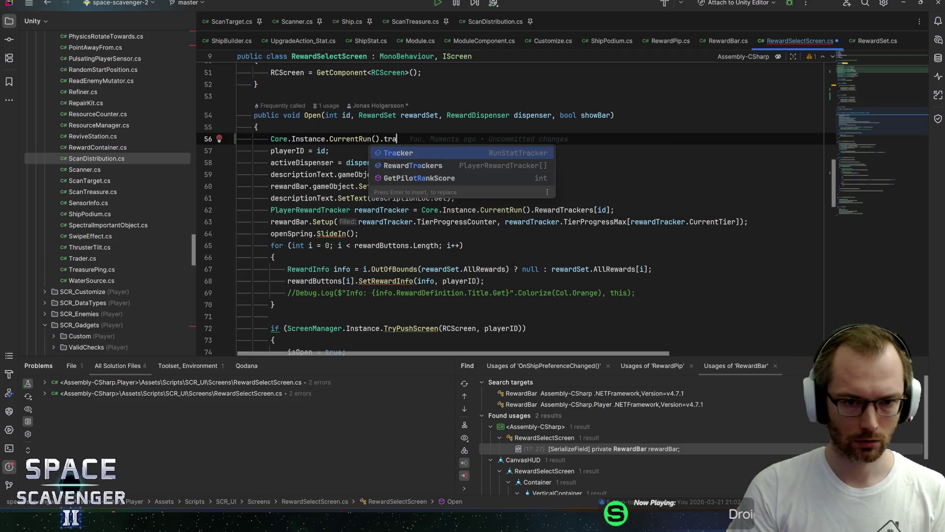
type("ck")
key("Down")
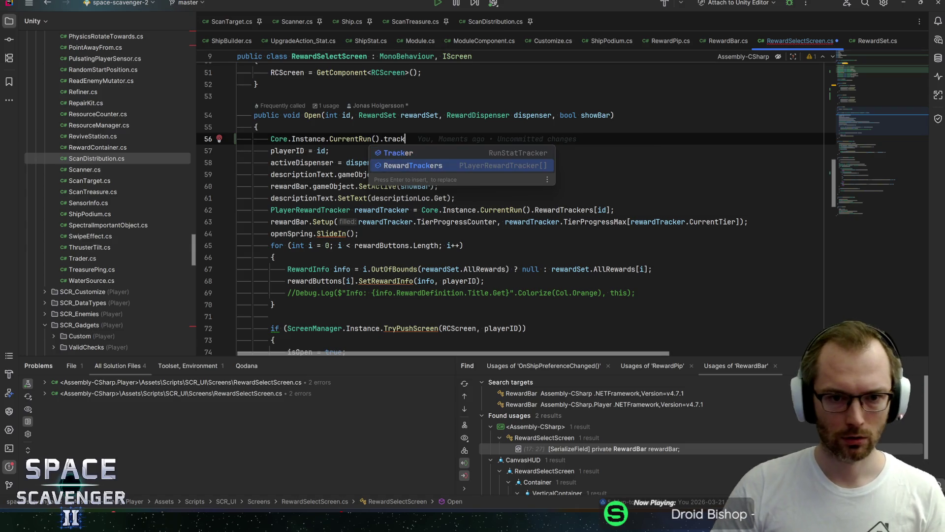
type("[id")
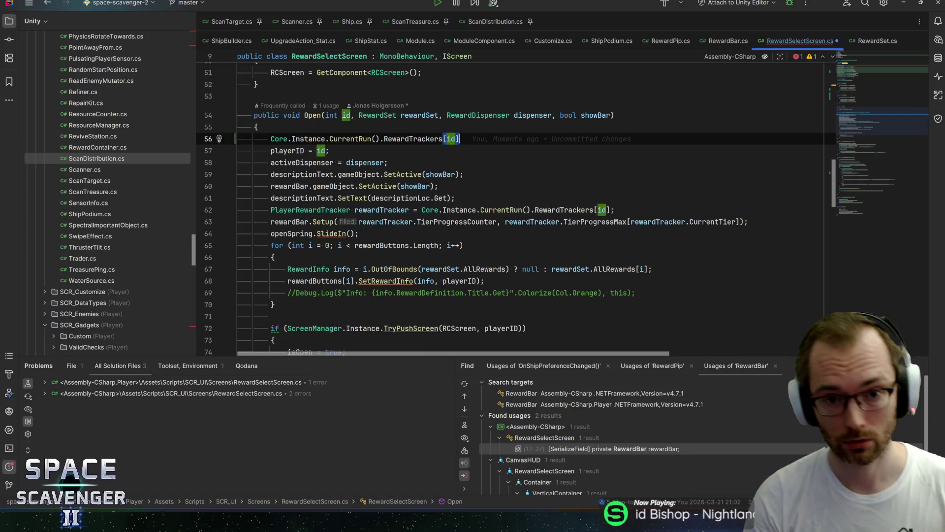
type(".")
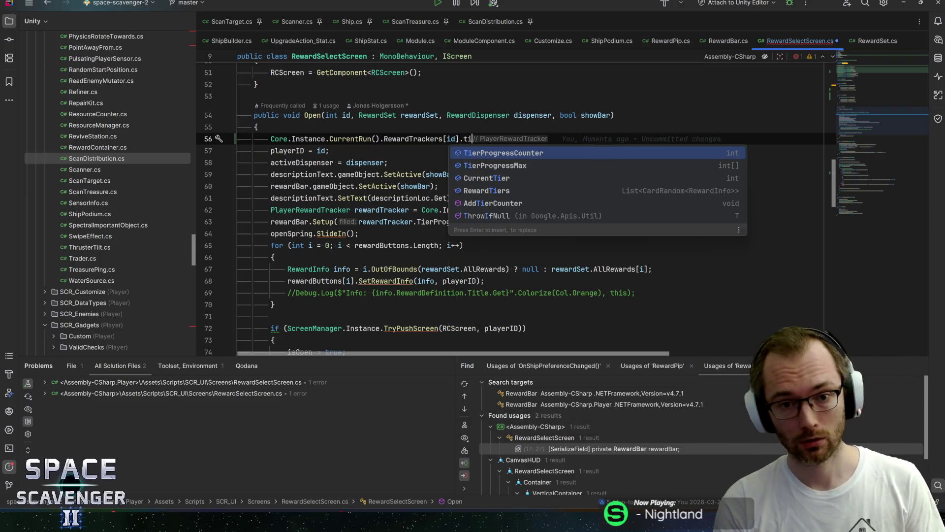
type("cur")
key("Return")
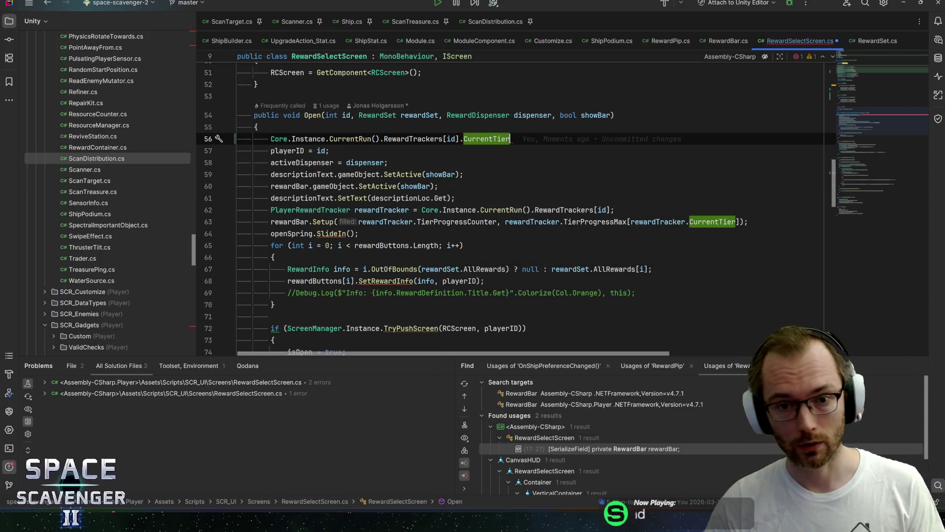
Compare the tracker's CurrentTier and RewardTiers fields, keeping CurrentTier in the expression.
key("ctrl+BackSpace")
type("ti")
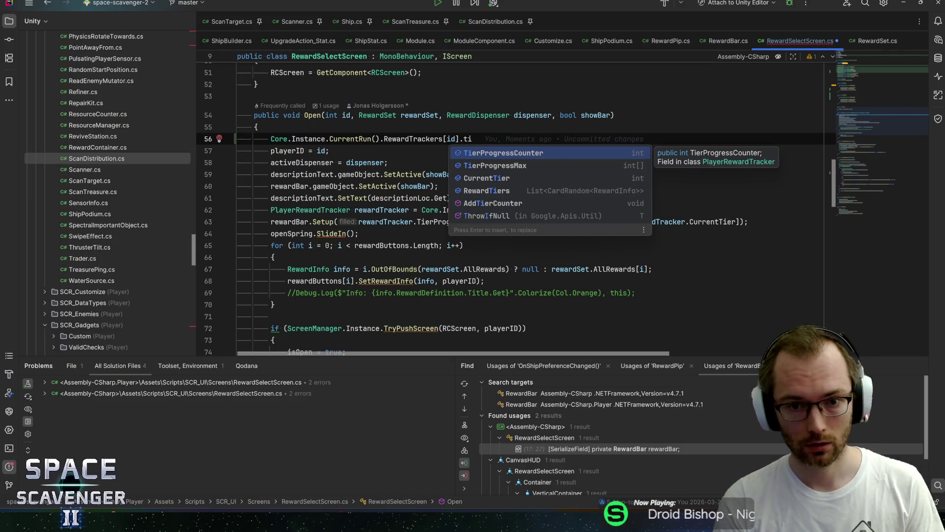
key("Down")
key("Down")
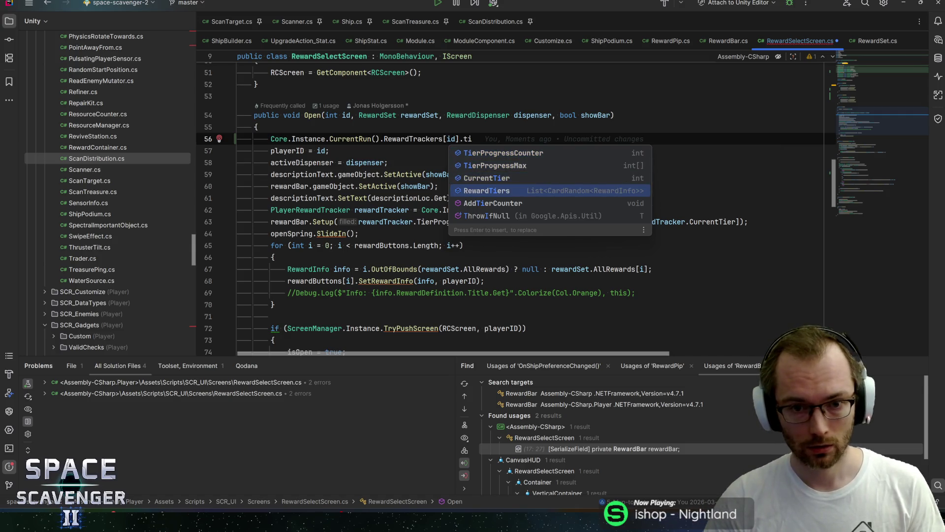
key("Up")
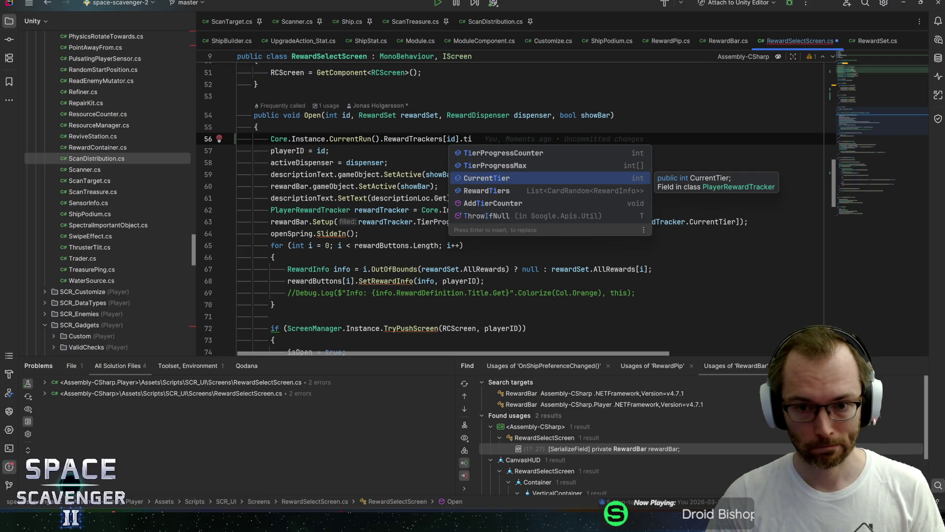
key("Down")
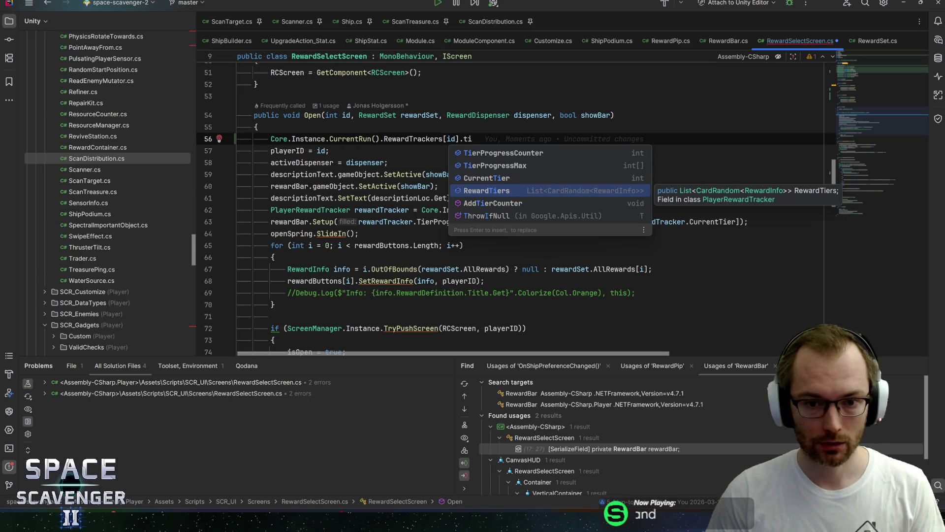
key("Up")
key("Return")
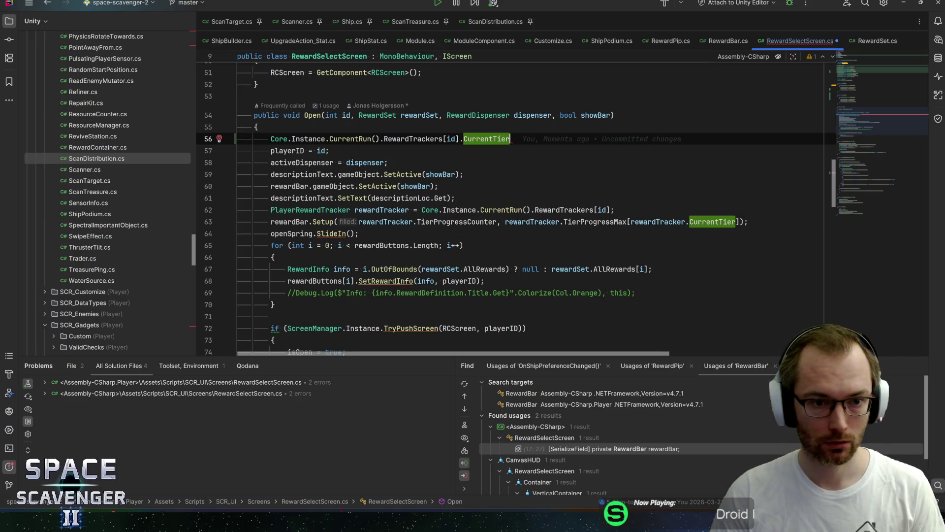
After the for loop, add a tierTitleText.SetText(tierLoc.GetVars(...)) call.
key("alt+shift+Down")
key("alt+shift+Down")
key("alt+shift+Down")
key("alt+shift+Down")
key("alt+shift+Down")
key("alt+shift+Down")
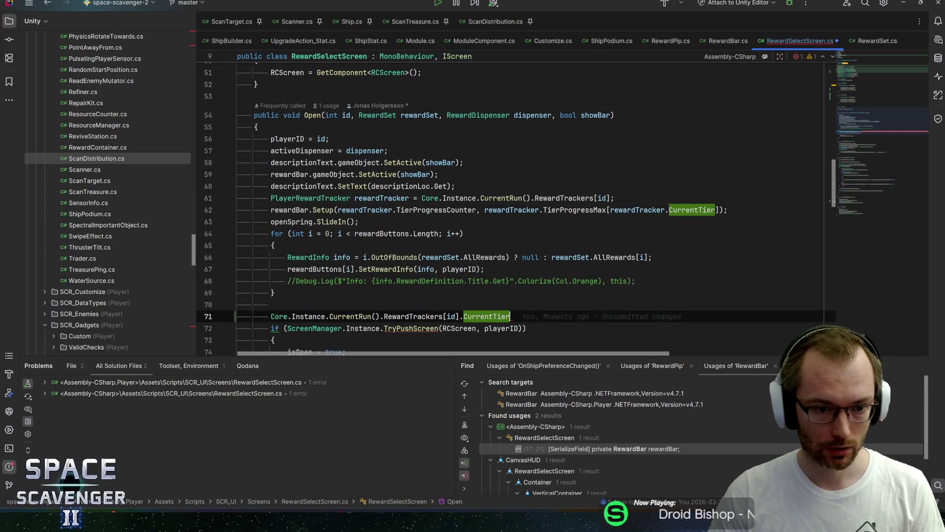
key("ctrl+alt+Return")
type("t")
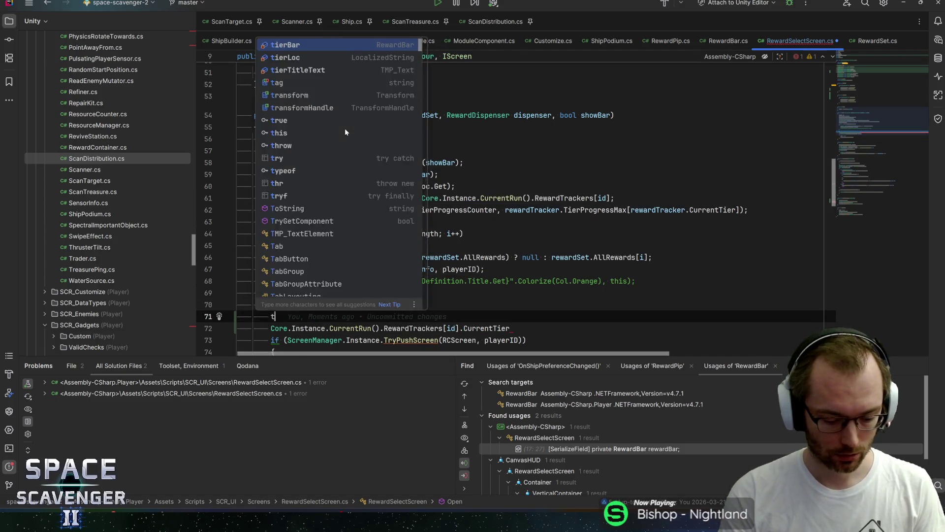
type("ierTitleText.SetT")
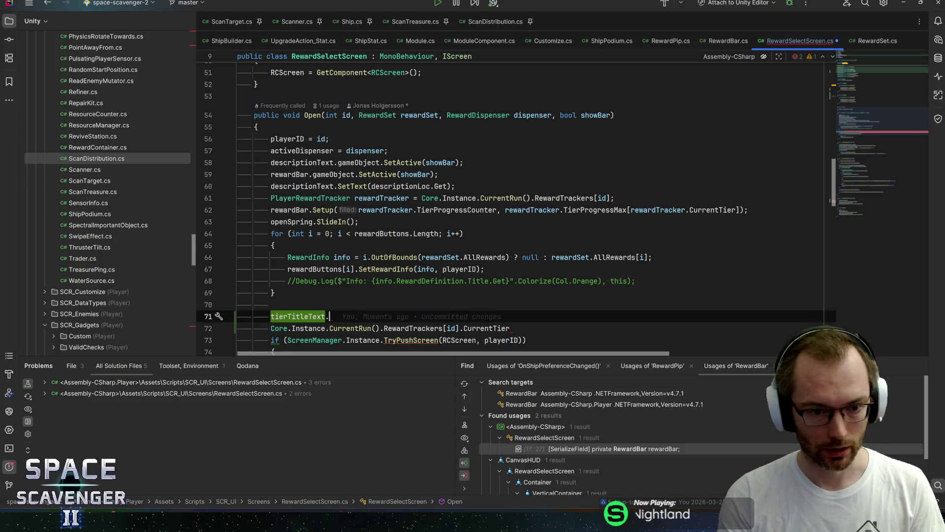
key("Return")
type("tierLoc")
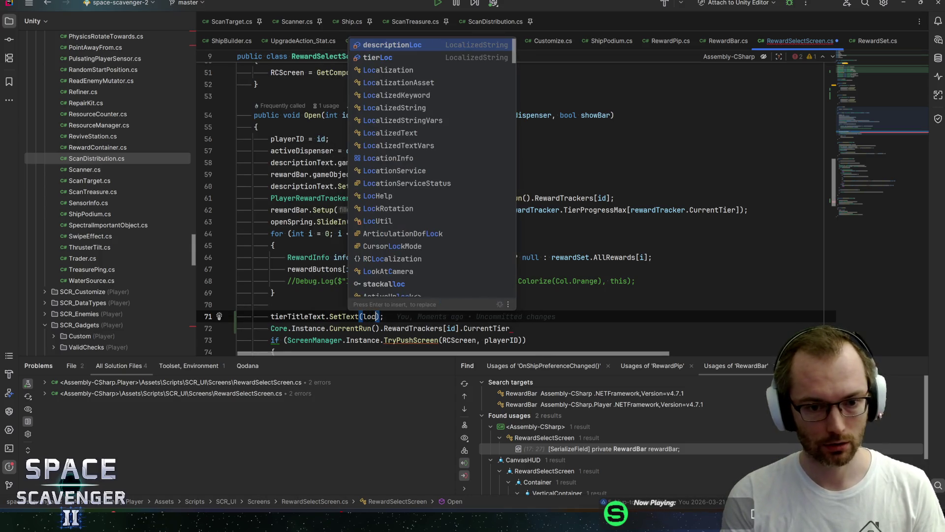
type(".GetV")
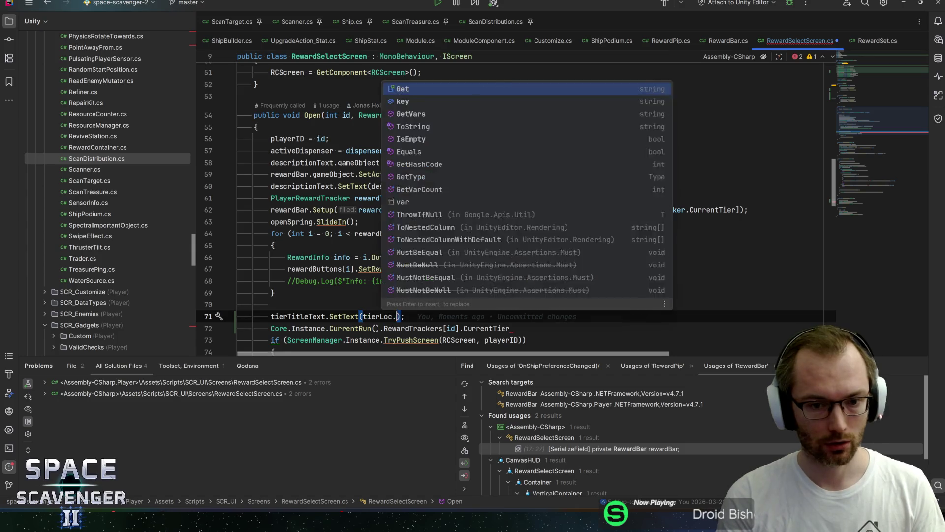
key("Return")
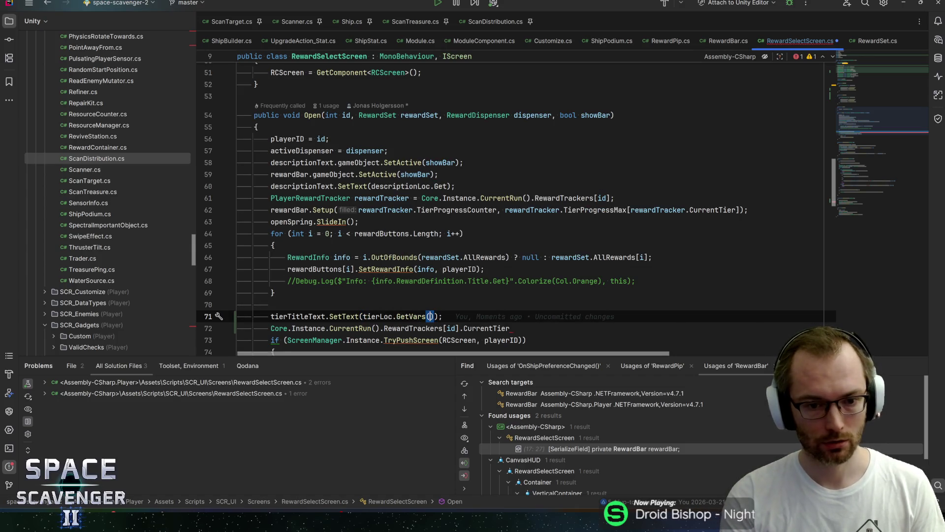
Move the CurrentTier expression into GetVars with + 1 and remove the stray parenthesis.
key("Down")
key("ctrl+w")
key("ctrl+w")
key("ctrl+w")
key("ctrl+x")
key("Up")
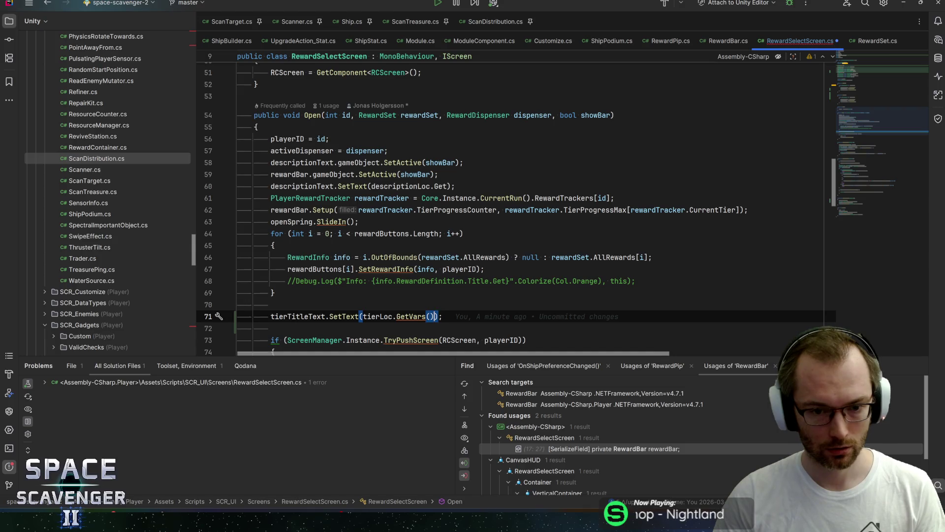
key("ctrl+v")
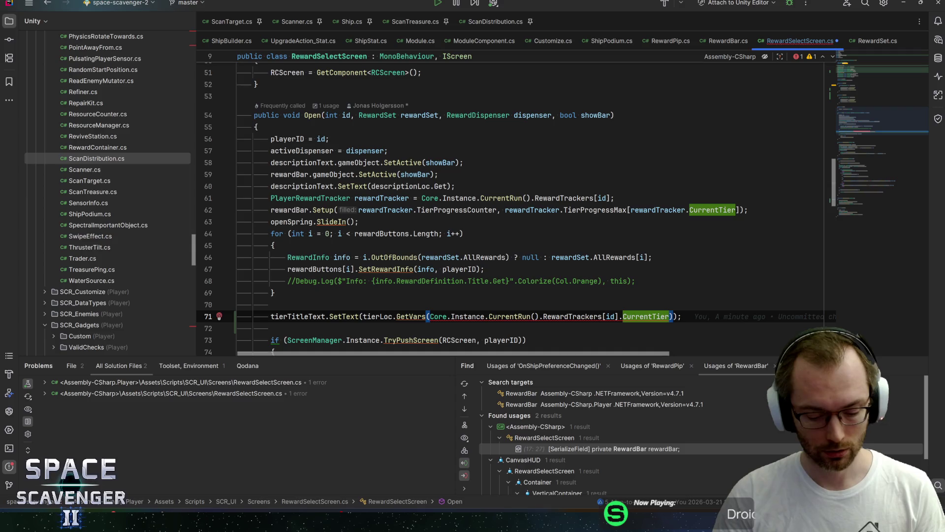
type("+ 1)(")
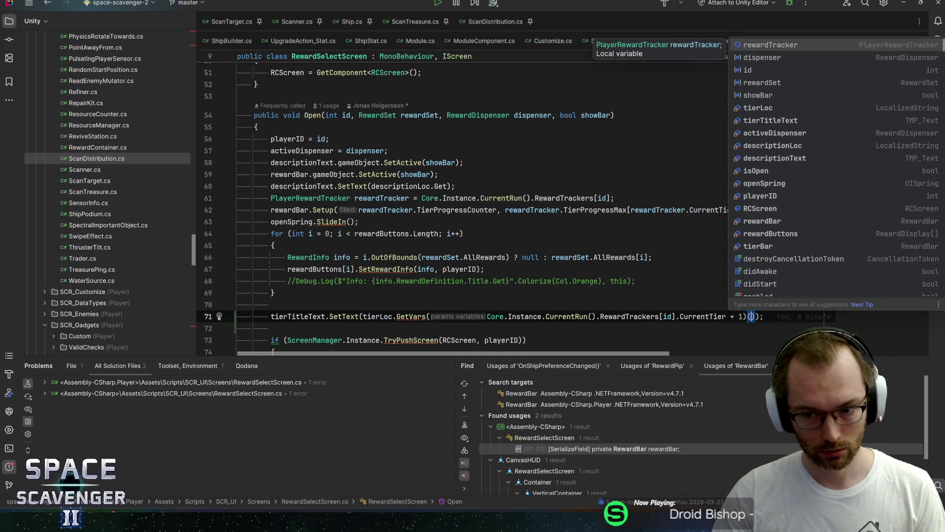
key("BackSpace")
key("ctrl+alt+Return")
Declare int currentTier from the tier expression cut out of GetVars, then begin int maxTier.
type("int ")
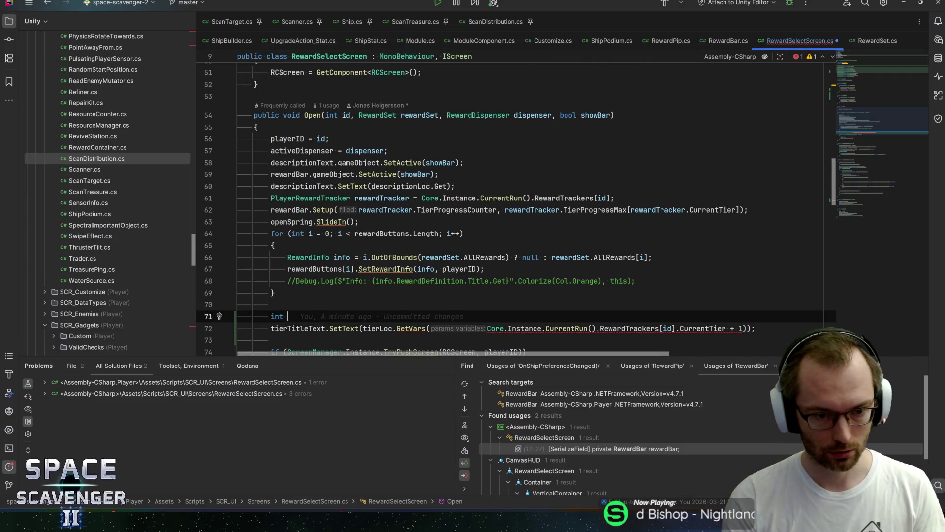
type("currentTi")
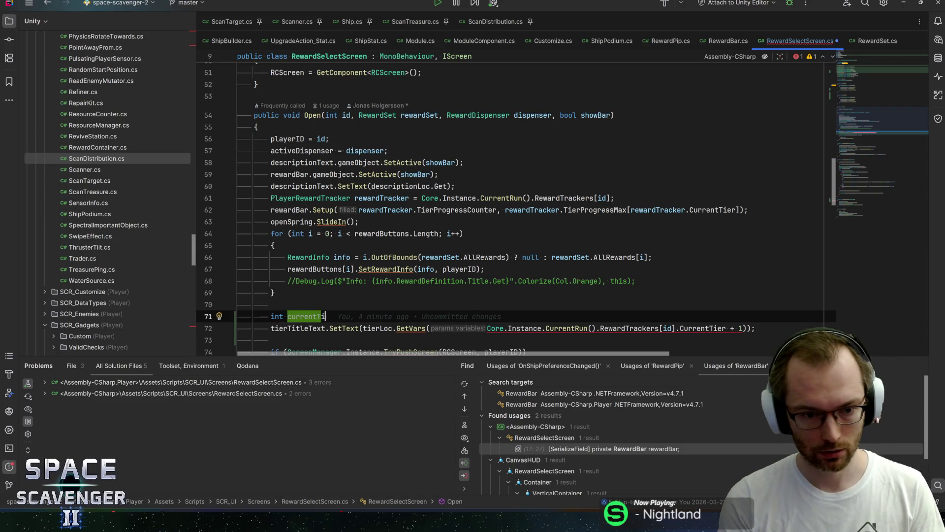
type("er =")
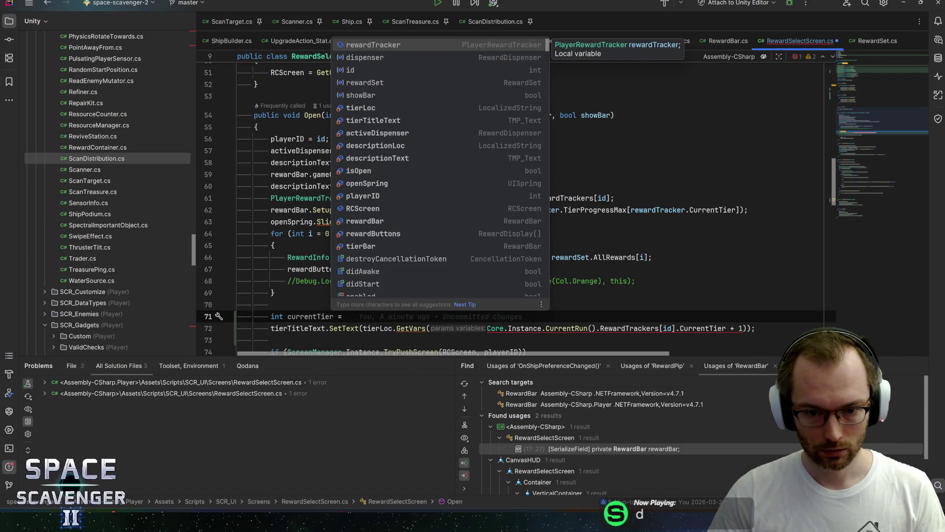
key("Escape")
left_click(747, 328)
key("ctrl+w")
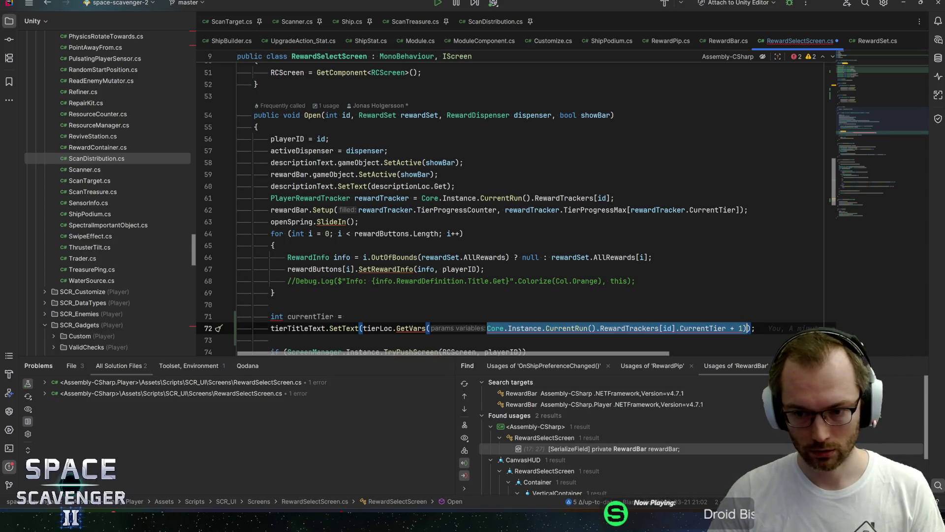
key("ctrl+x")
key("Up")
key("ctrl+v")
type(";")
key("Return")
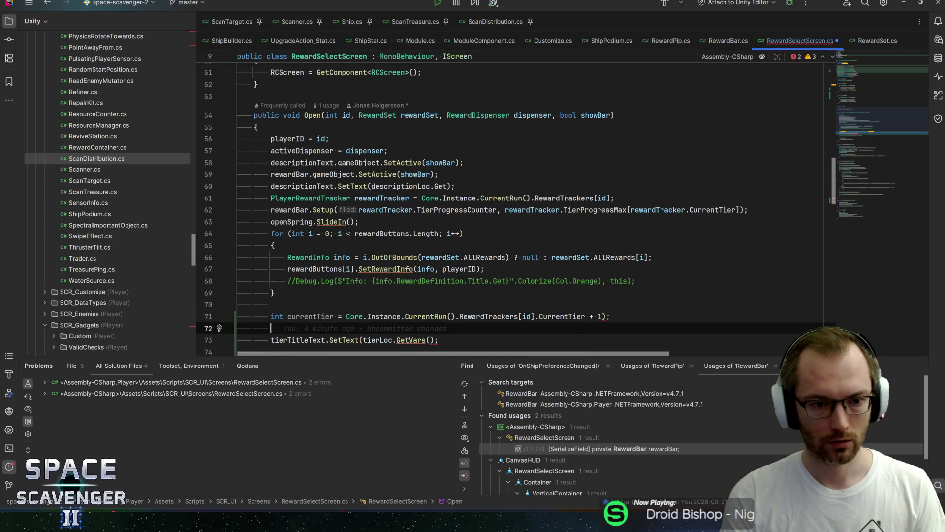
type("int maxTier ")
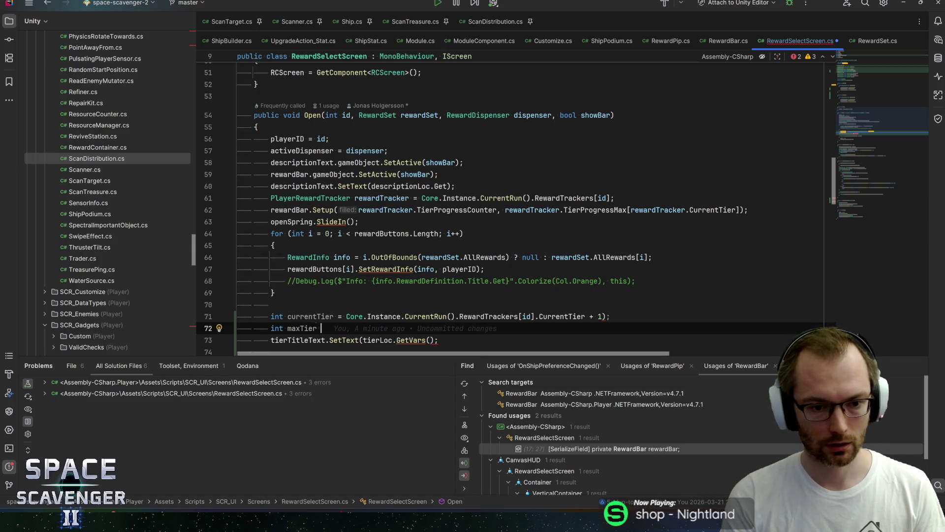
type("=")
Extract the RewardTrackers[id] lookup into a playerRewardTracker variable, replacing both occurrences.
key("Escape")
key("Up")
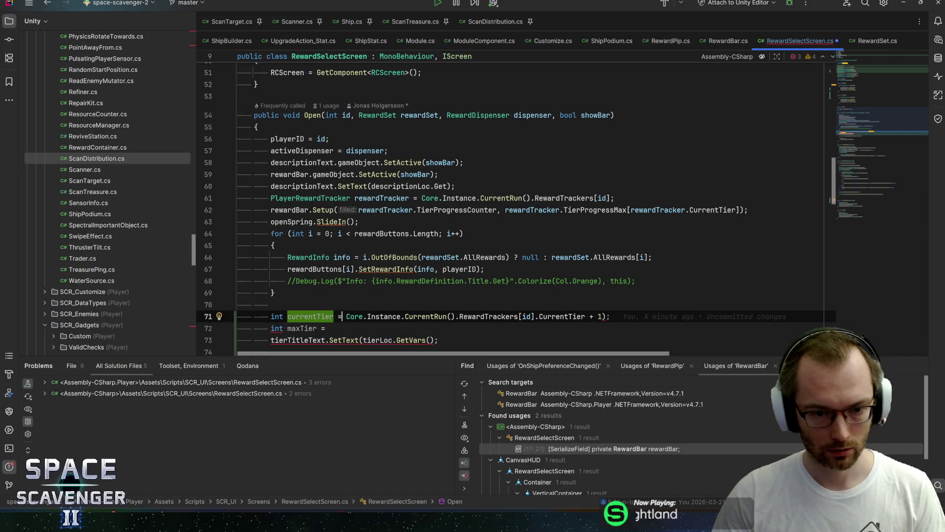
double_click(355, 316)
key("ctrl+shift+Right")
key("ctrl+shift+Right")
key("ctrl+shift+Right")
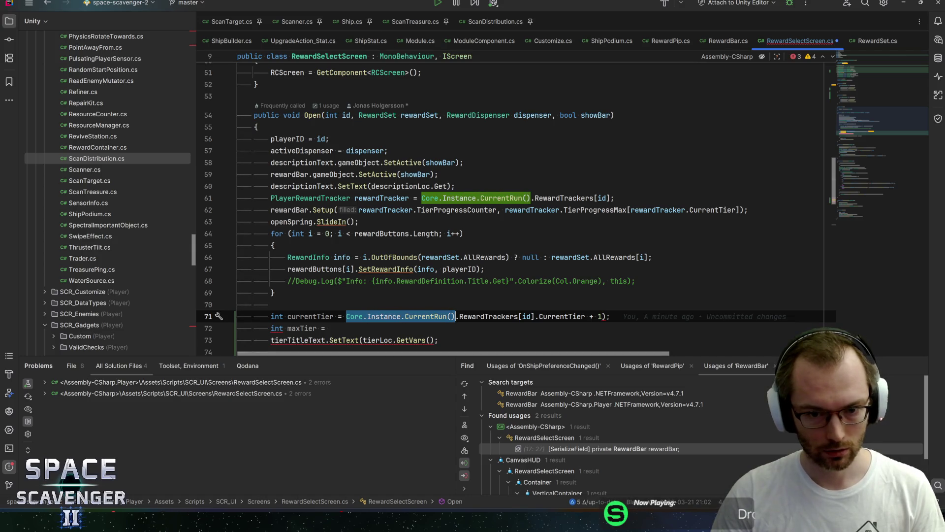
key("ctrl+shift+Right")
key("ctrl+shift+Right")
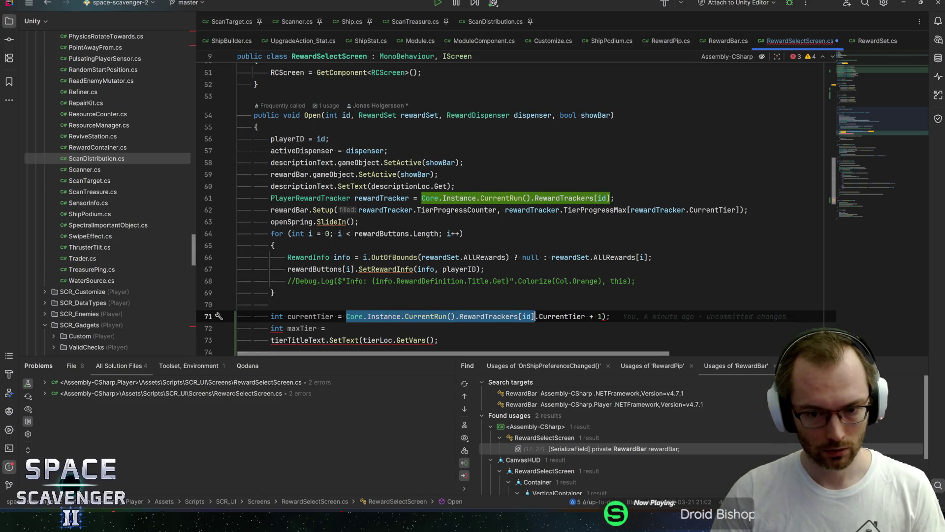
key("alt+Return")
key("Return")
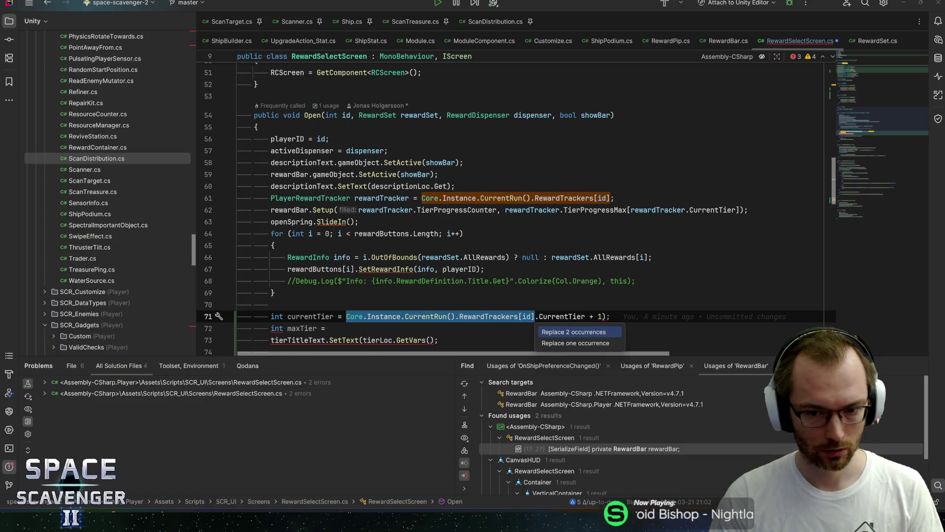
key("Return")
key("Return")
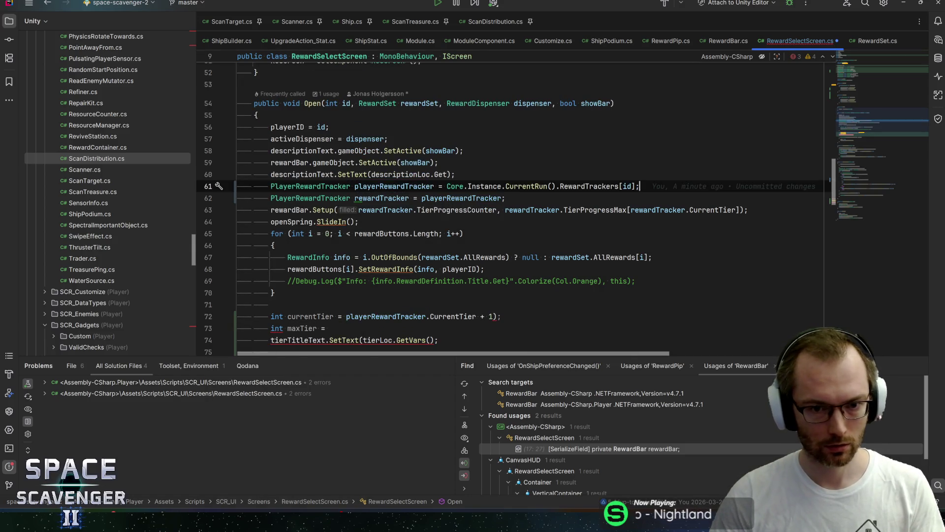
left_click(329, 328)
Set maxTier to playerRewardTracker.RewardTiers.Count and delete the stray parenthesis on the currentTier line.
type("playerre")
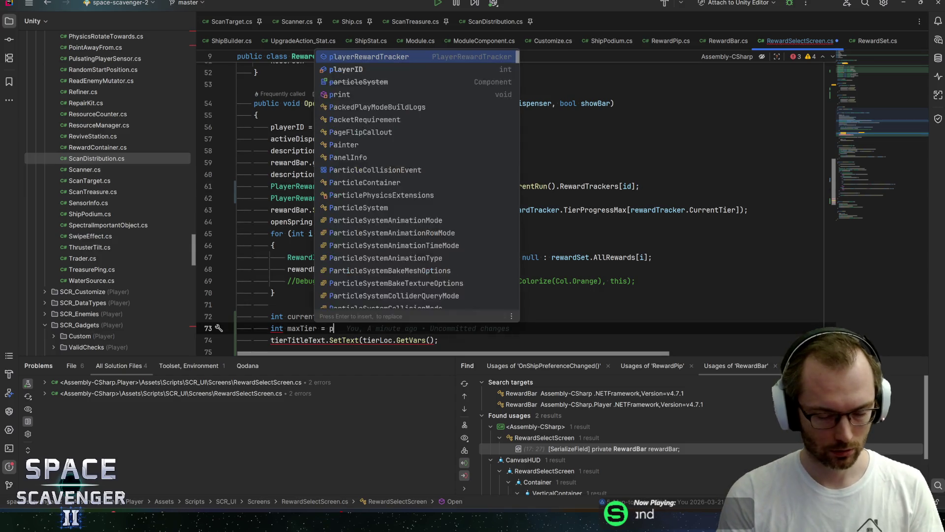
key("Return")
type(".")
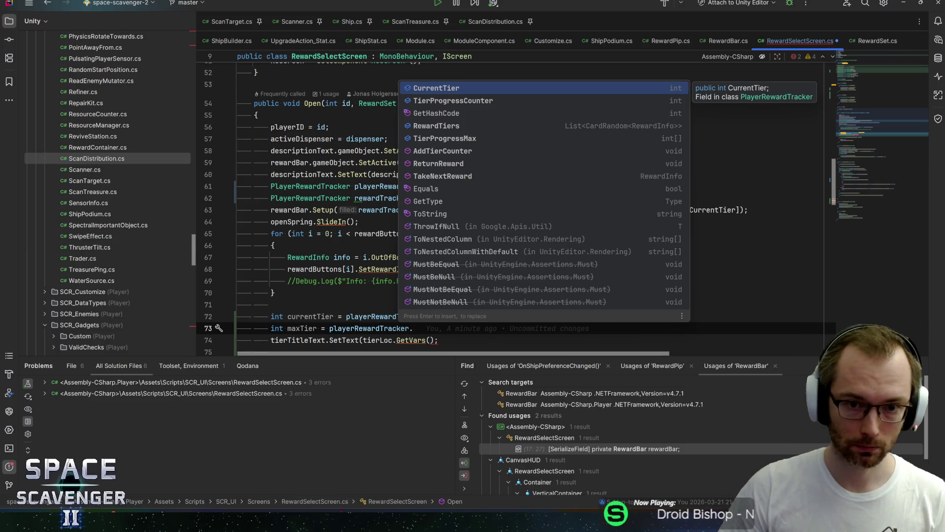
key("Down")
key("Down")
key("Down")
key("Return")
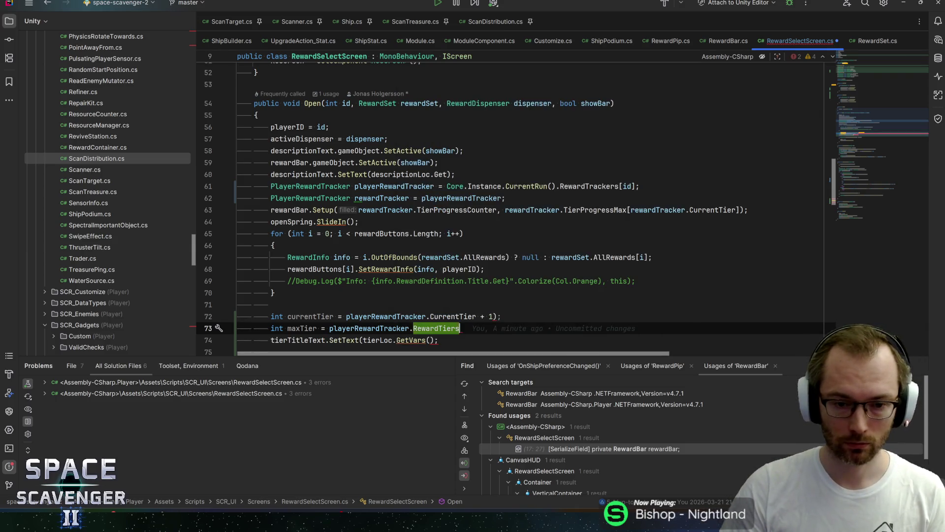
type(".cou")
key("Return")
type(";")
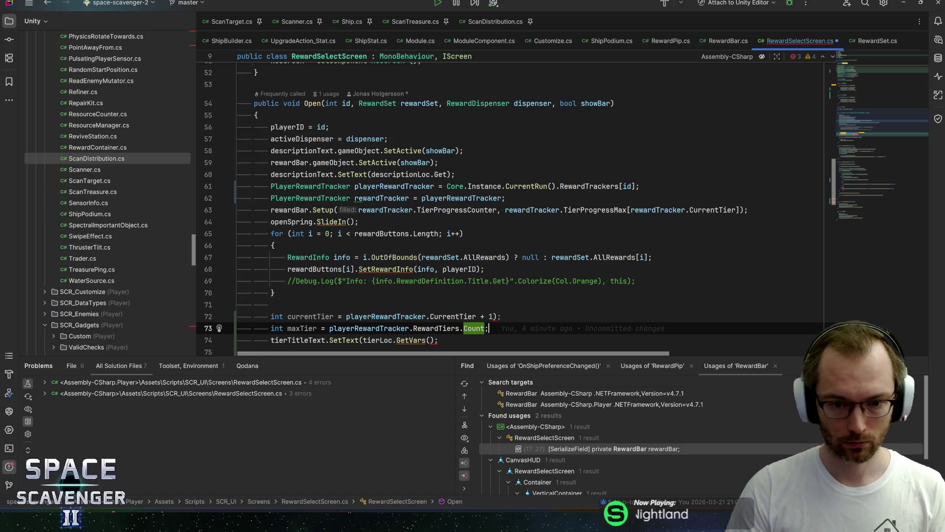
key("Up")
key("Delete")
Pass currentTier + " / " + maxTier into tierLoc.GetVars for the tier title.
key("Down")
key("Down")
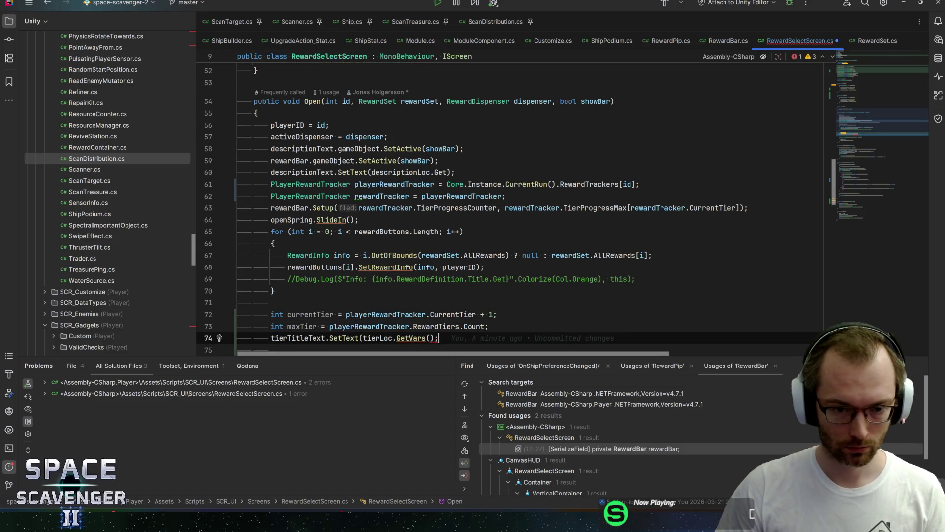
key("Left")
key("Left")
type("current")
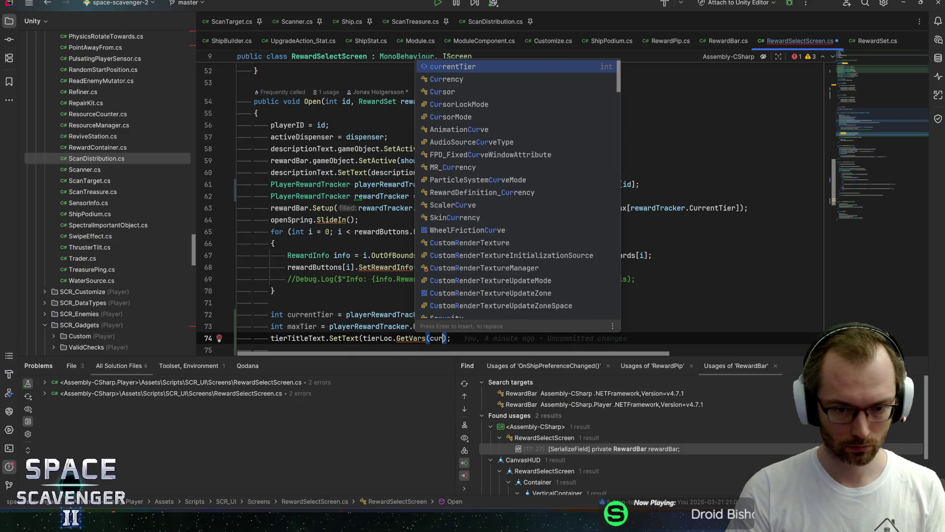
key("BackSpace")
key("Return")
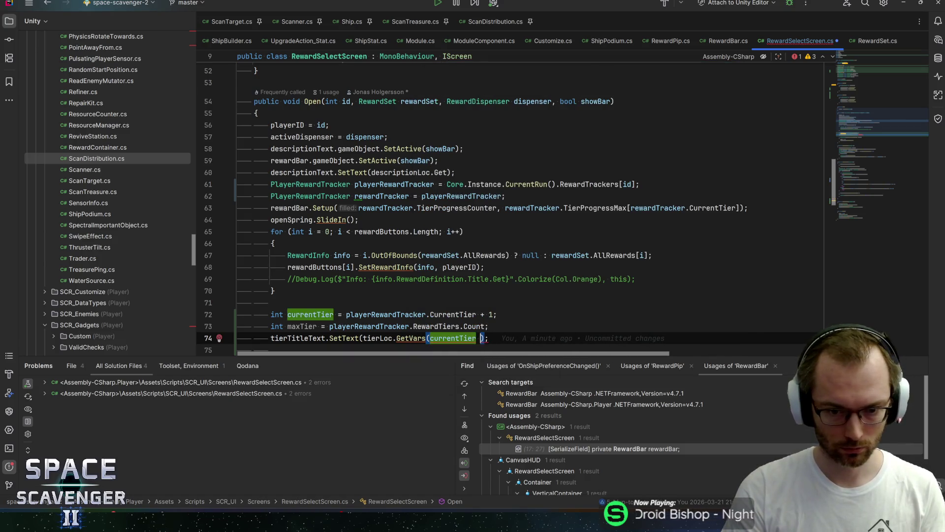
type("+ \" /")
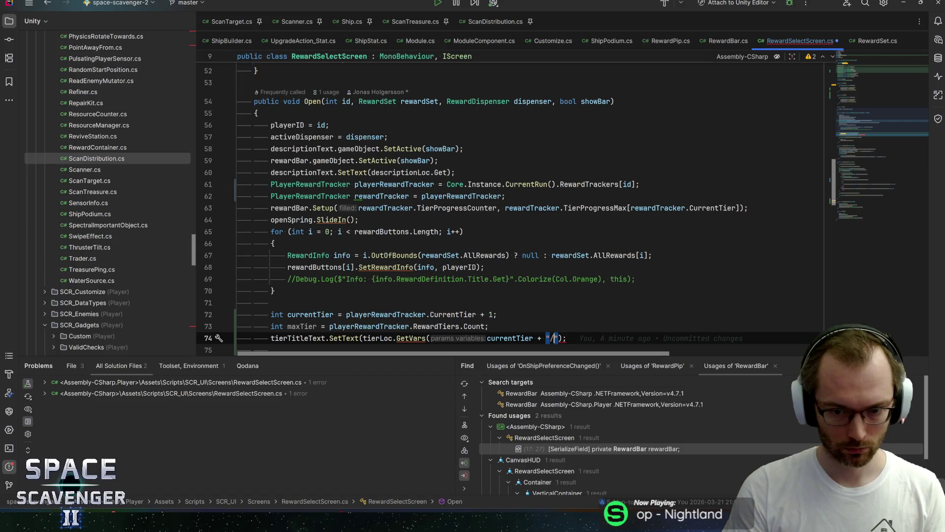
key("Right")
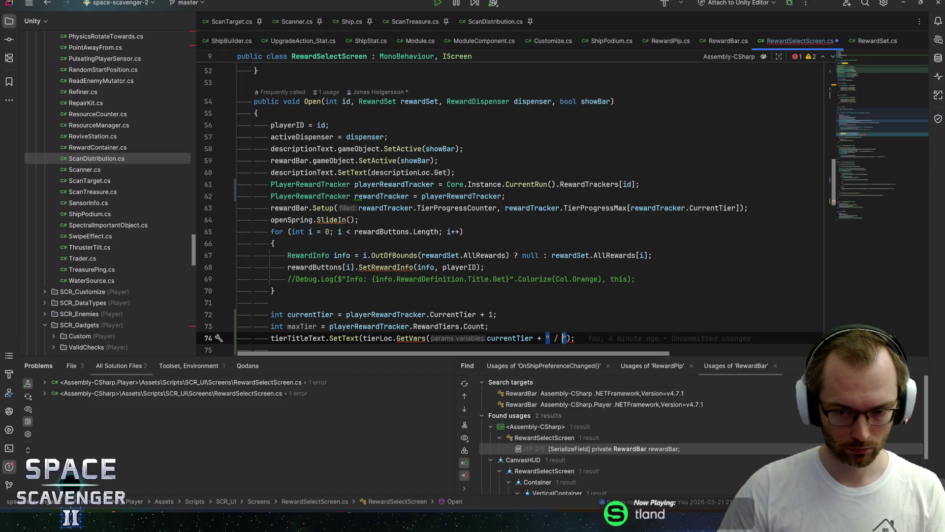
key("Right")
type("+ max")
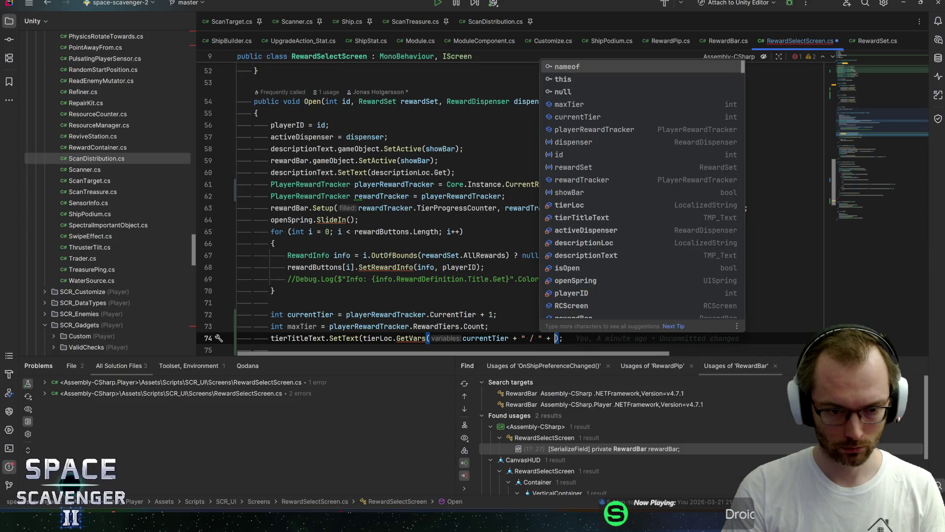
key("Return")
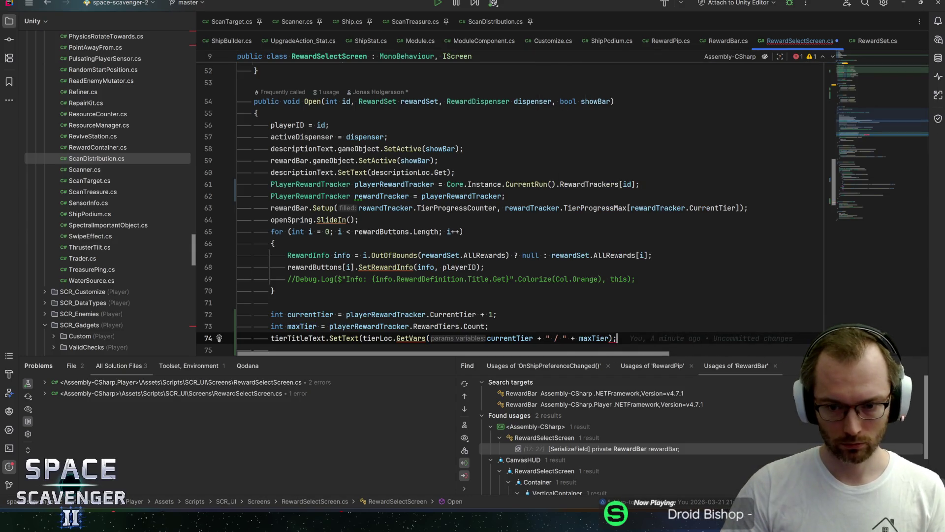
type(")")
key("End")
scroll(512, 206, "down", 4)
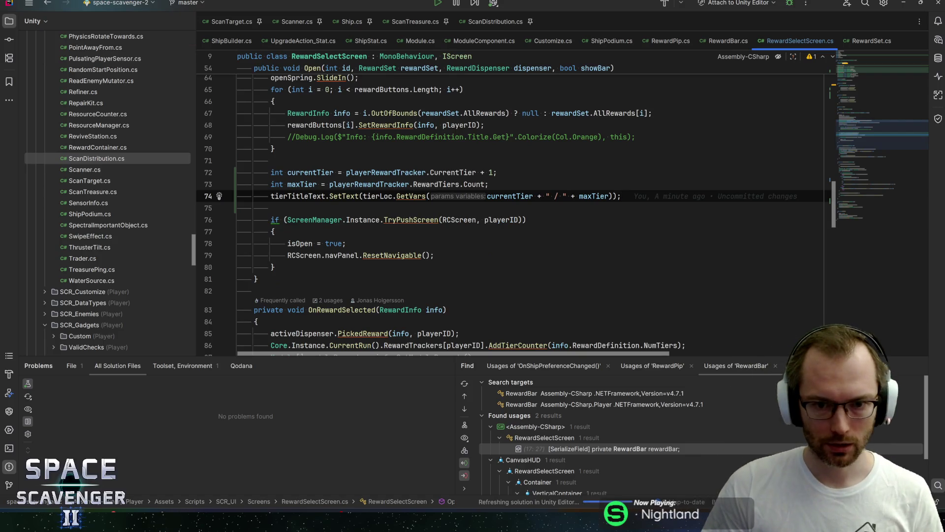
Add tierBar.Setup(currentTier, maxTier); on a new line below the SetText call.
key("Return")
type("tierb")
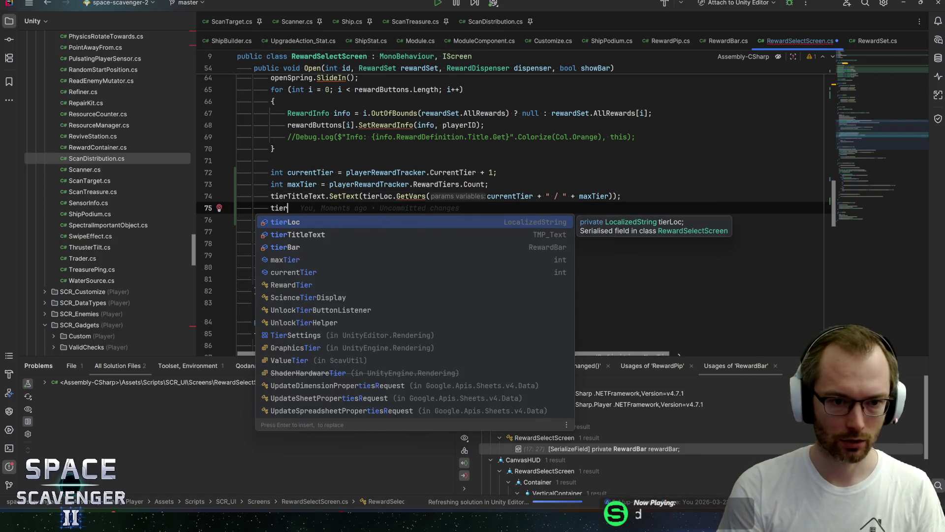
key("Return")
type(".set")
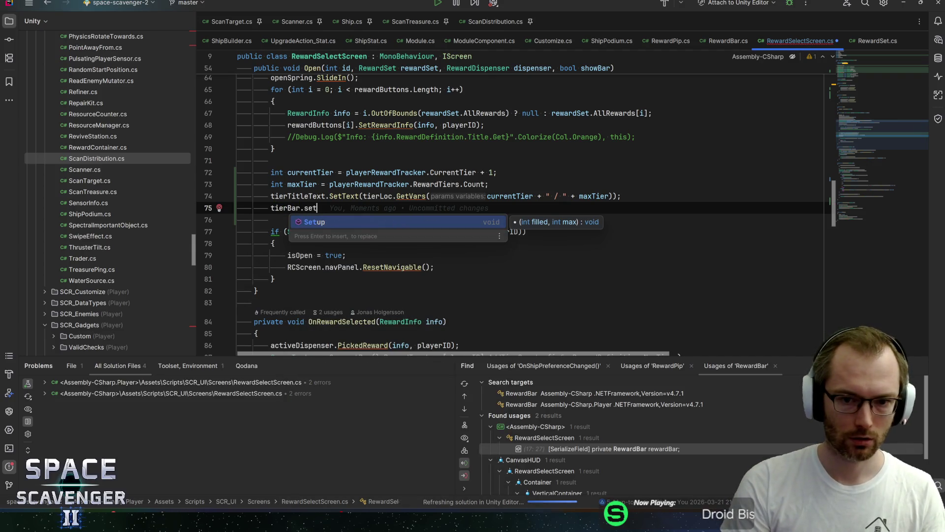
key("Return")
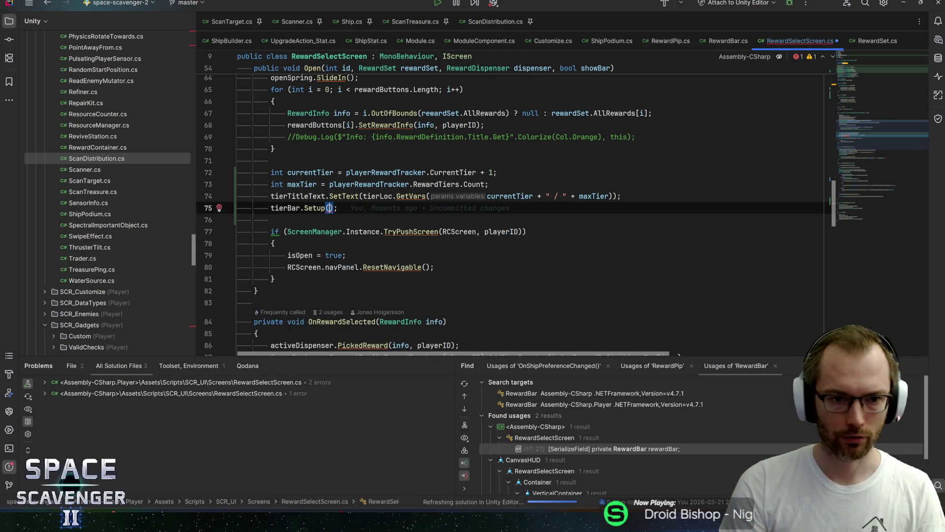
type("curr")
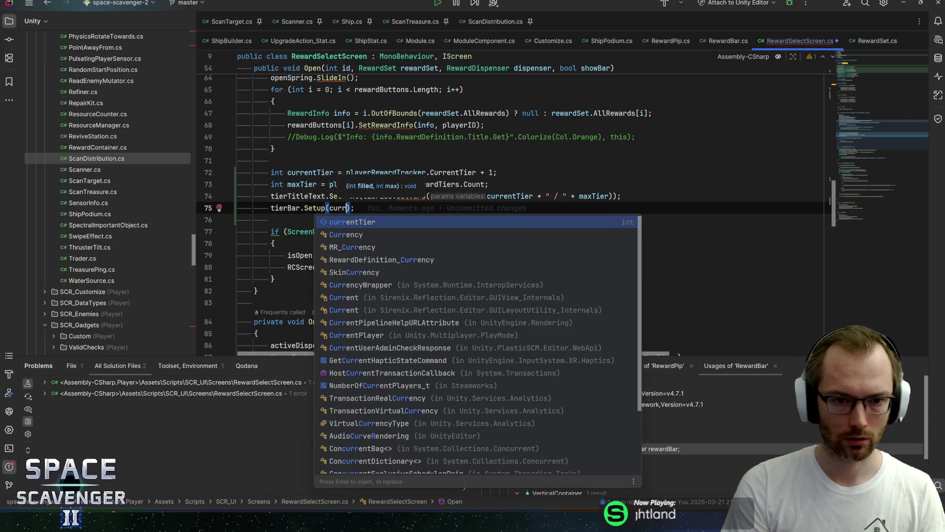
key("Return")
type(", maxt")
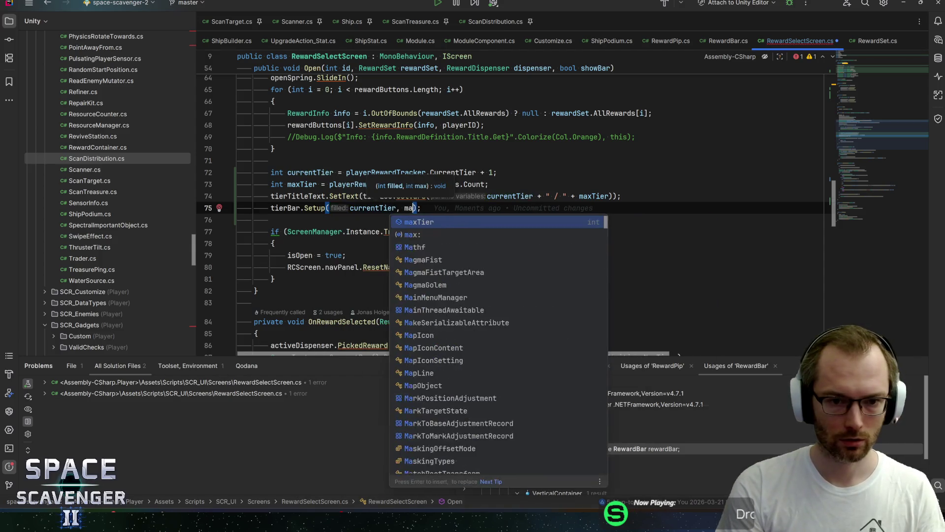
key("Return")
key("End")
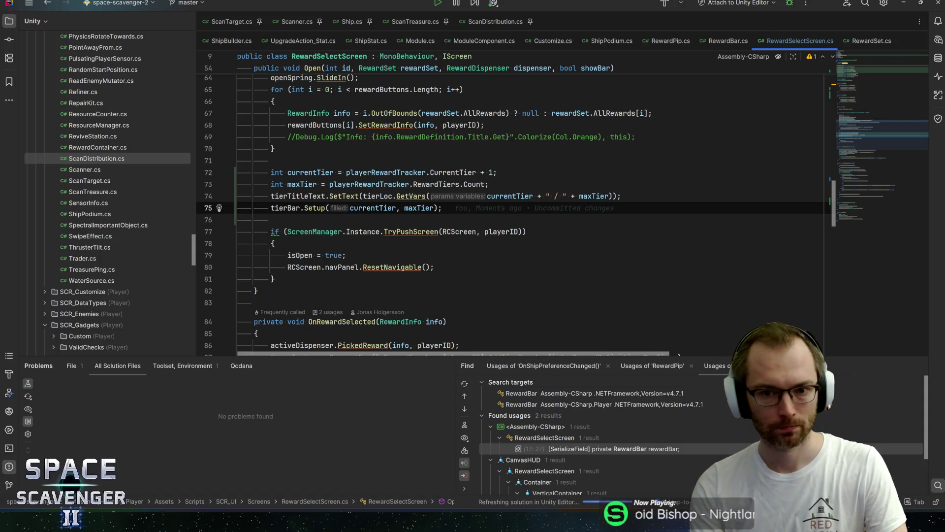
Back in Unity, inspect the containers' VerticalContainer children and the Button_Reward objects.
key("alt+Tab")
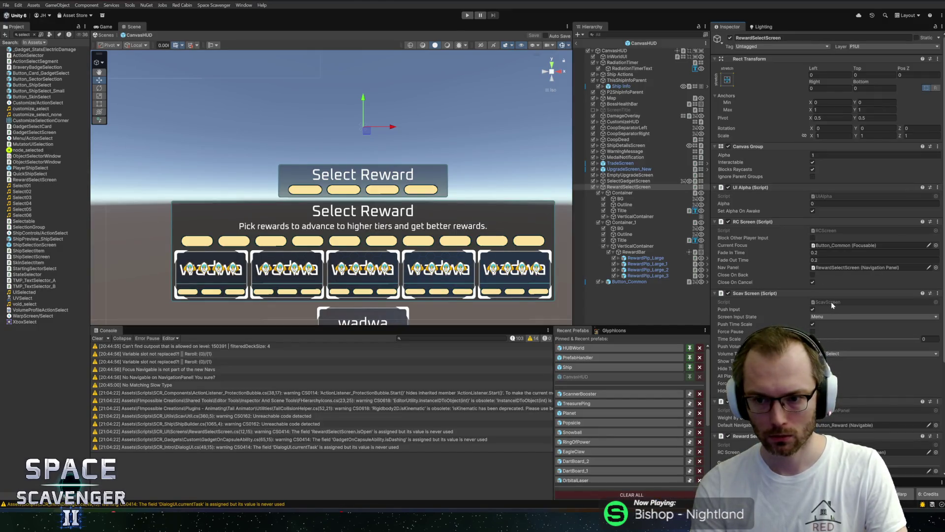
scroll(826, 306, "down", 3)
scroll(825, 307, "down", 1)
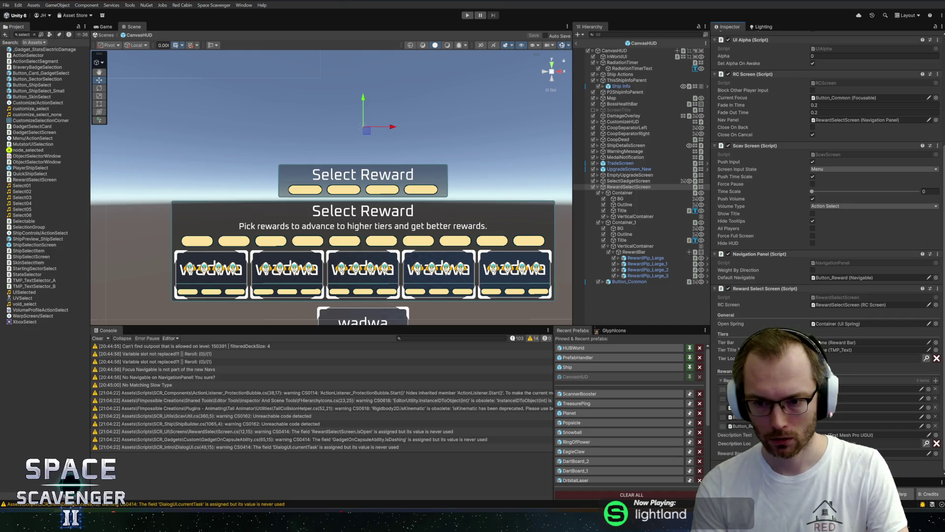
left_click(610, 216)
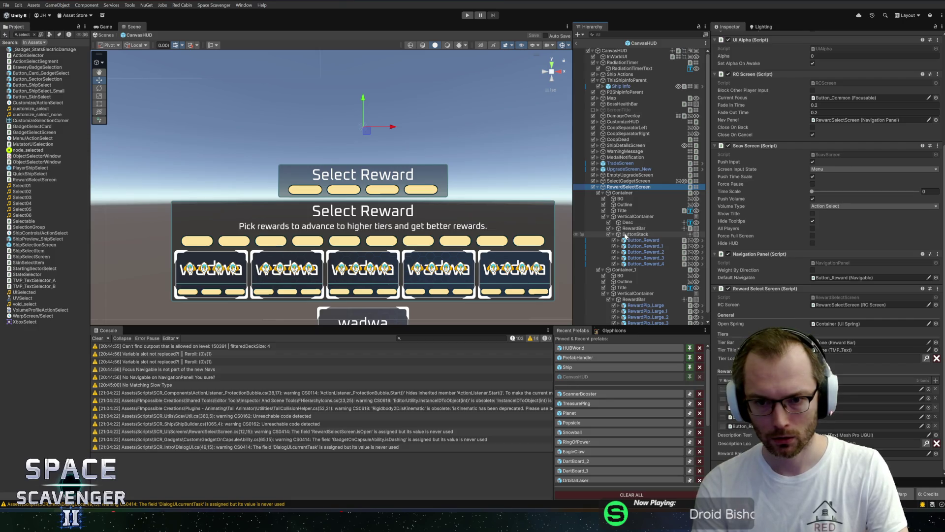
left_click(609, 217)
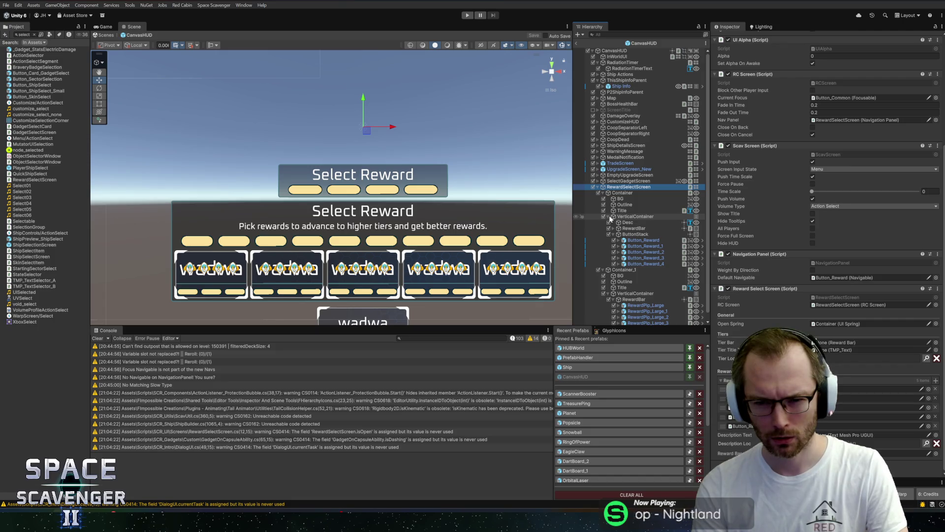
left_click(641, 241)
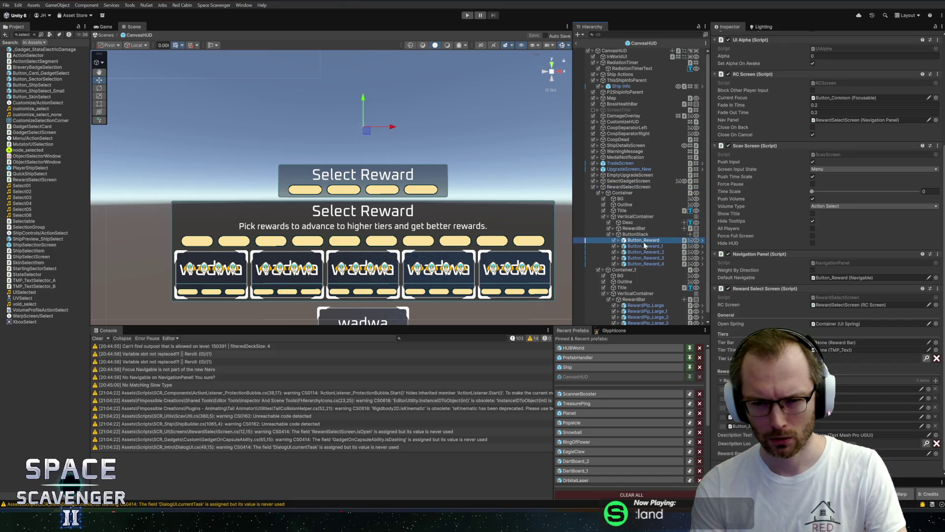
left_click(641, 246)
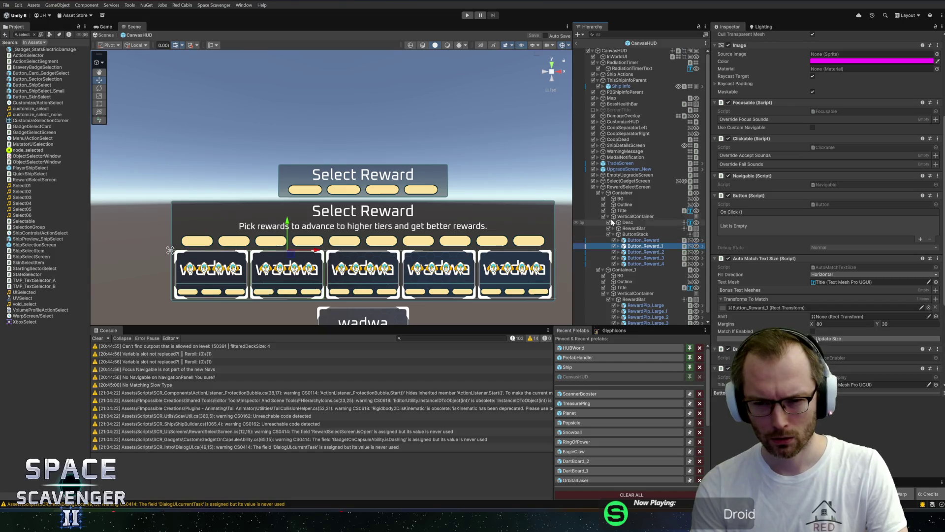
left_click(604, 217)
Move Container_1 above Container, rename it TierContainer, and select RewardSelectScreen.
left_click(624, 223)
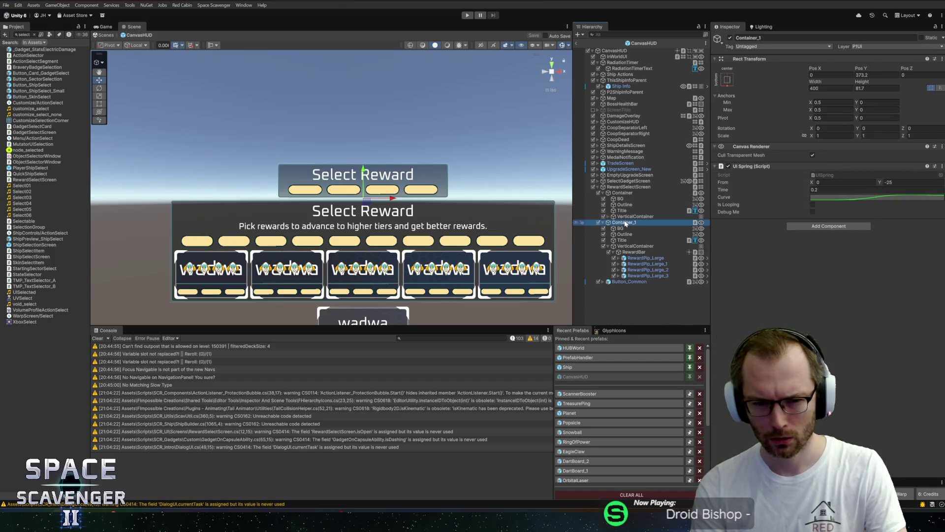
left_click_drag(625, 193, 624, 192)
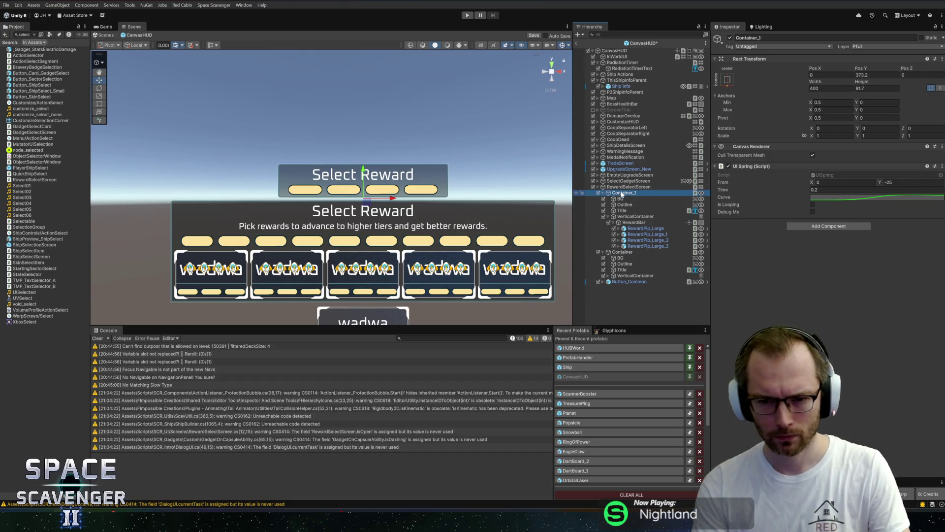
key("F2")
type("TierCont")
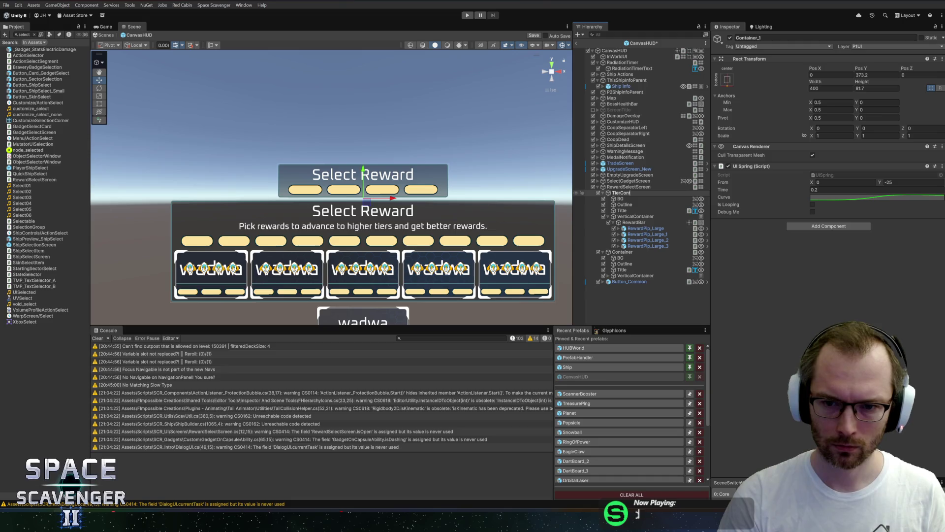
type("ainer")
key("Return")
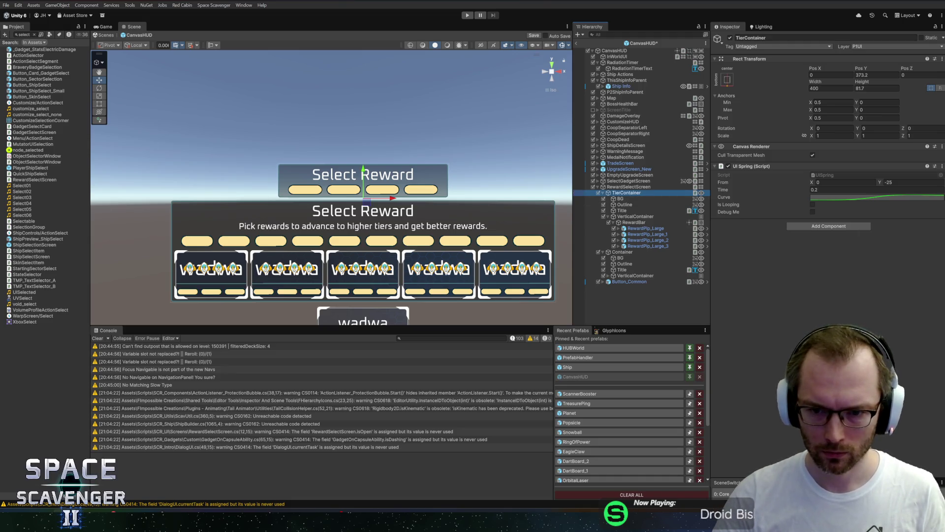
left_click(629, 186)
Assign RewardBar to the Reward Select Screen's Tier Bar field.
scroll(791, 284, "down", 5)
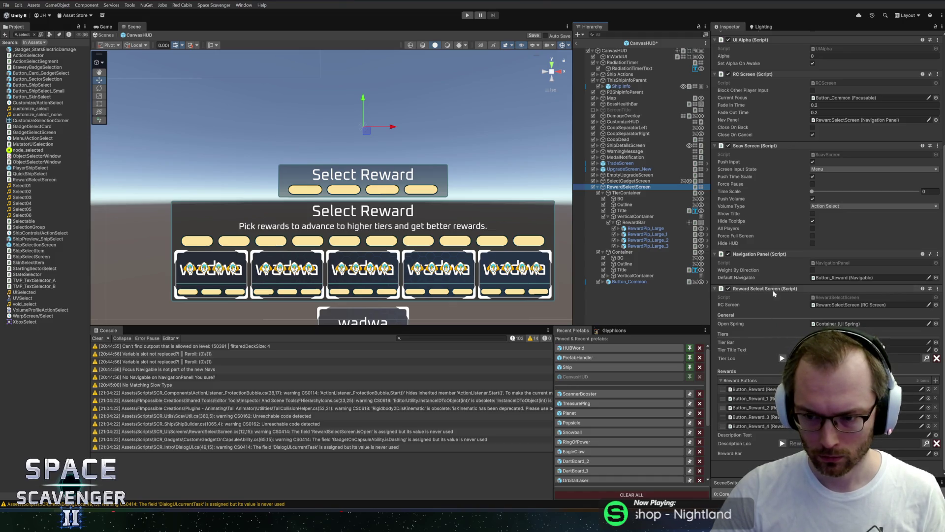
left_click(635, 222)
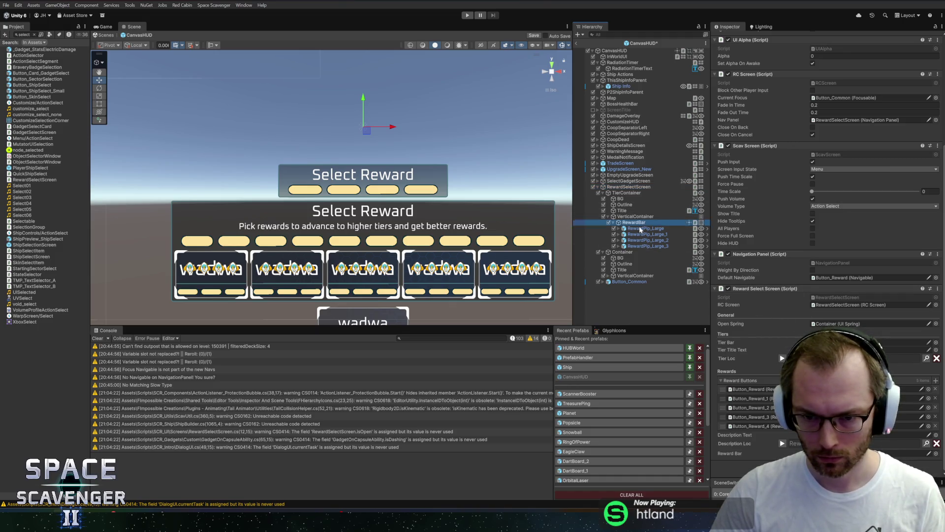
left_click_drag(640, 230, 837, 453)
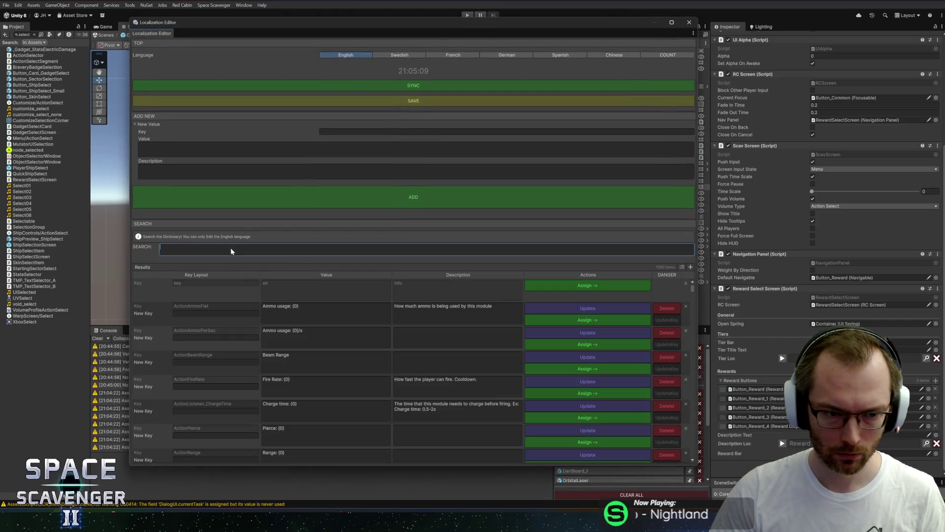
Check the '_tier' localization keys, then close the editor and exit the CanvasHUD prefab.
type("_tier")
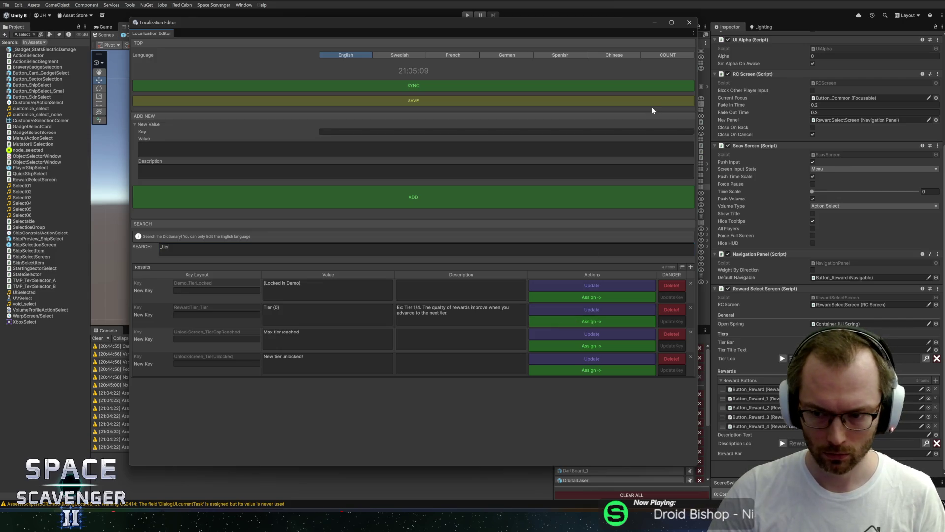
left_click(688, 23)
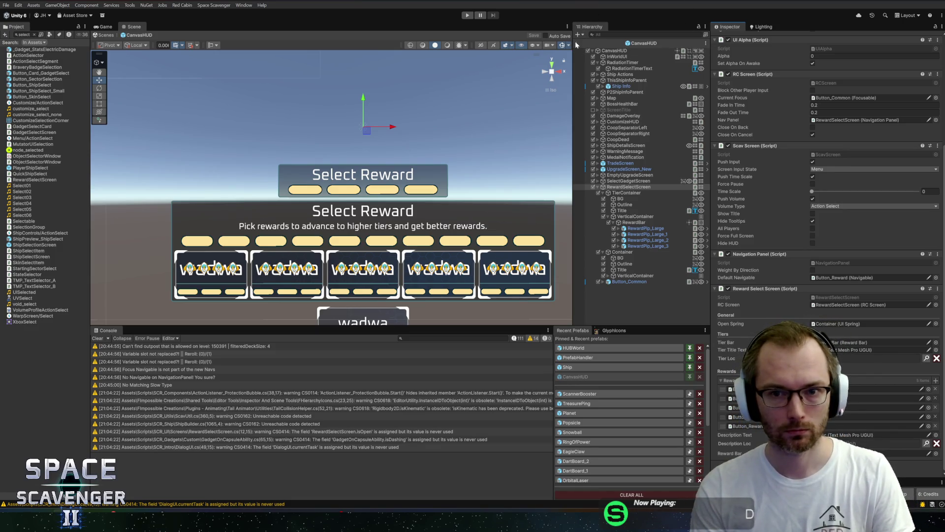
left_click(578, 44)
left_click(477, 13)
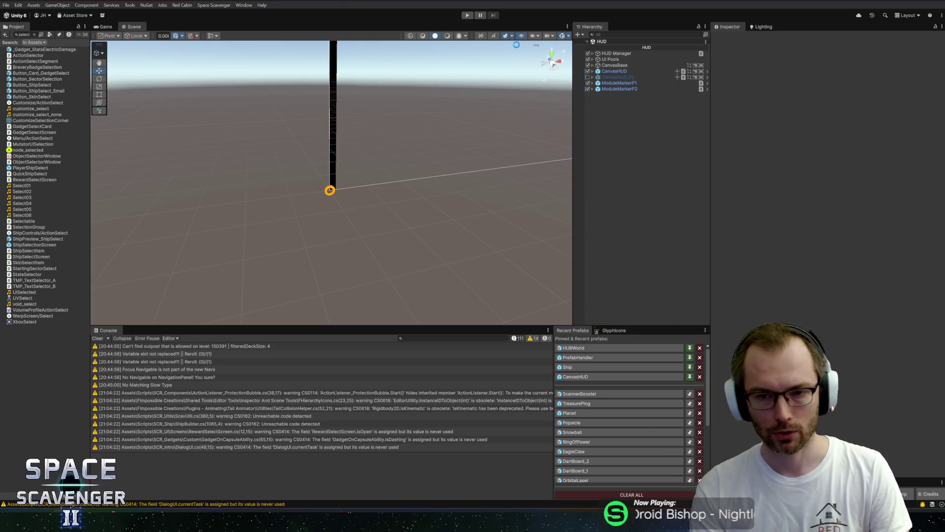
Play-test, flying through the crystal field to the oxygen station to trigger the reward.
left_click(469, 17)
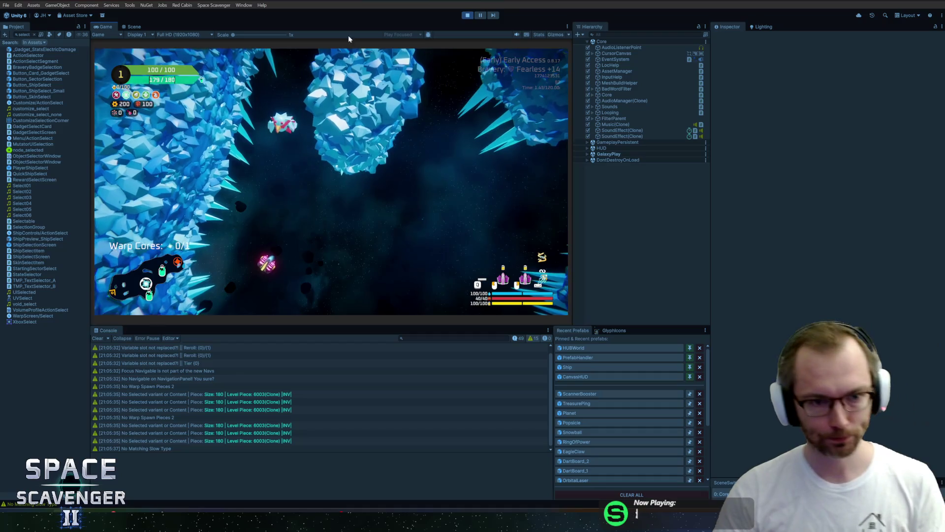
key("w")
key("w")
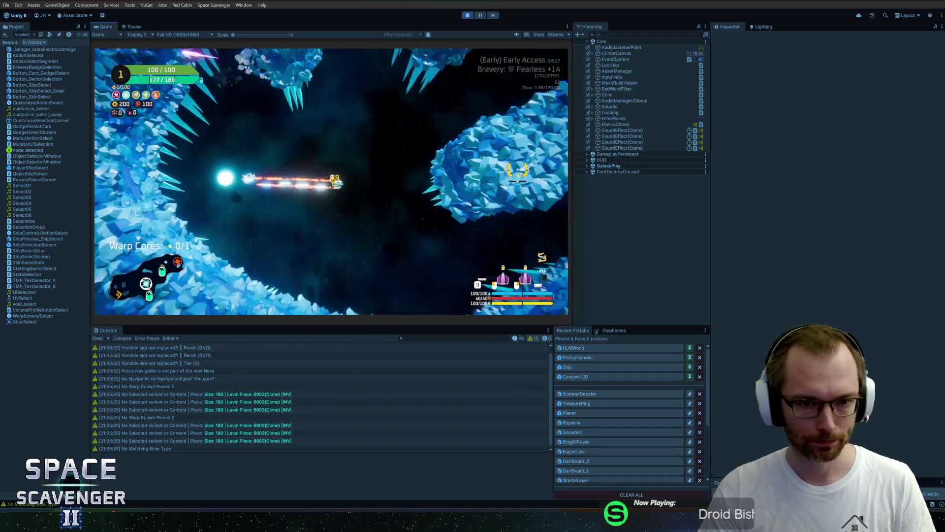
key("w")
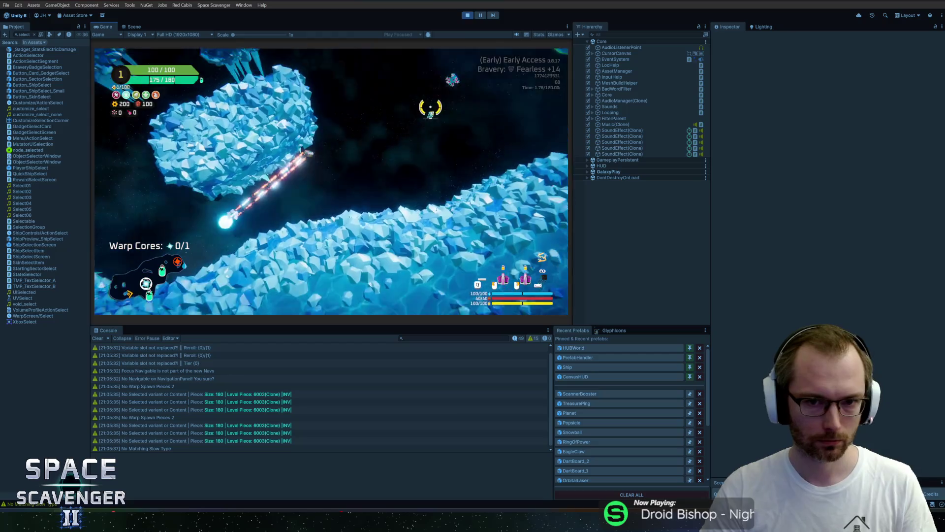
key("w")
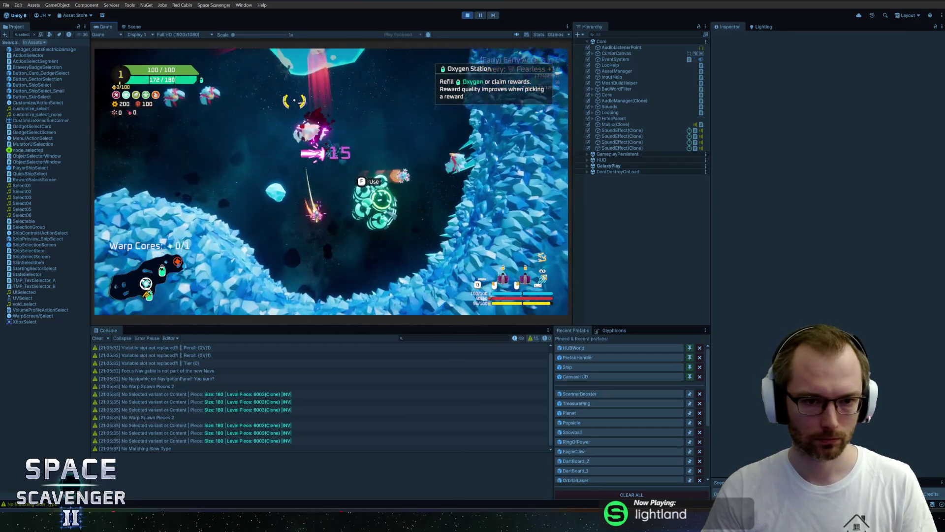
key("d")
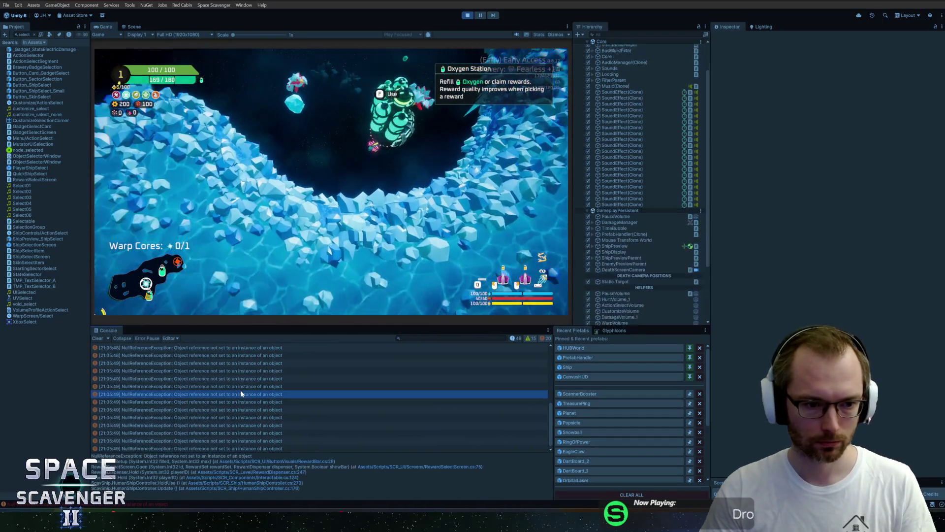
key("alt+Tab")
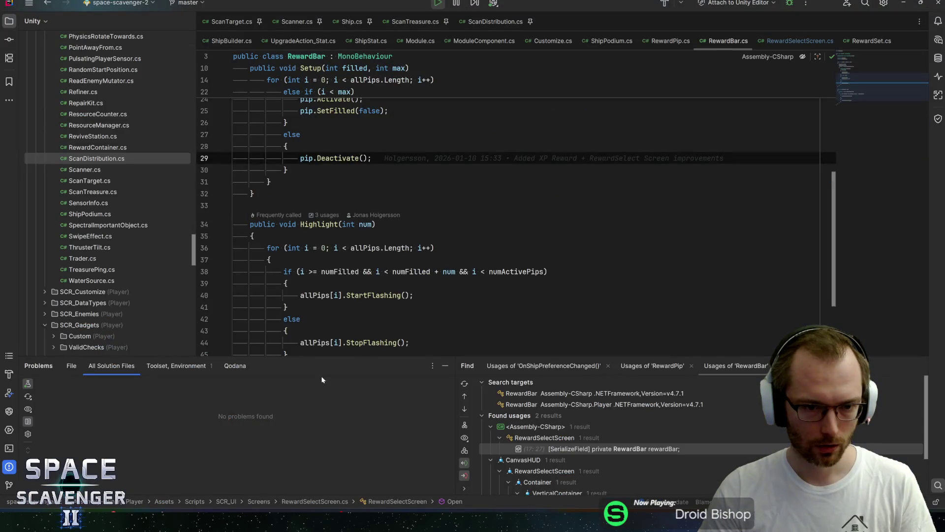
Return to Unity and stop the running game.
key("ctrl+t")
key("Escape")
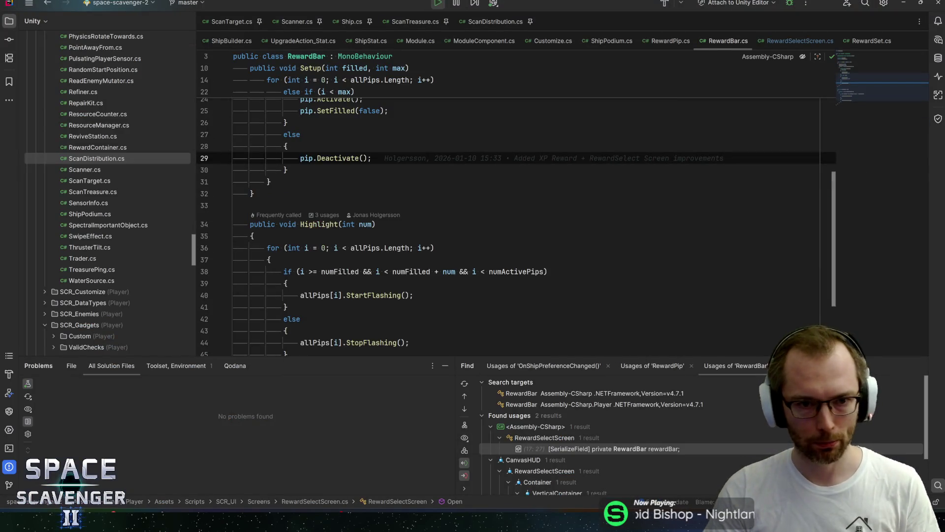
key("ctrl+t")
key("Escape")
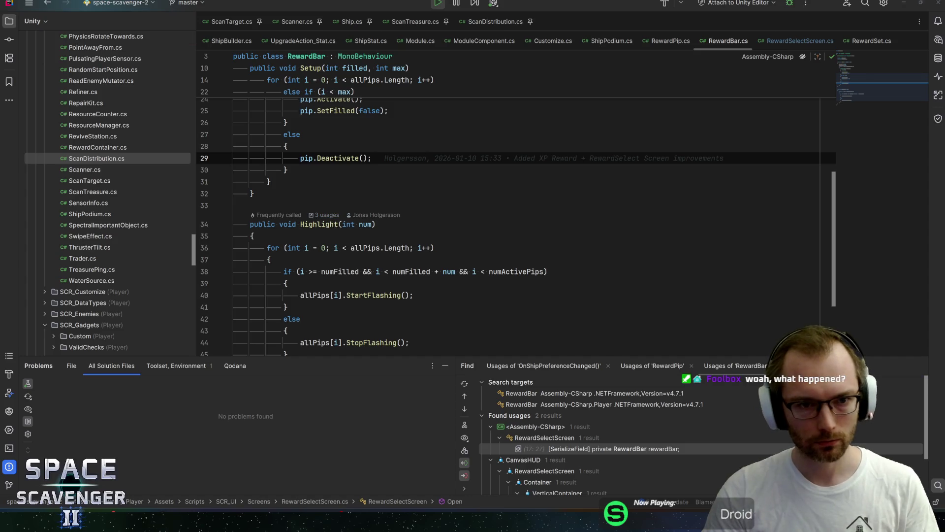
key("alt+Tab")
key("ctrl+p")
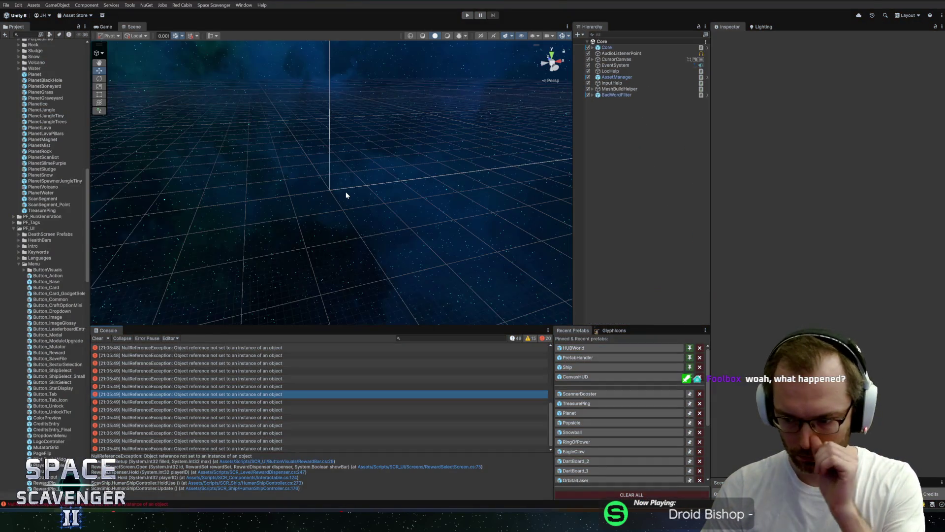
Trace the NullReferenceException to RewardBar.cs line 29 and the call in RewardSelectScreen.cs.
left_click(224, 379)
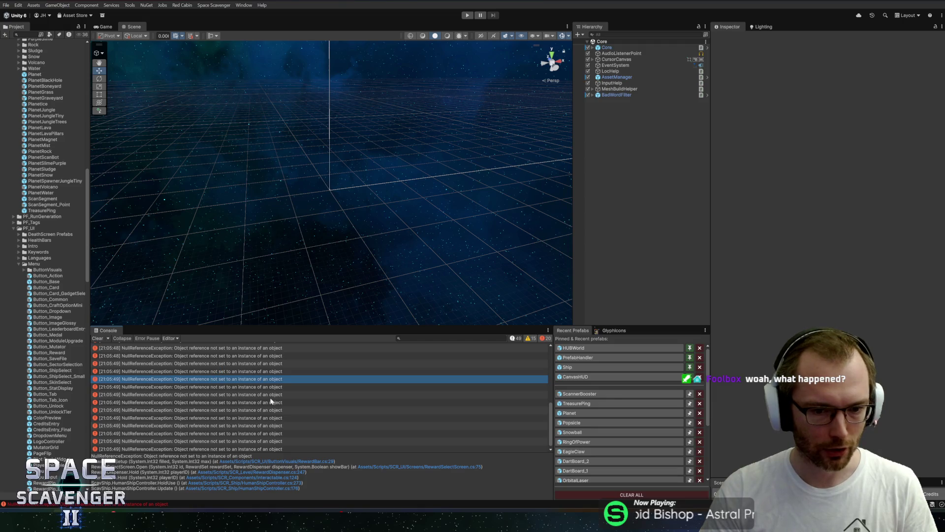
left_click(306, 416)
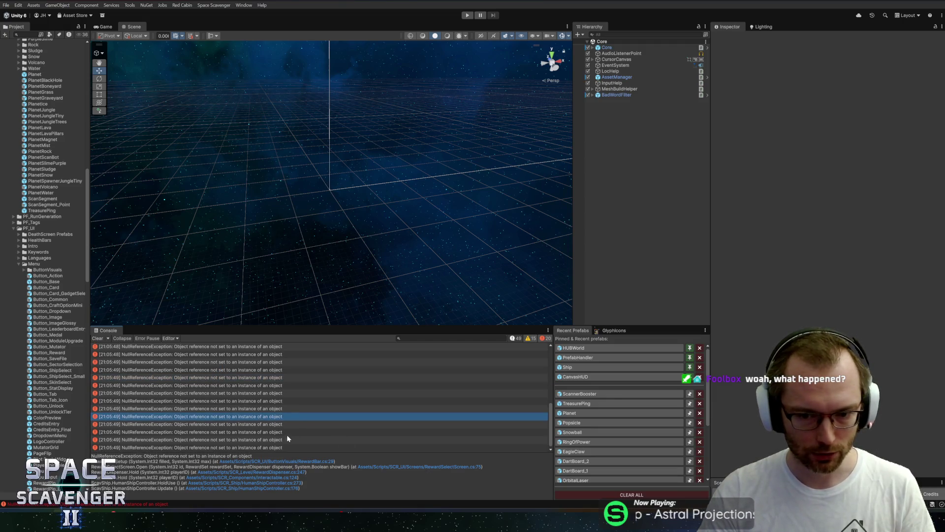
double_click(188, 446)
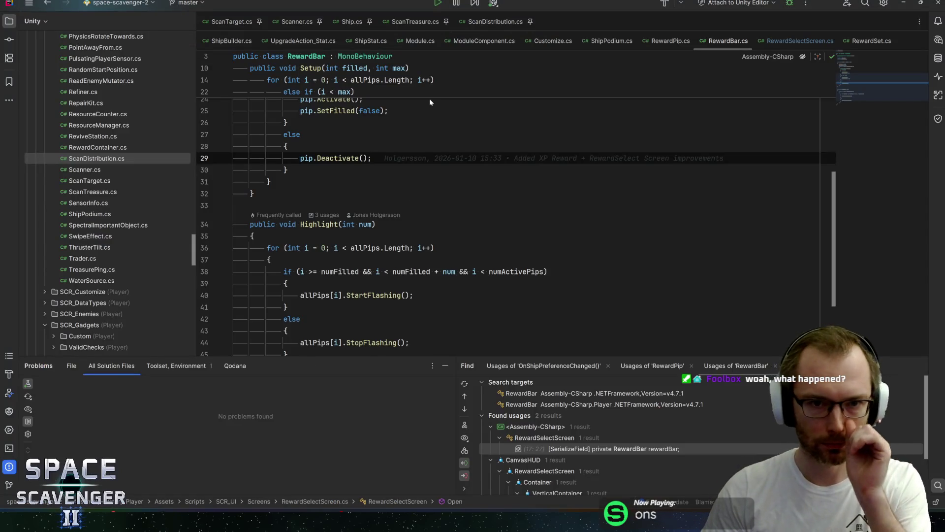
key("ctrl+Tab")
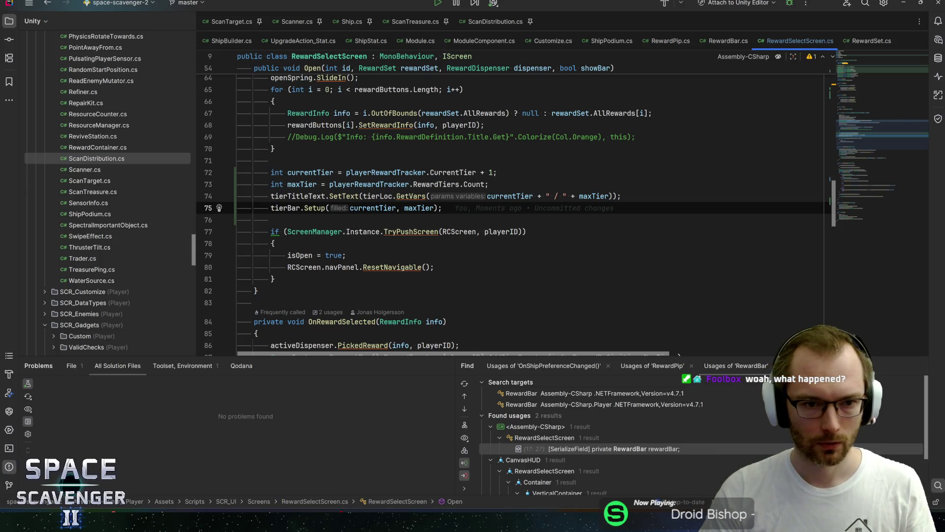
key("alt+Tab")
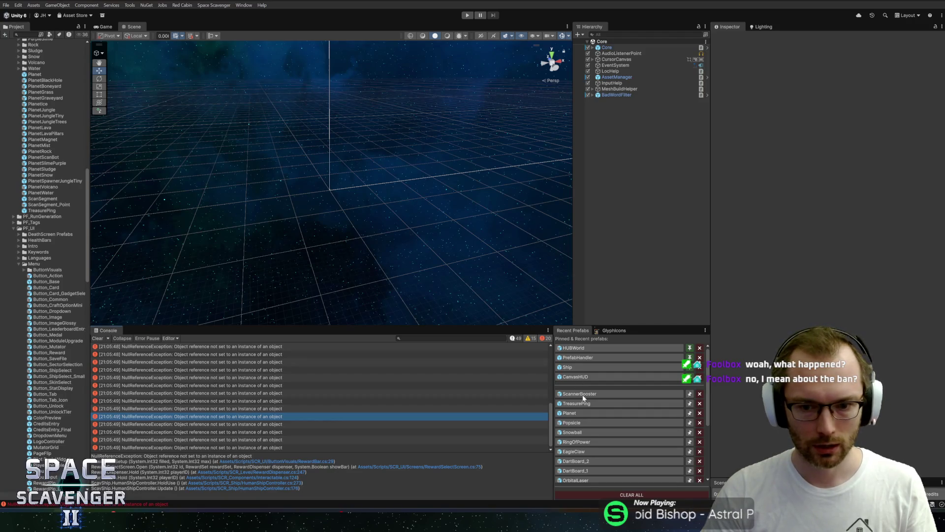
left_click(583, 396)
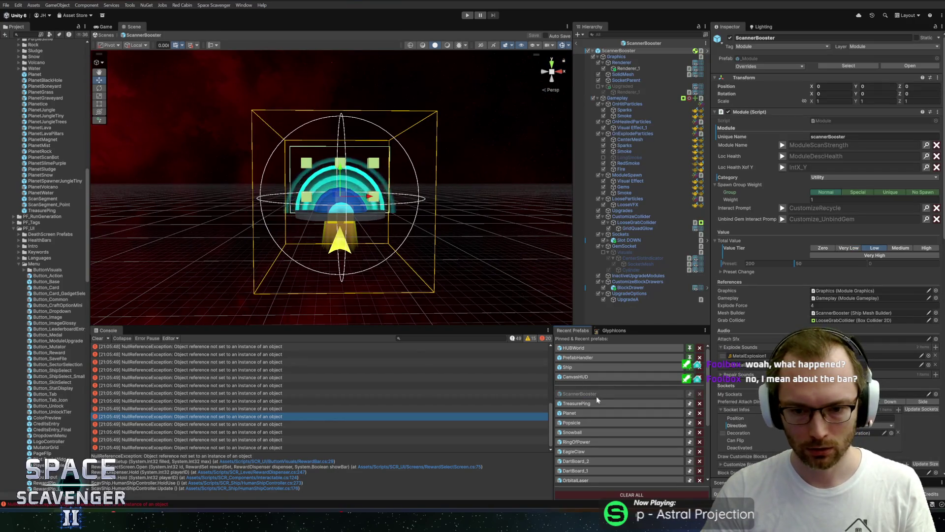
In the CanvasHUD prefab, remove the empty None entries from RewardBar's All Pips list.
left_click(593, 376)
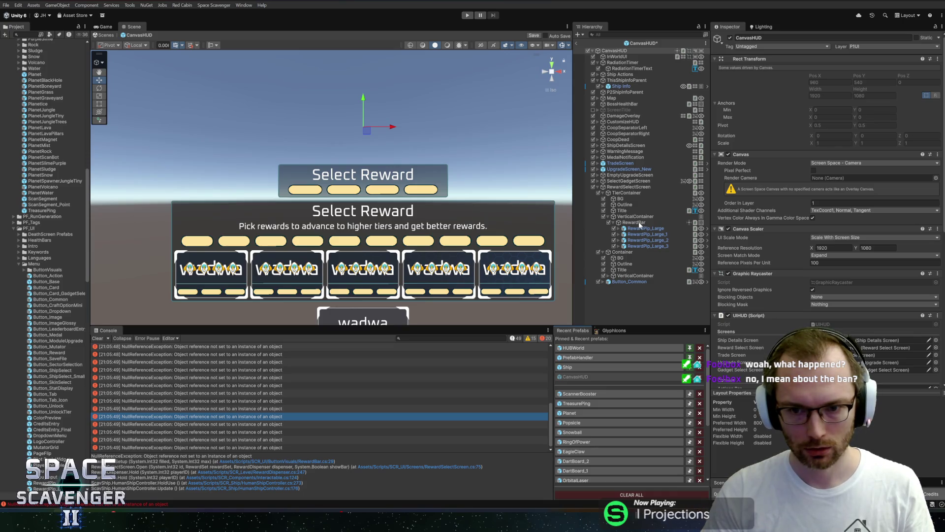
left_click(639, 224)
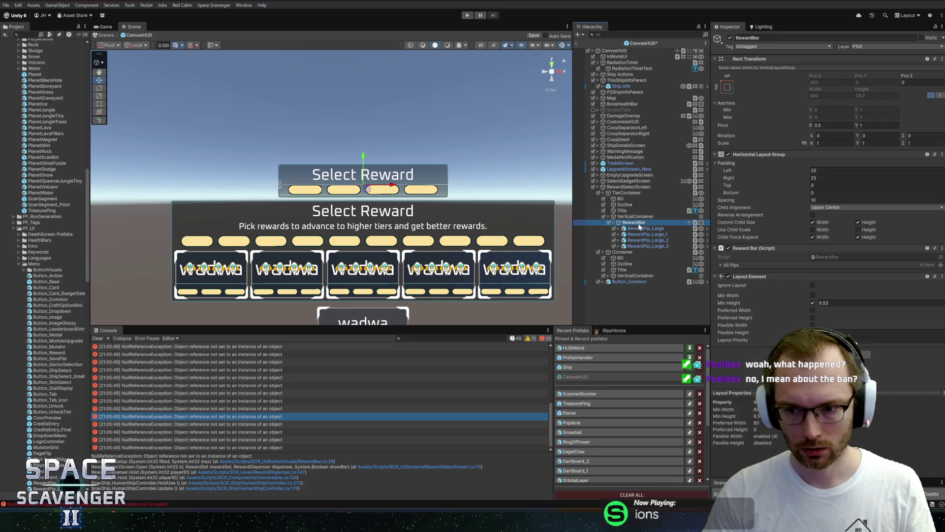
left_click(730, 265)
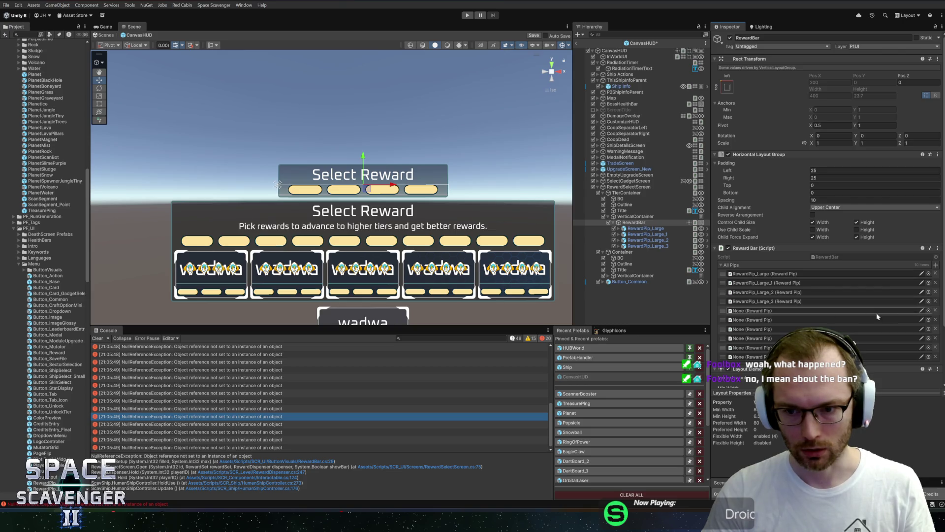
left_click(936, 310)
left_click(936, 311)
left_click(936, 310)
left_click(936, 310)
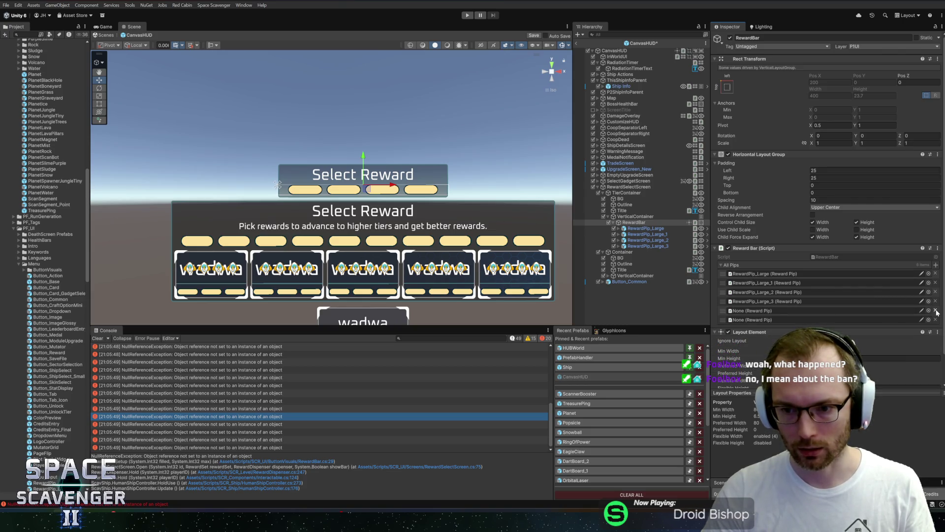
left_click(936, 311)
left_click(936, 311)
Verify the four RewardPip_Large pips remain, exit the prefab and play again.
left_click(758, 273)
left_click(757, 283)
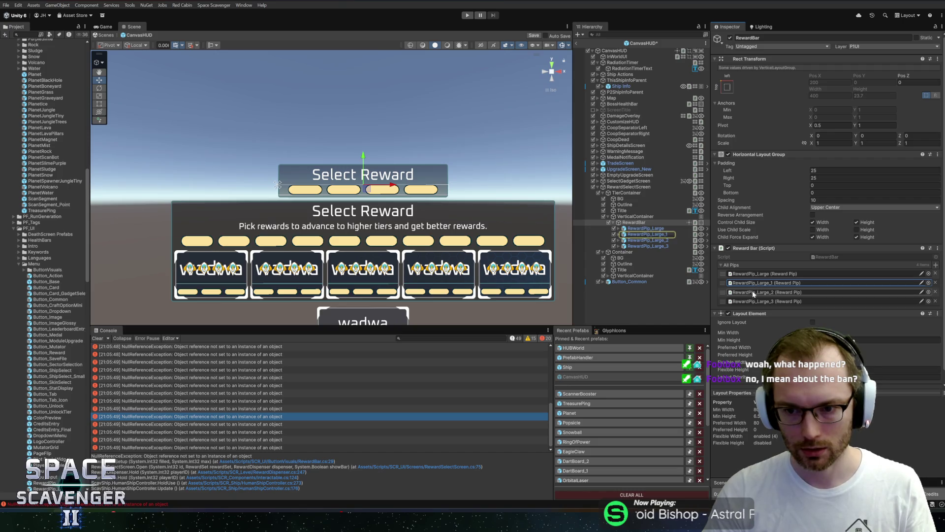
left_click(575, 43)
left_click(467, 16)
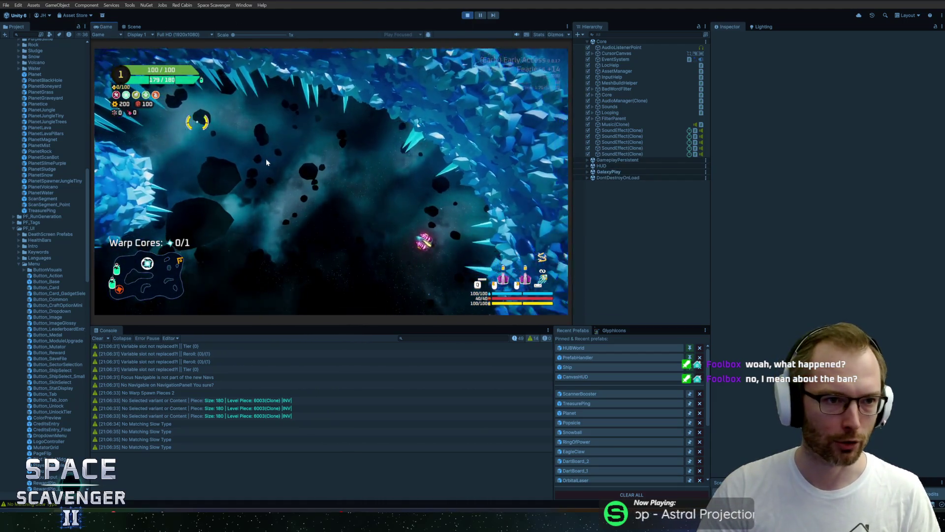
Maximize the Game view to fill the whole editor during play mode.
double_click(109, 25)
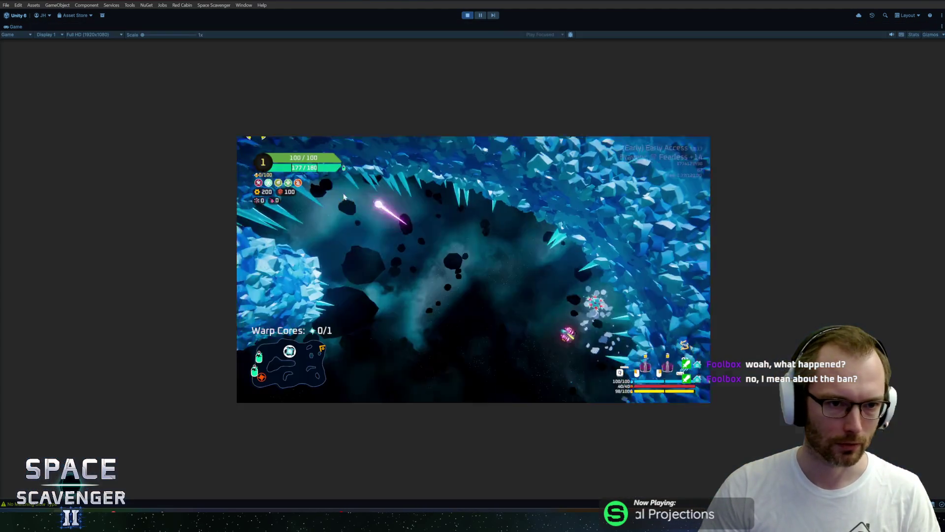
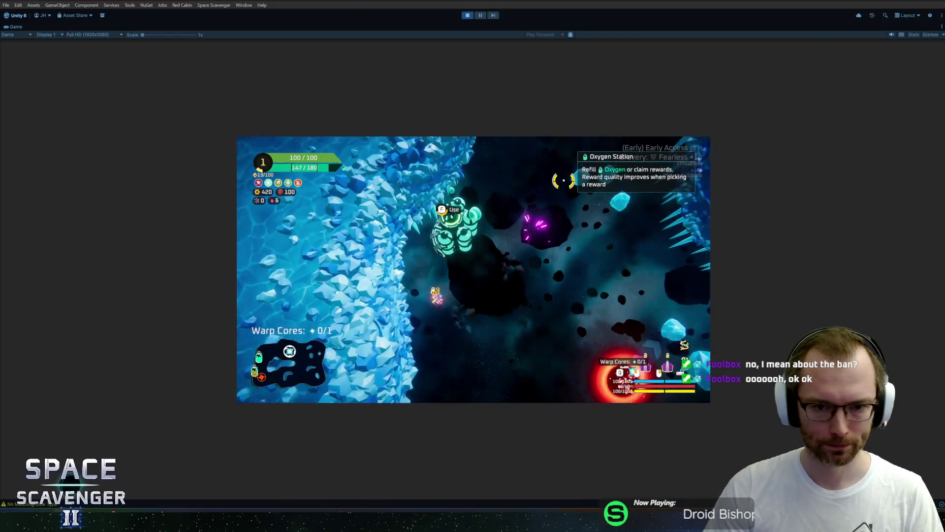
Open the Oxygen Station's Select Reward panel and set the Game view to 16:9 aspect.
key("f")
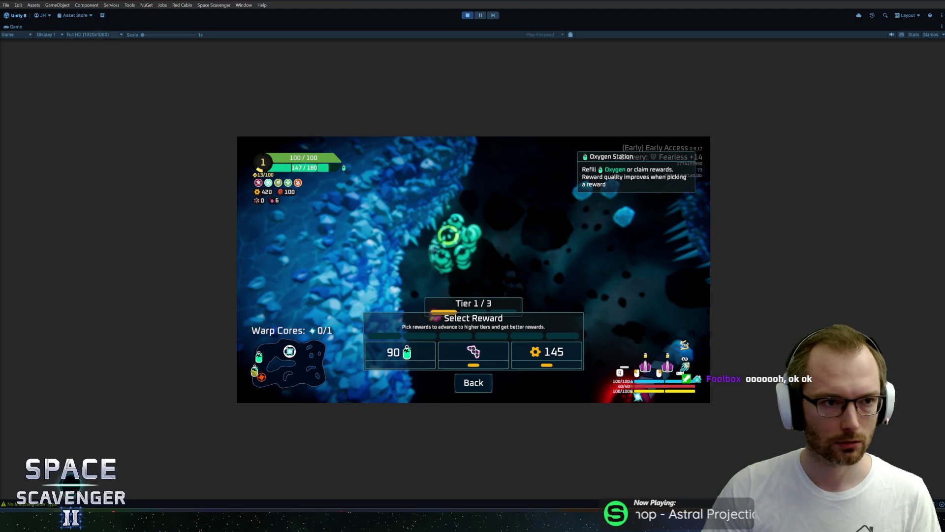
key("super")
left_click(88, 34)
left_click(83, 68)
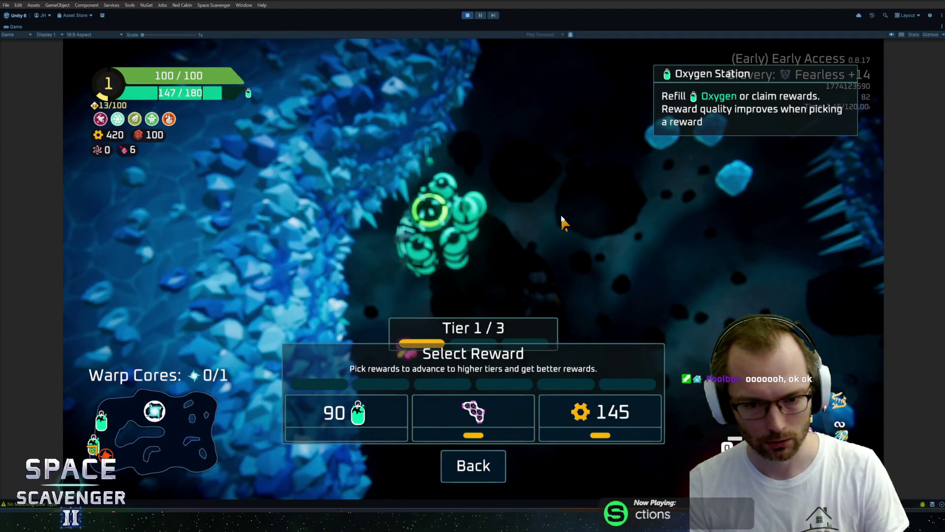
key("shift+space")
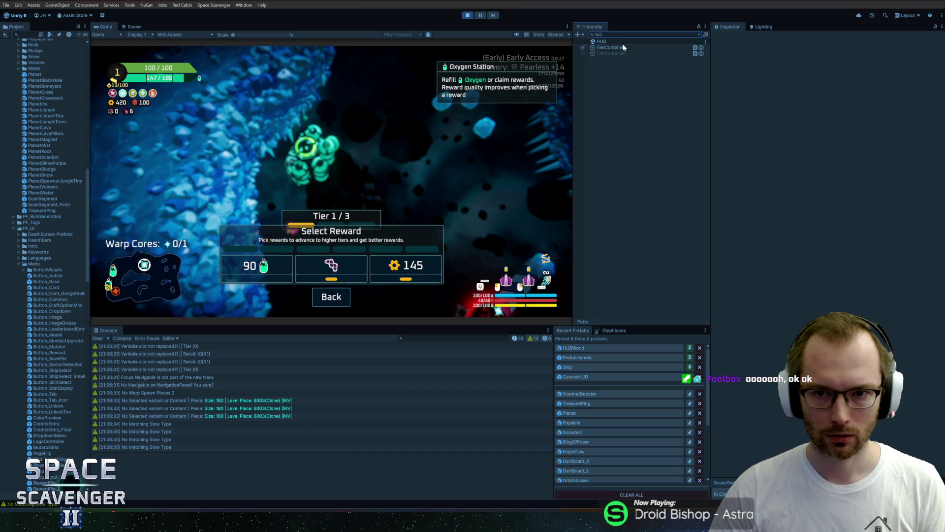
Select TierContainer in the Hierarchy and copy its UI Spring component.
left_click(611, 47)
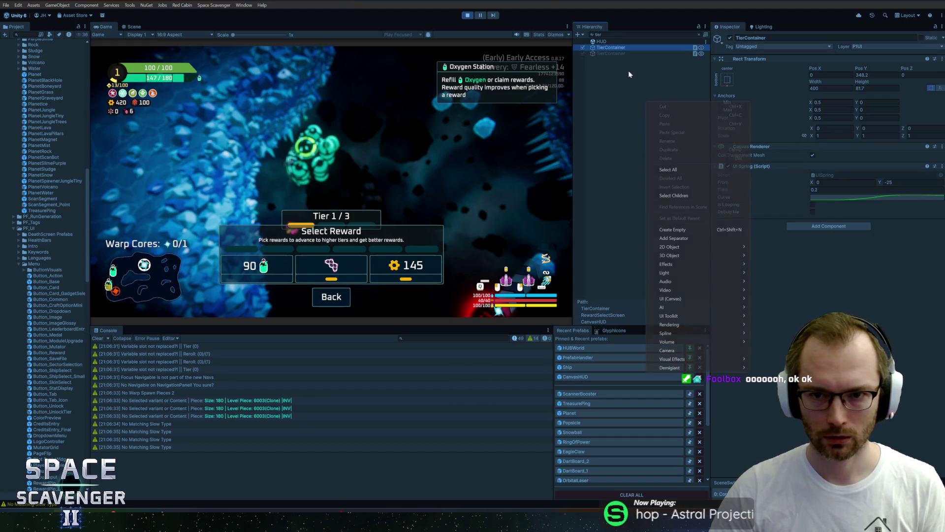
key("Escape")
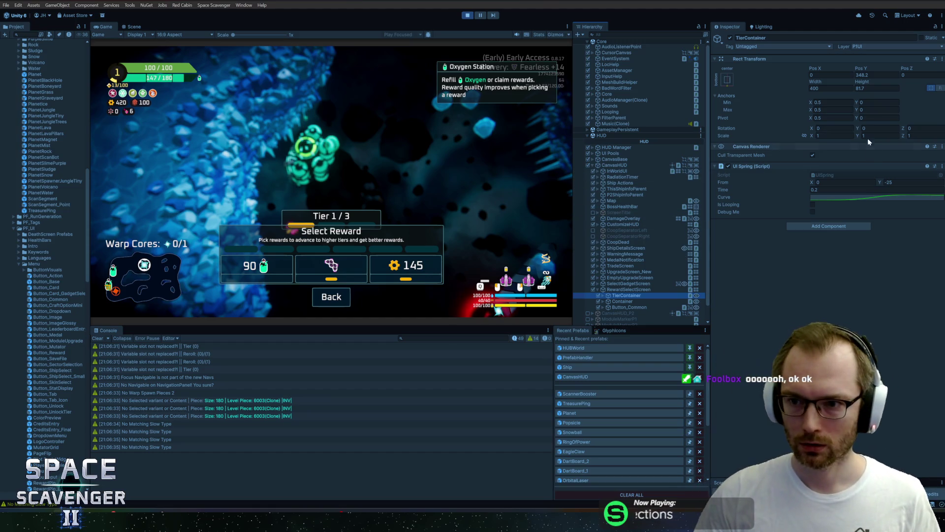
left_click(620, 302)
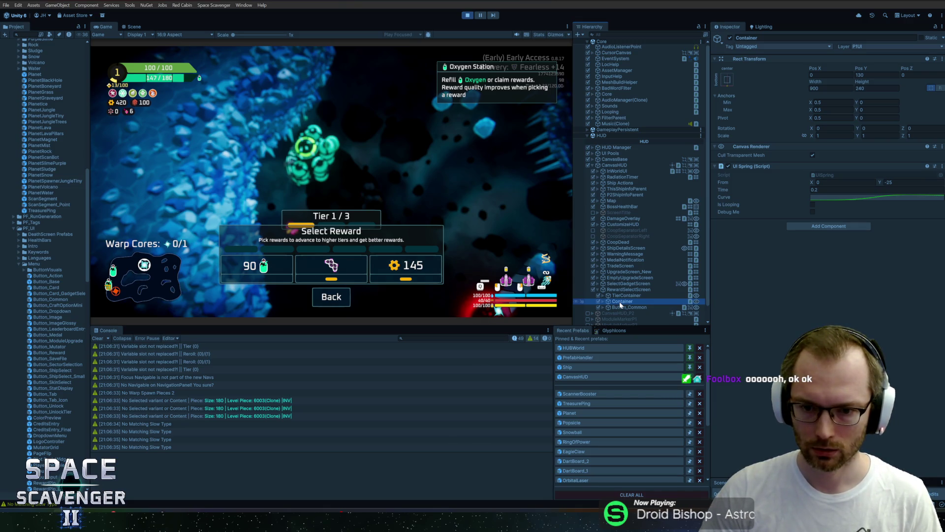
left_click(621, 296)
right_click(759, 168)
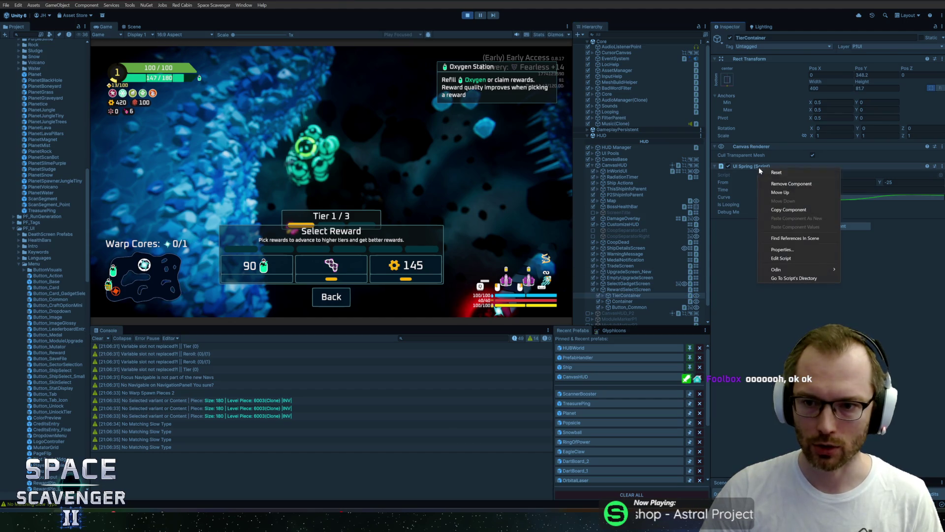
left_click(787, 209)
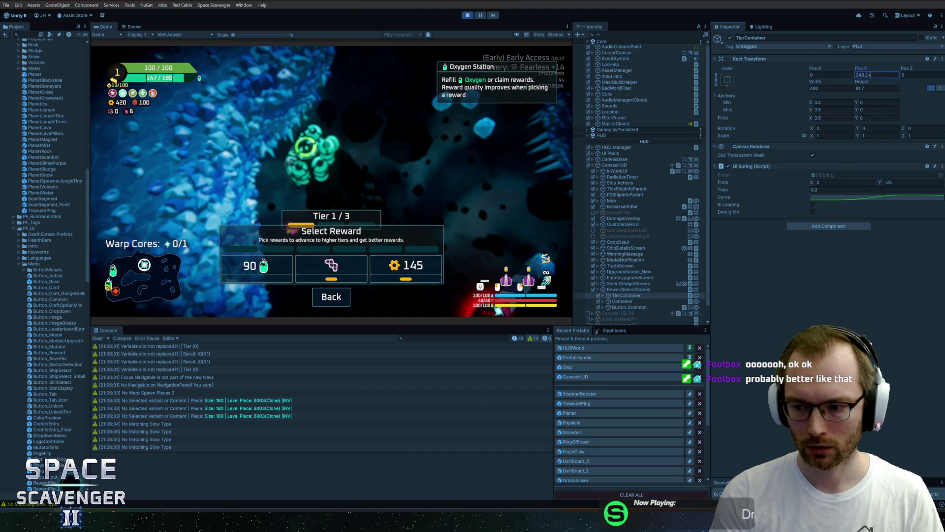
Raise TierContainer's Pos Y by 25 to 373.2 and check the panel in the enlarged Game view.
type("25")
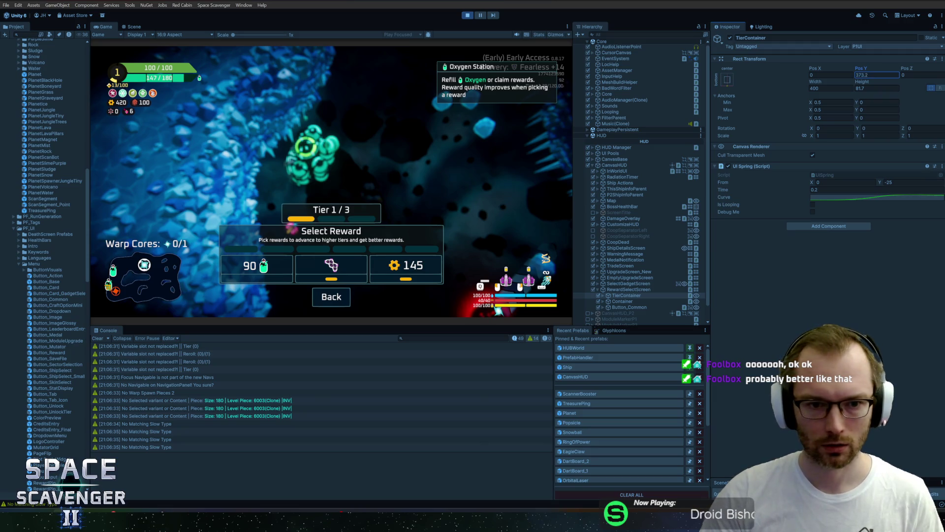
double_click(120, 28)
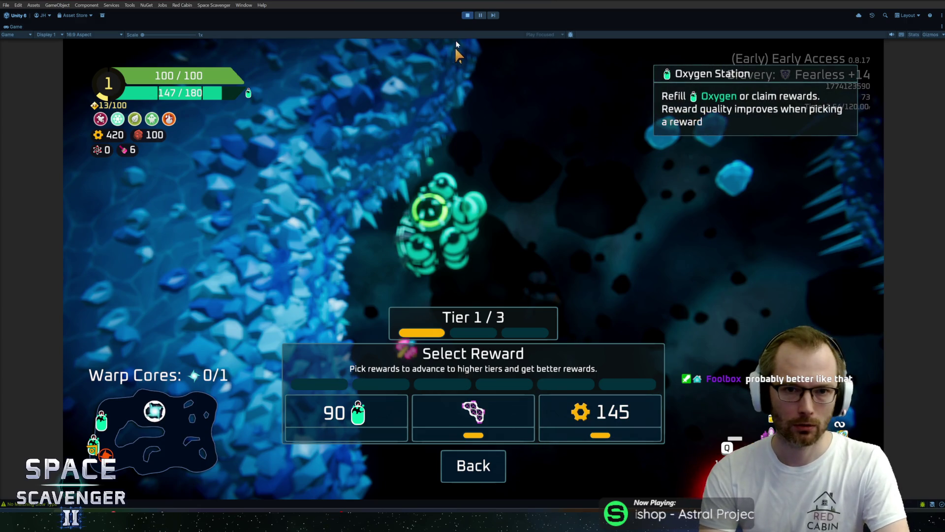
left_click(481, 16)
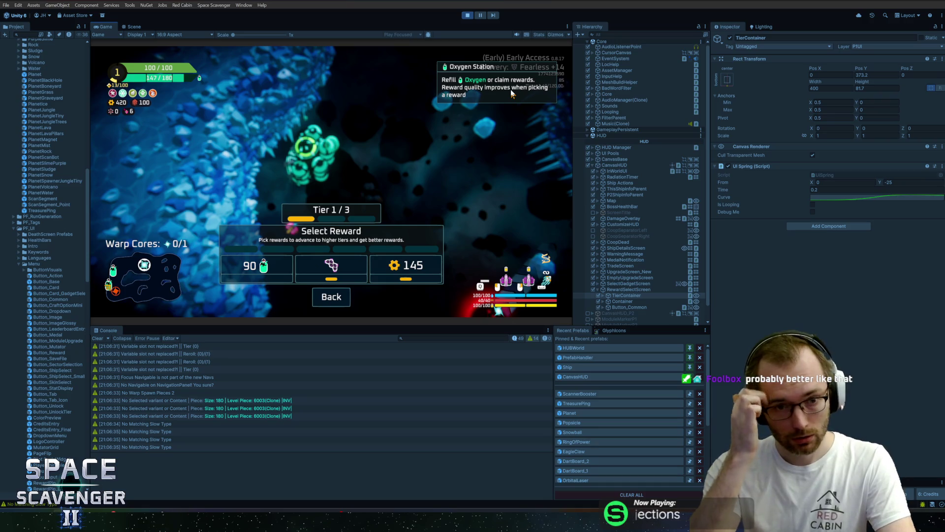
Stop the running game to return the editor to edit mode.
mouse_move(334, 261)
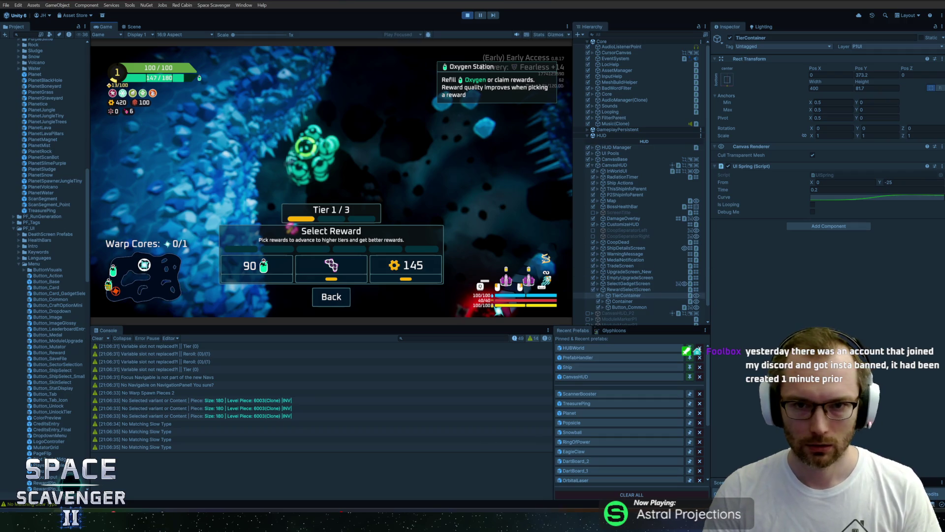
left_click(467, 15)
Open the CanvasHUD prefab and select TierContainer above the tier panel's VerticalContainer.
left_click(572, 394)
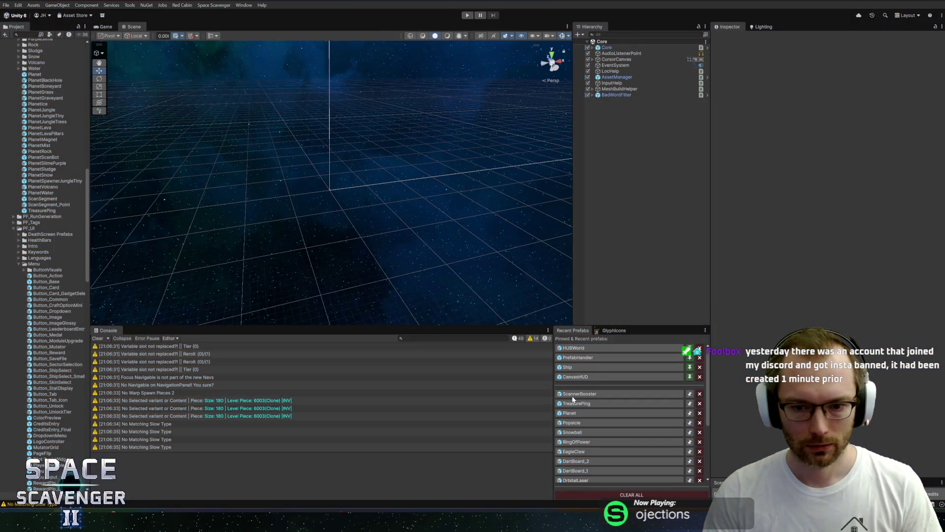
left_click(590, 376)
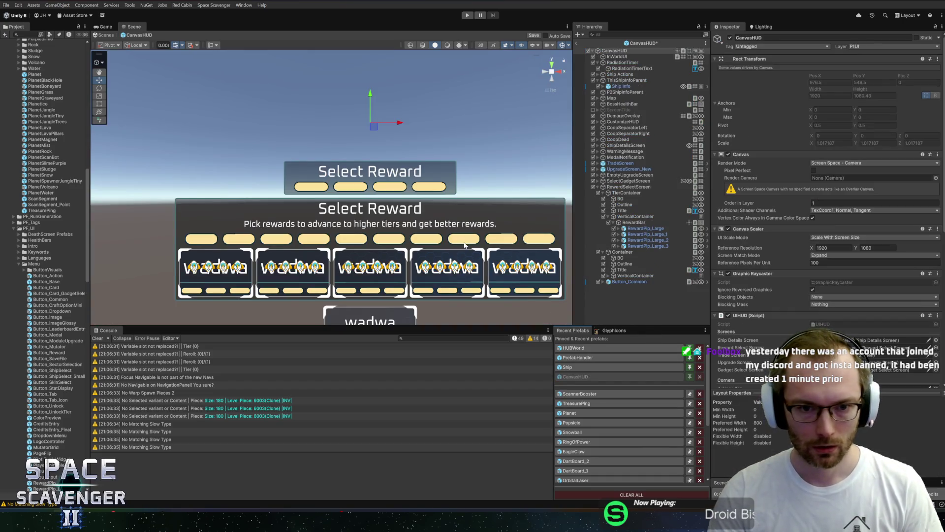
left_click(632, 216)
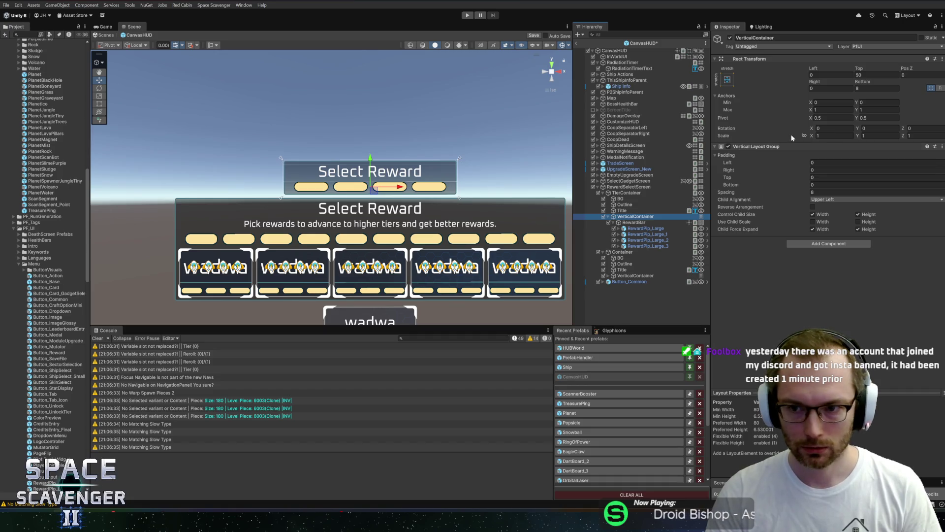
left_click(654, 210)
left_click(640, 199)
left_click(625, 193)
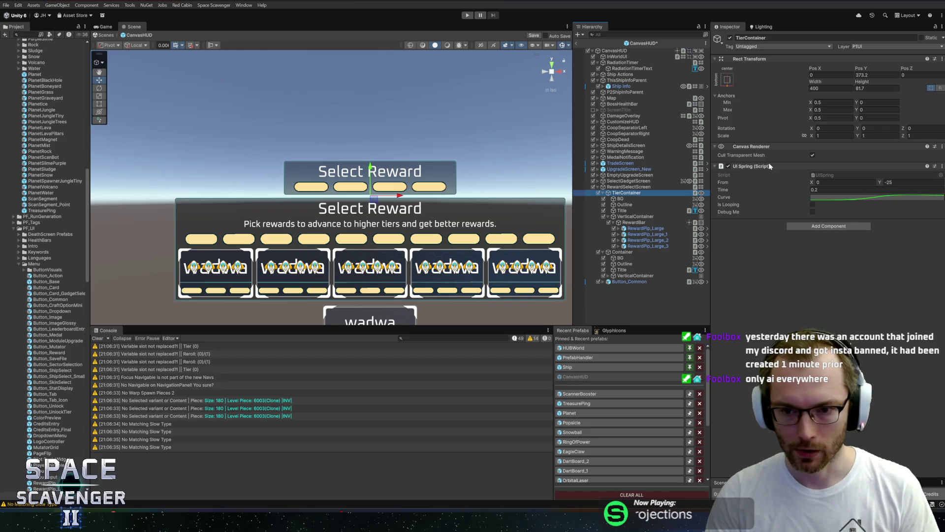
Check which object RewardSelectScreen uses as Open Spring, then reselect TierContainer and grab Container.
left_click(629, 187)
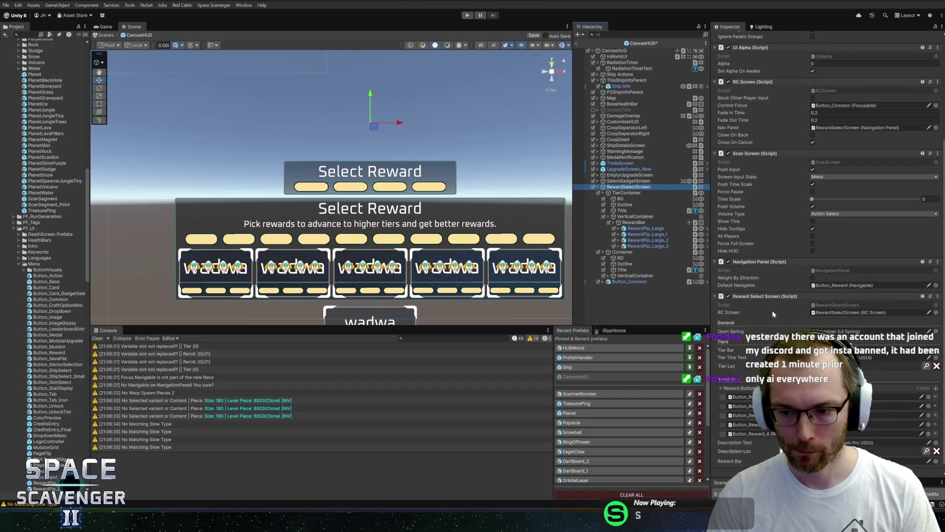
scroll(772, 310, "down", 1)
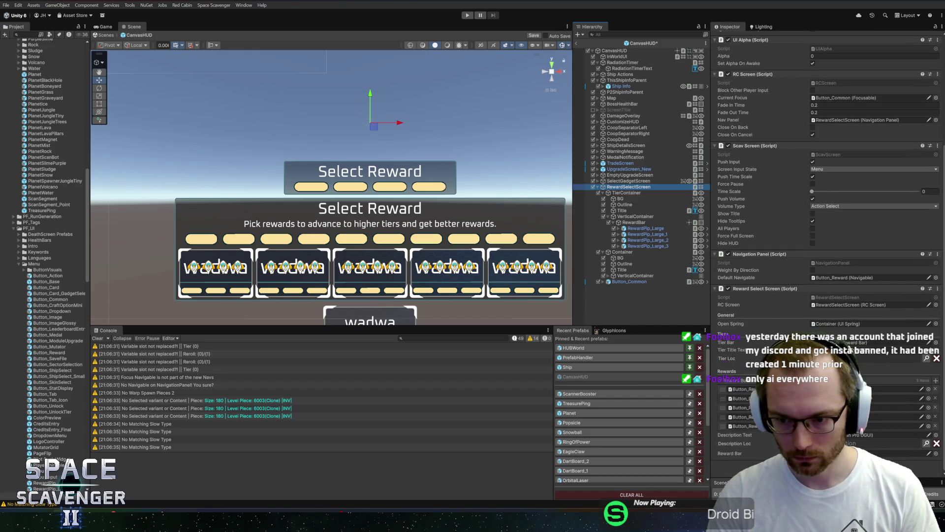
left_click(833, 324)
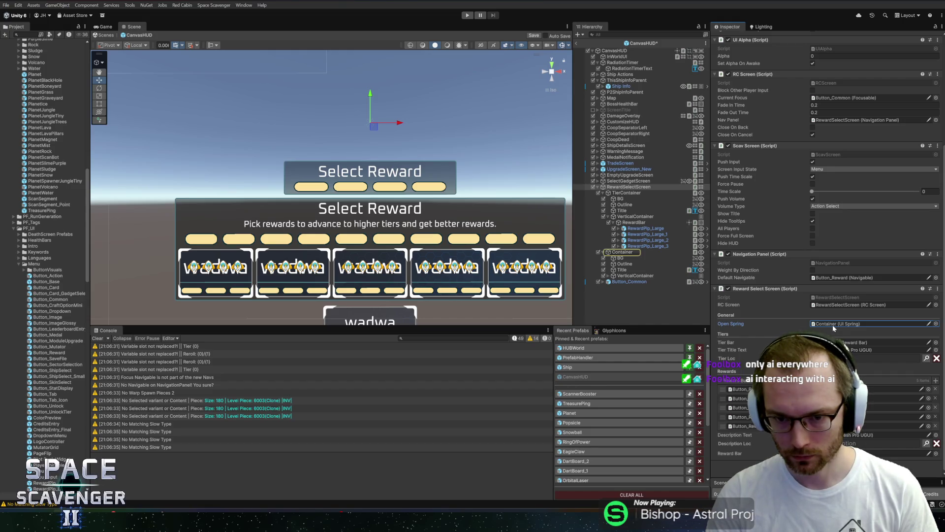
left_click(608, 217)
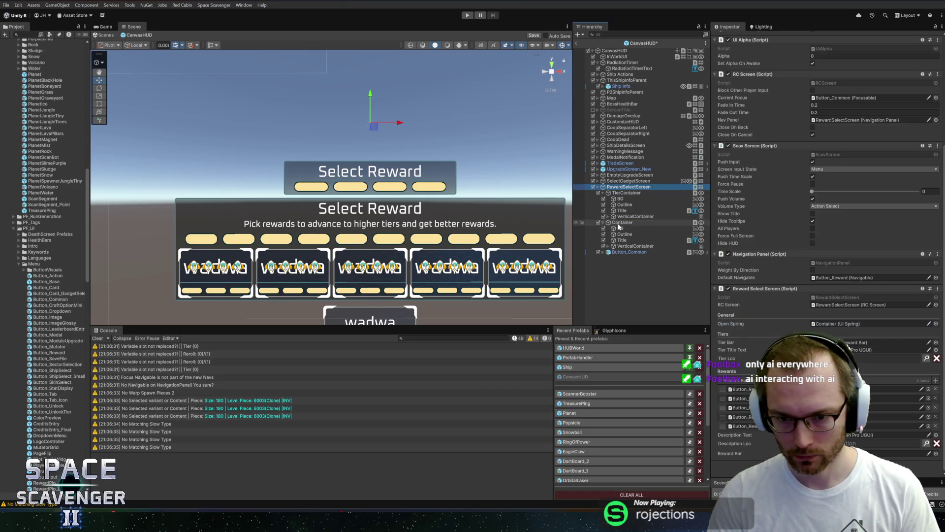
right_click(618, 223)
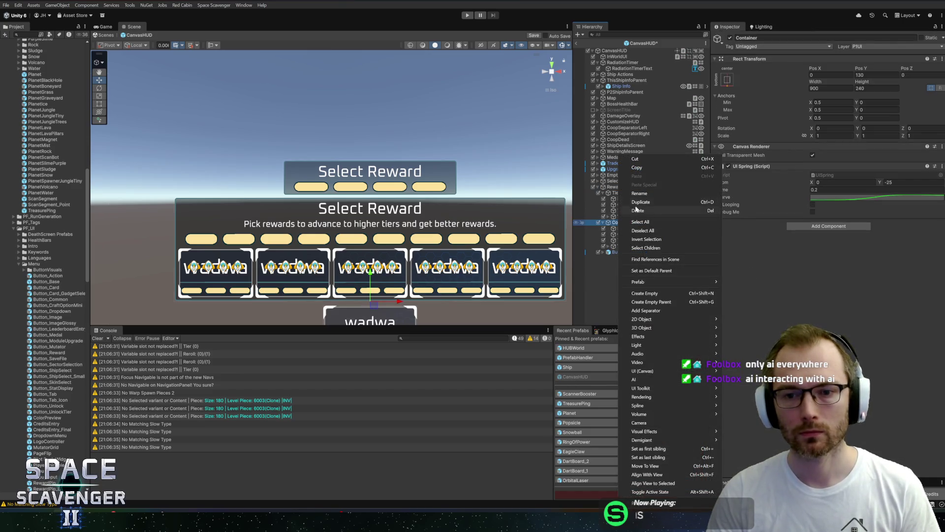
left_click(619, 224)
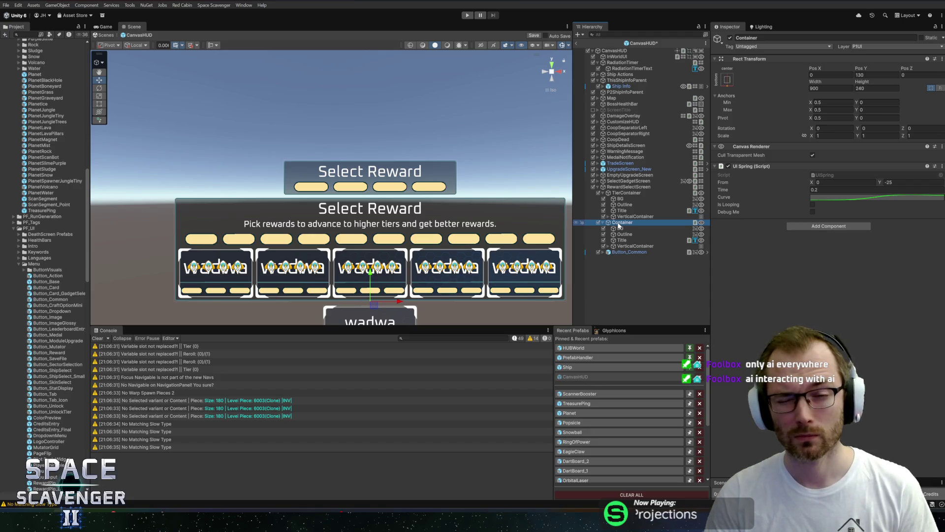
left_click(626, 193)
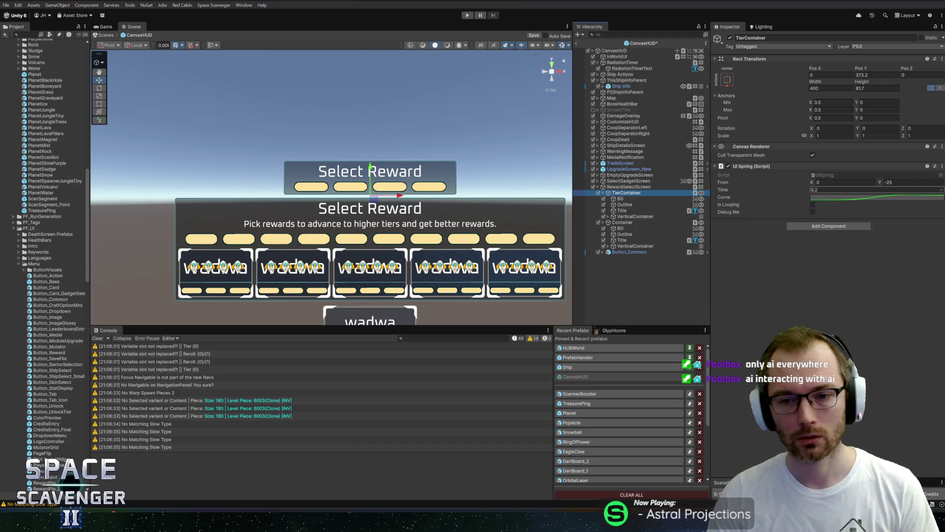
left_click(654, 230)
Parent Container under TierContainer and add an openSpringTier field by duplicating openSpring.
left_click_drag(635, 223, 627, 193)
key("alt+Tab")
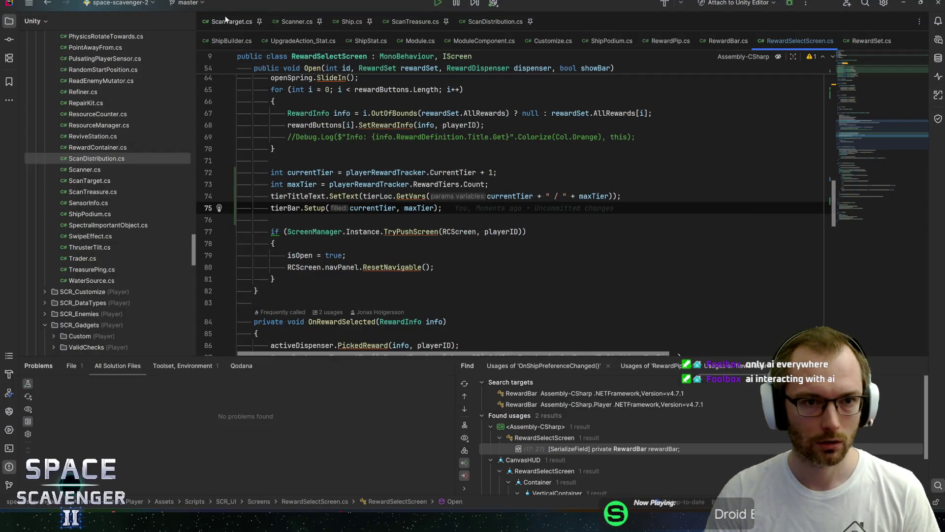
scroll(877, 90, "up", 20)
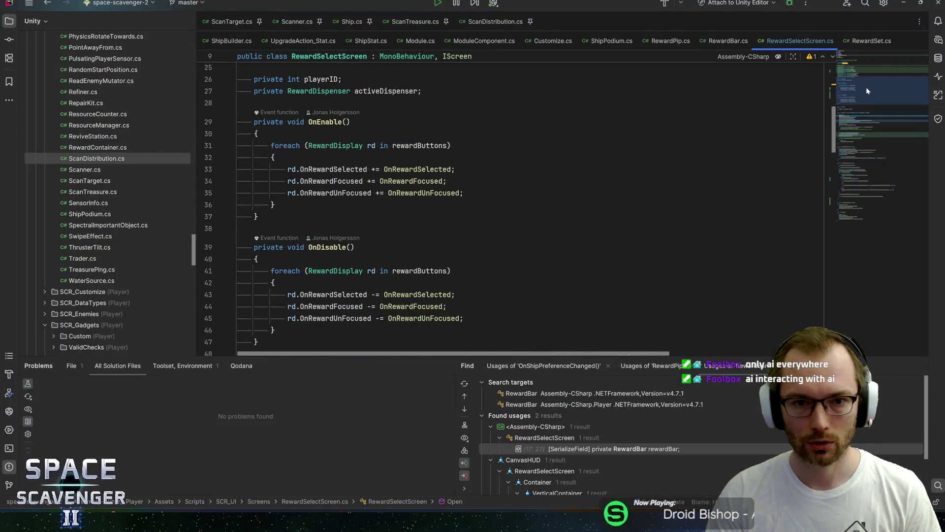
left_click(456, 230)
key("ctrl+d")
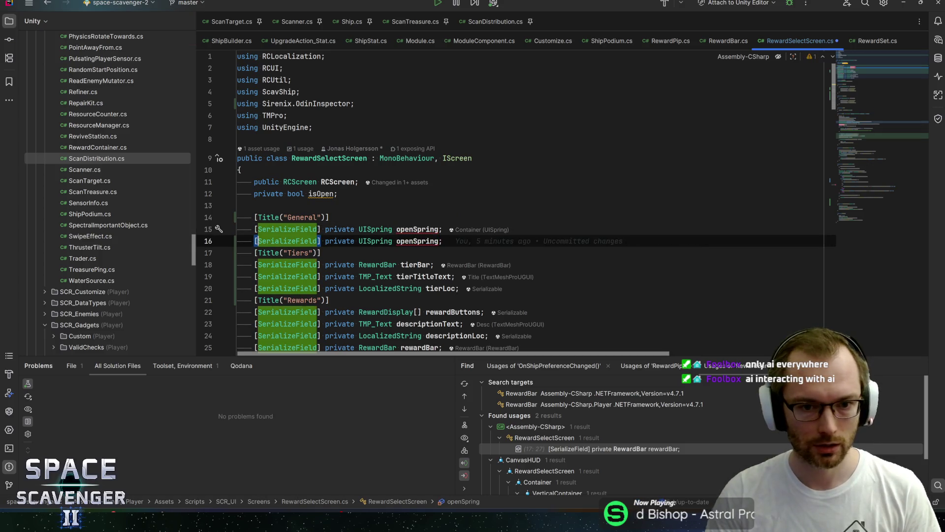
double_click(418, 241)
type("tierL")
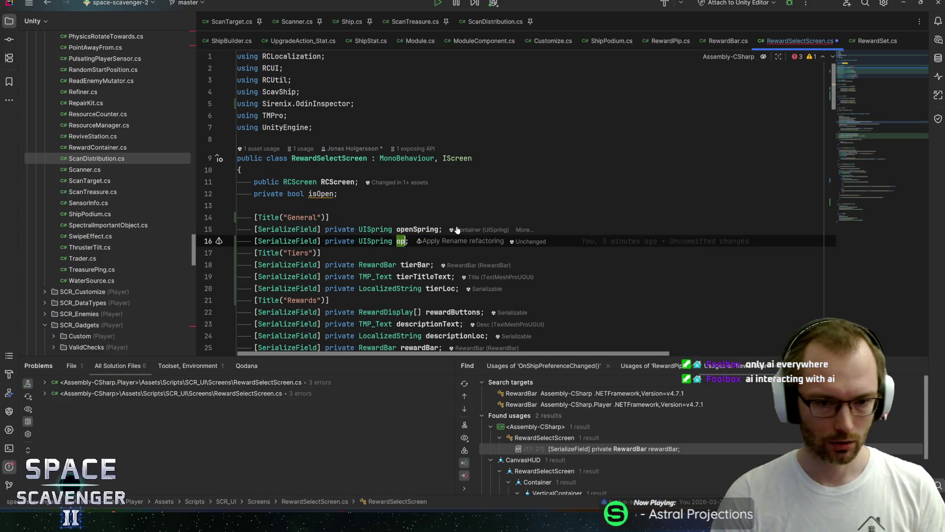
key("BackSpace")
key("BackSpace")
key("BackSpace")
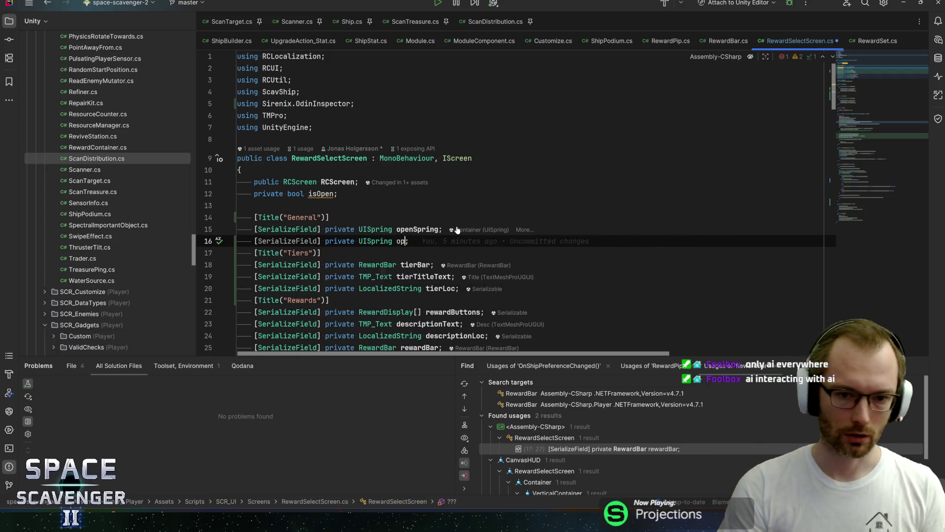
type("openSpring_")
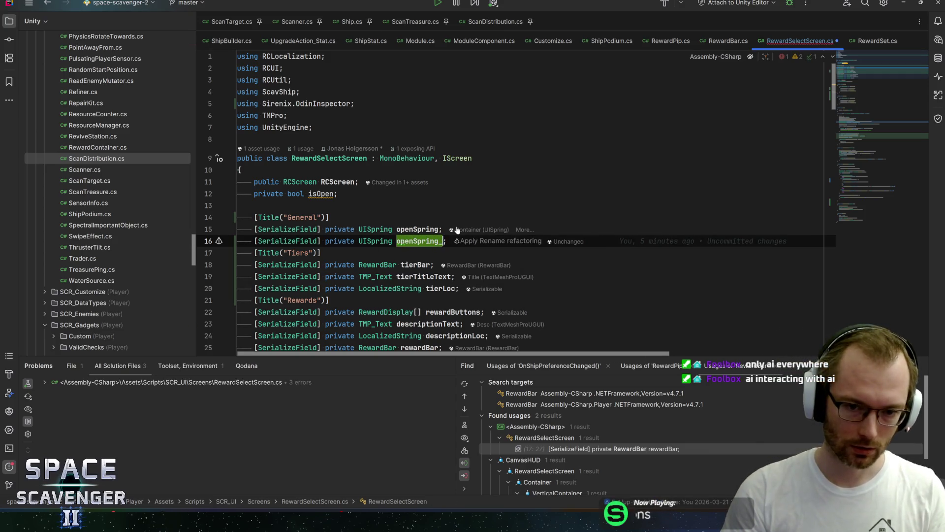
type("Tier")
Add 'openSpringTier.SlideIn();' on line 66 below openSpring.SlideIn().
key("shift+Left")
key("shift+Left")
key("shift+Left")
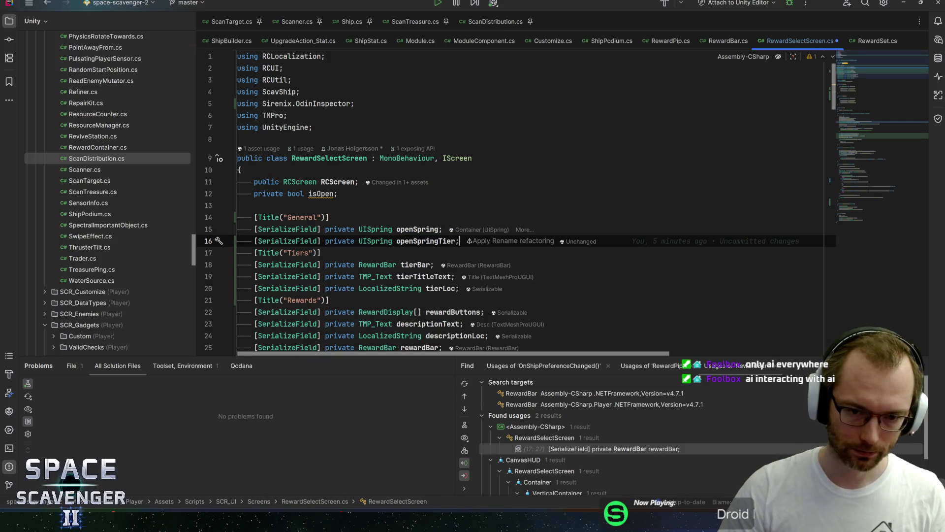
key("ctrl+f")
key("Return")
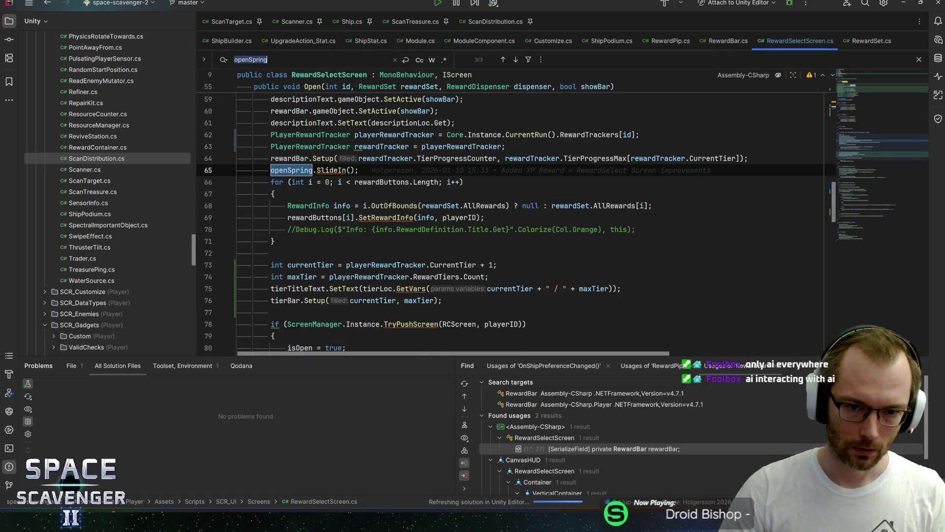
left_click(359, 170)
key("Return")
type("openSpringTier.sli")
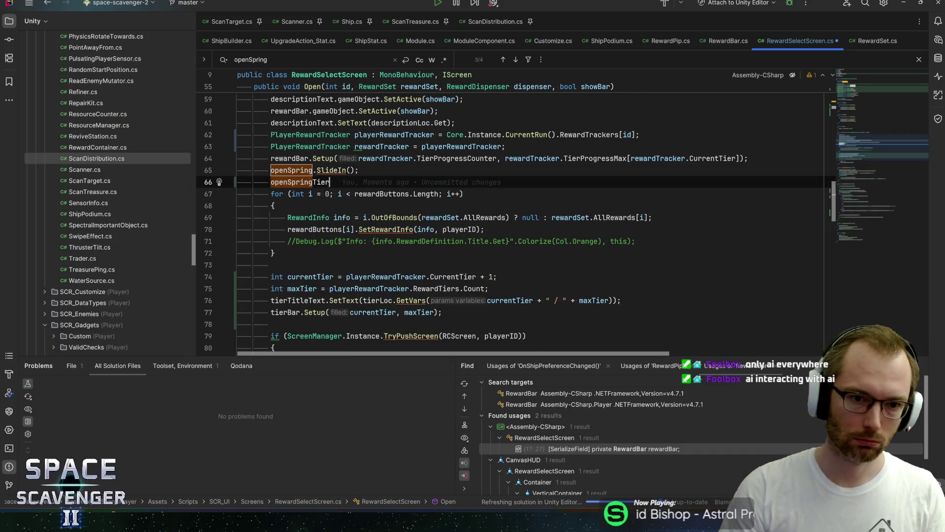
key("Return")
type(";")
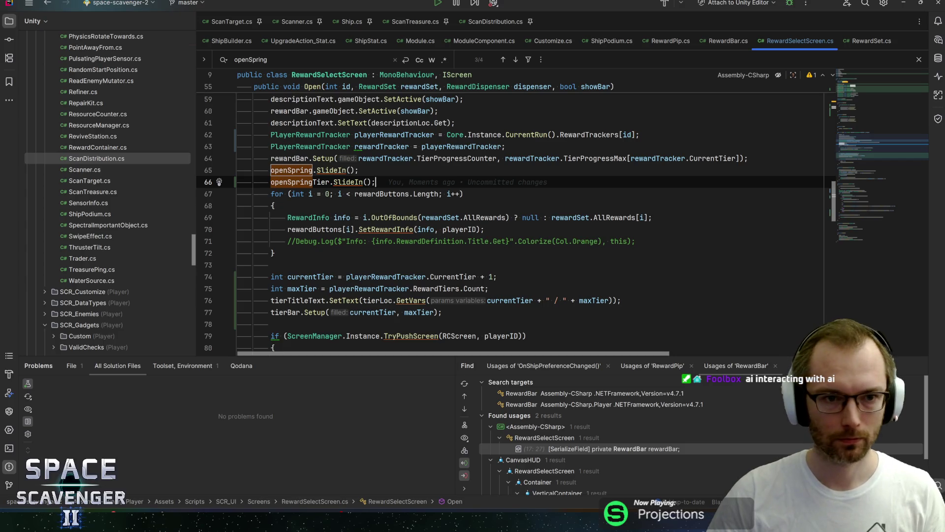
Step through the remaining openSpring find results, then go back to Unity.
left_click(515, 60)
left_click(515, 60)
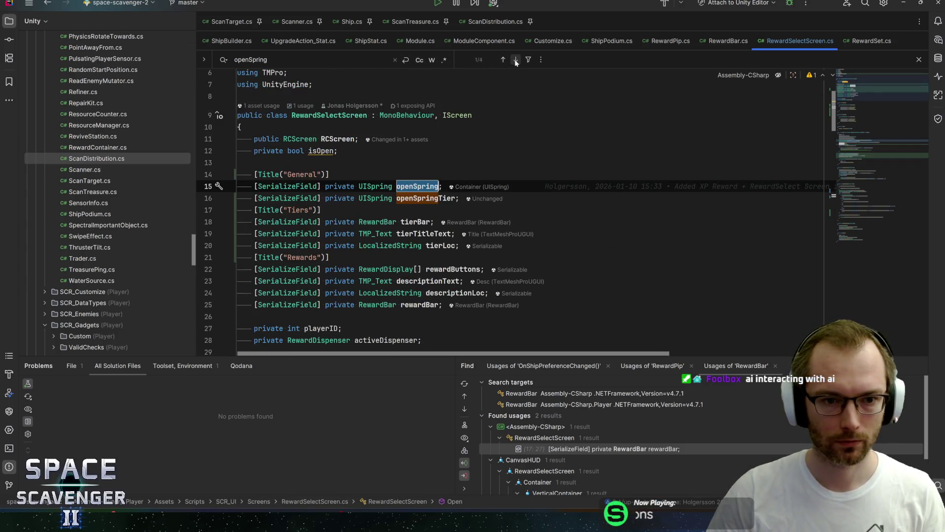
left_click(516, 60)
left_click(515, 60)
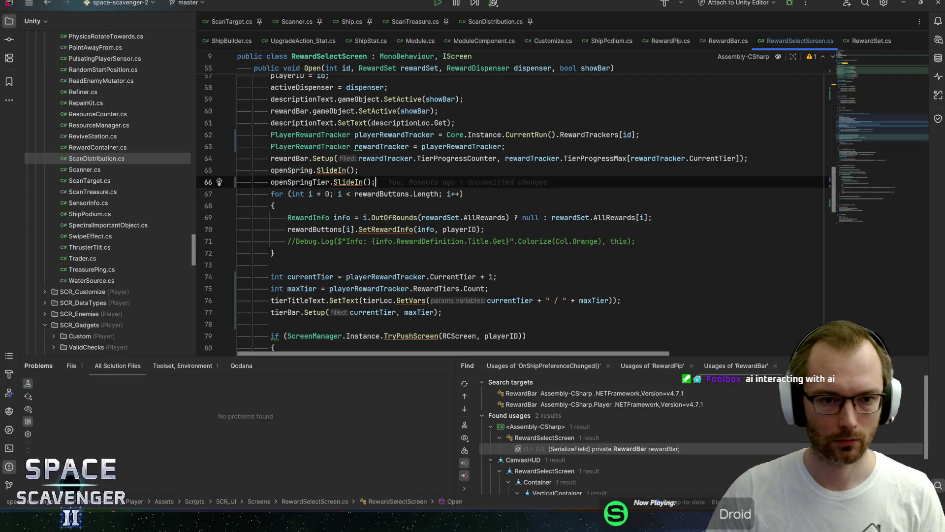
key("alt+Tab")
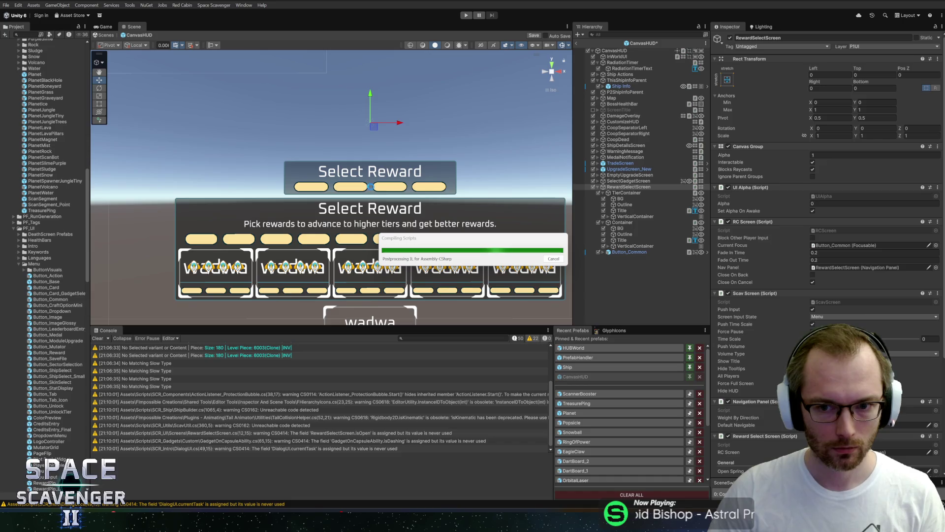
Frame the tier Title, change line 76's separator from ' / ' to '/', and enter play mode.
left_click(352, 181)
key("f")
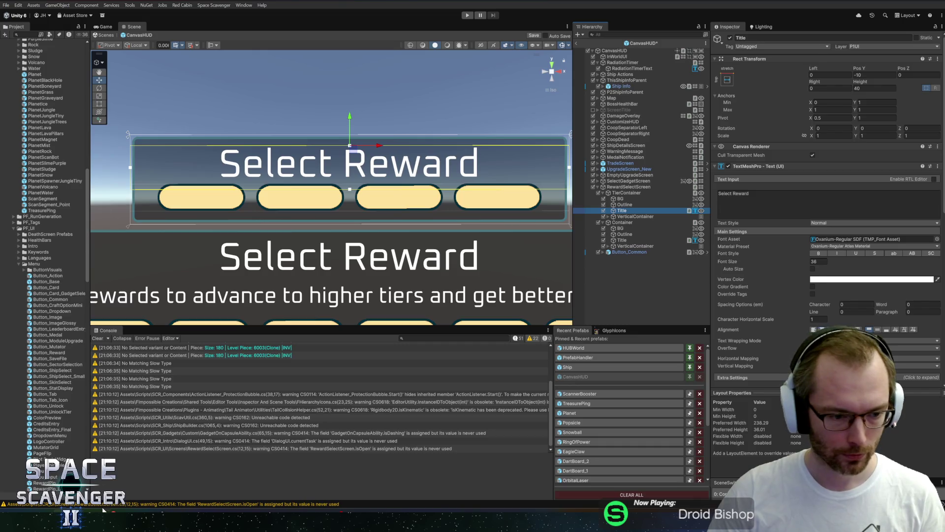
key("alt+Tab")
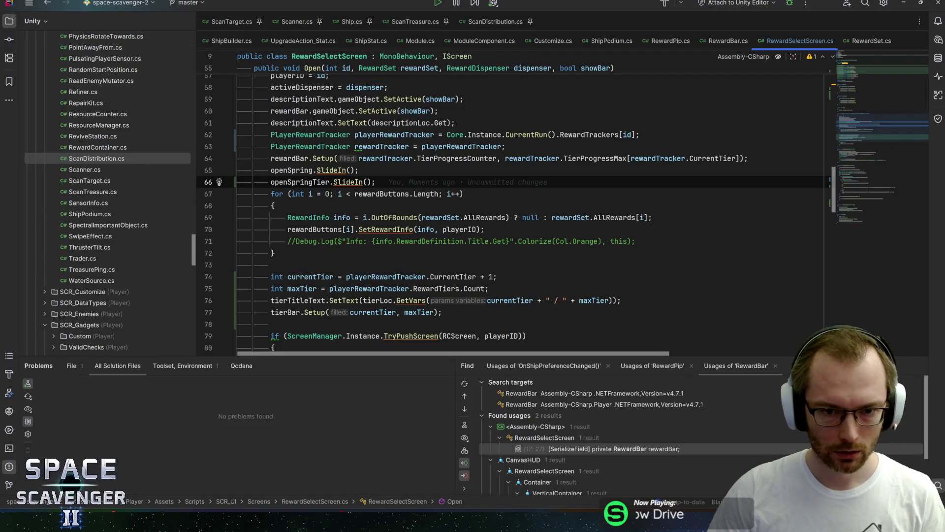
left_click(554, 301)
key("Delete")
key("Right")
key("Delete")
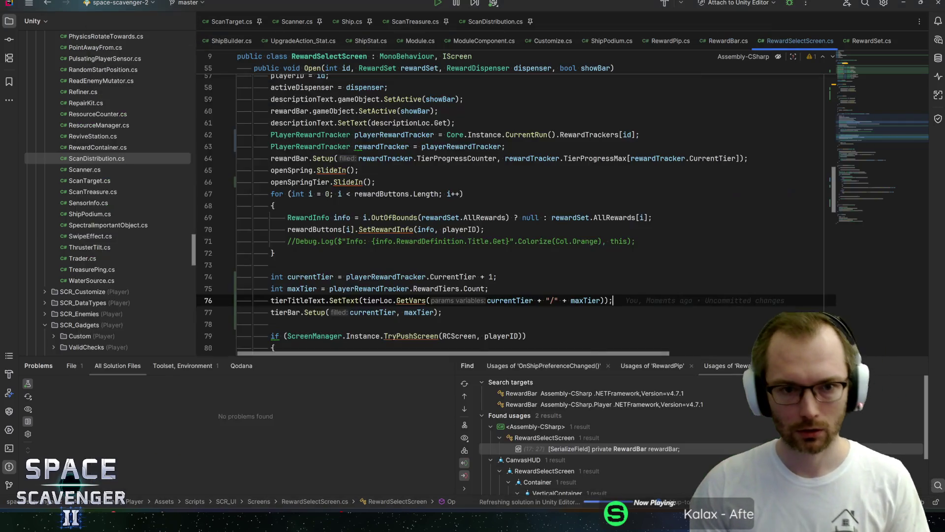
key("alt+Tab")
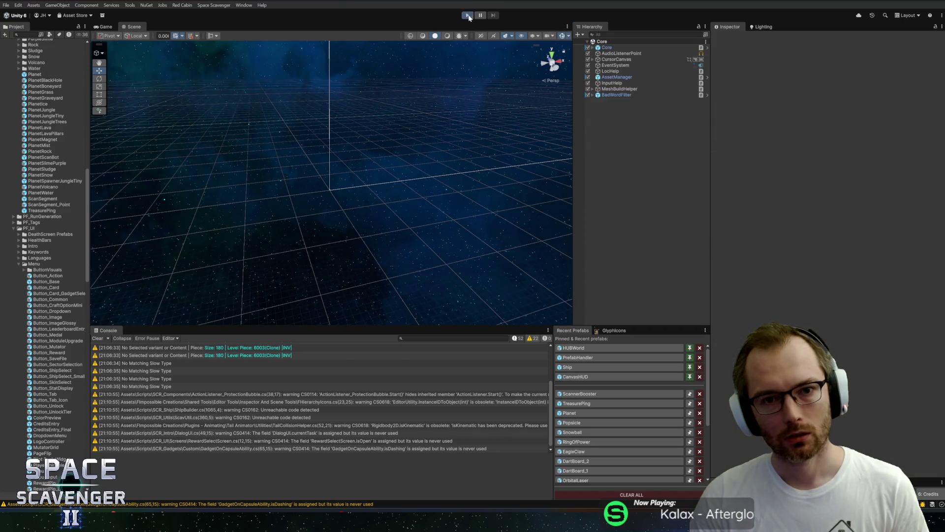
left_click(467, 15)
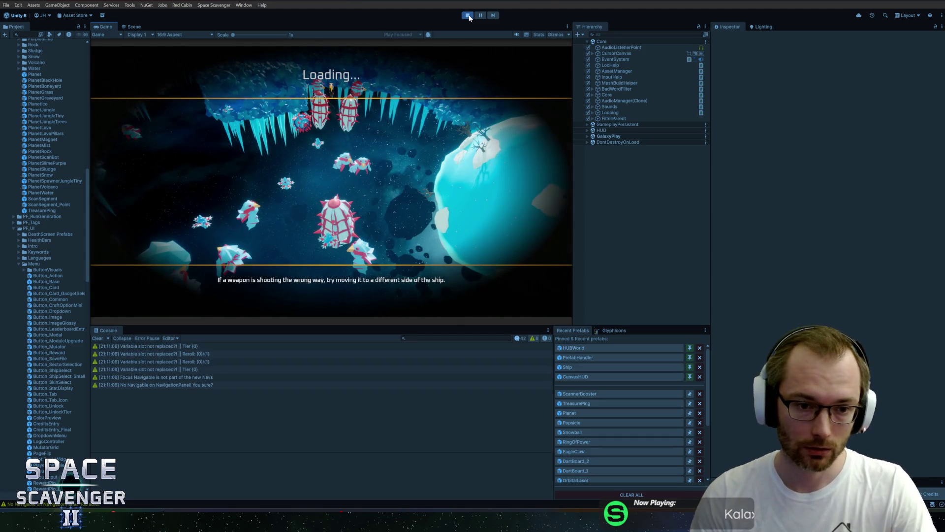
Fly the ship through the ice cave past enemies to an Oxygen Station, then stop play mode.
double_click(108, 27)
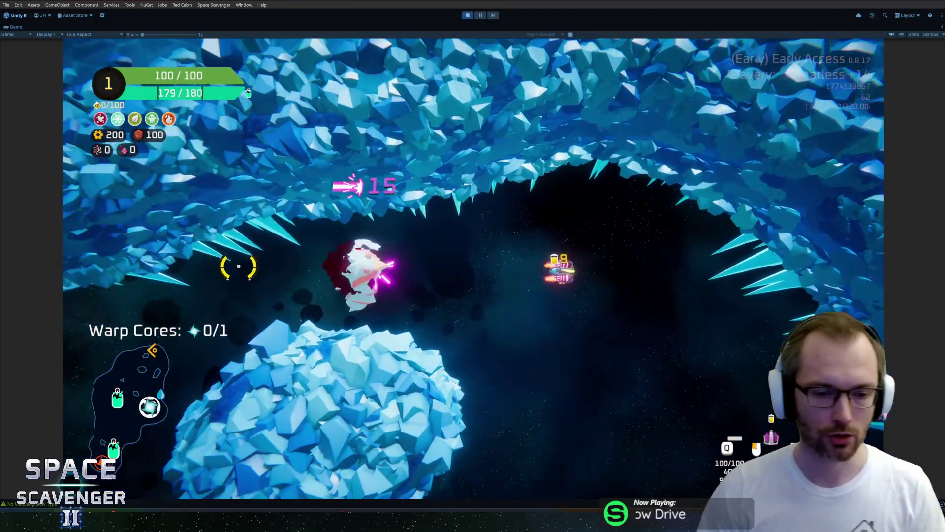
key("s")
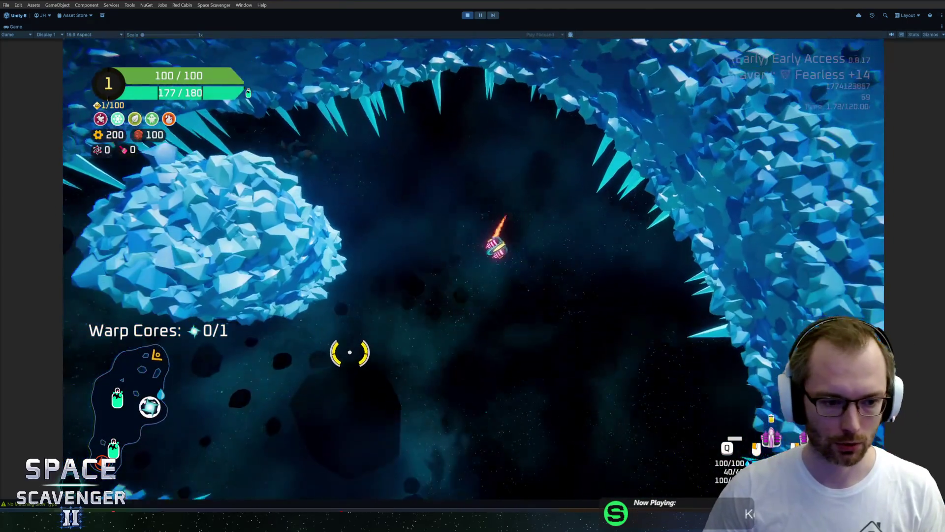
key("s")
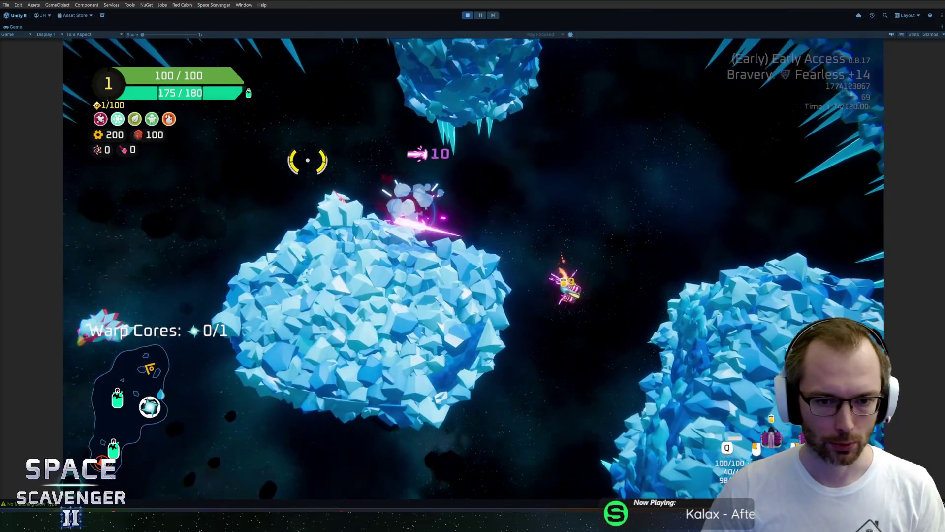
key("s")
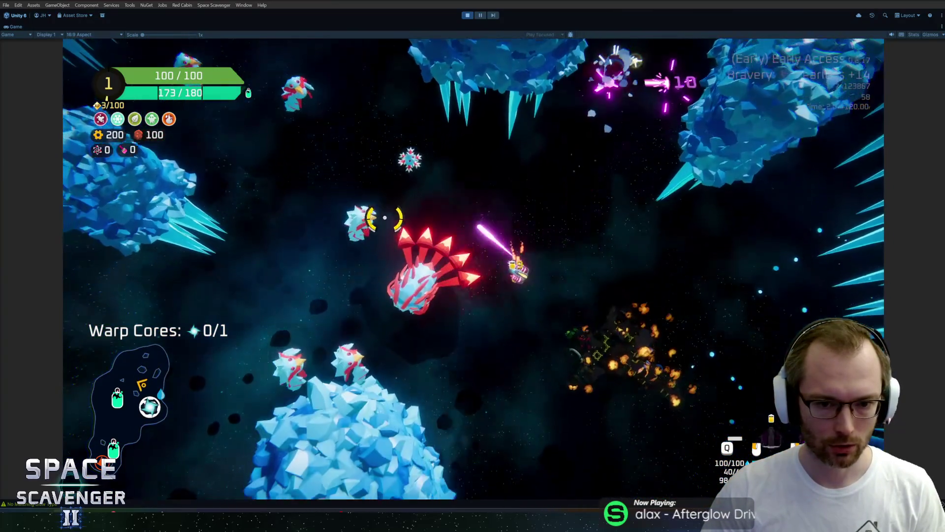
key("s")
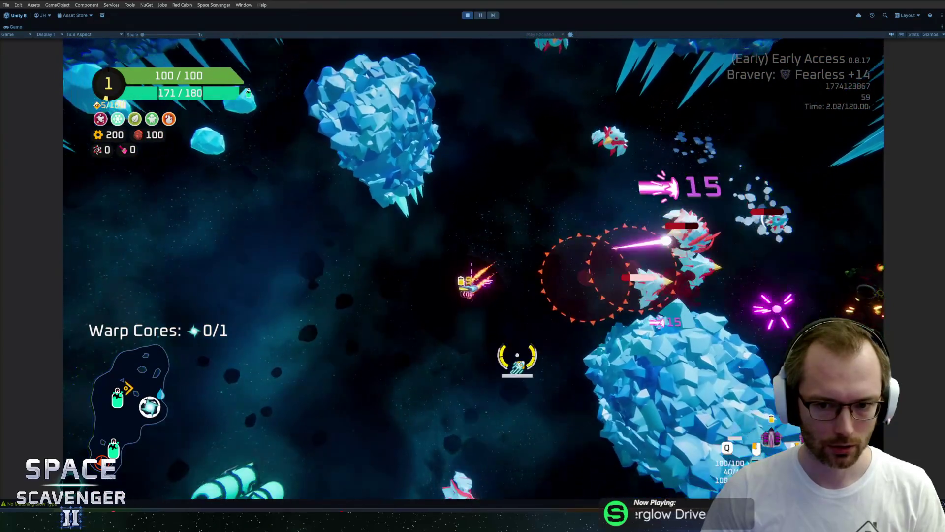
key("a")
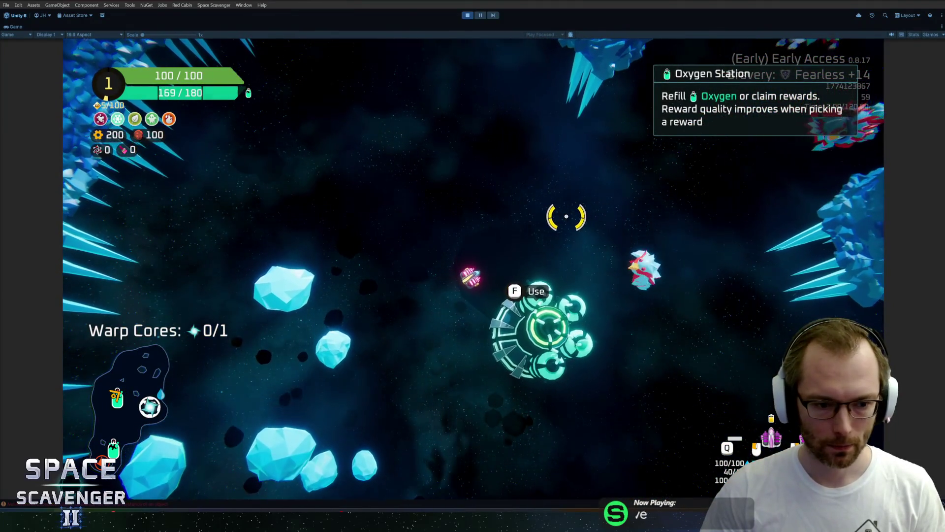
key("ctrl+p")
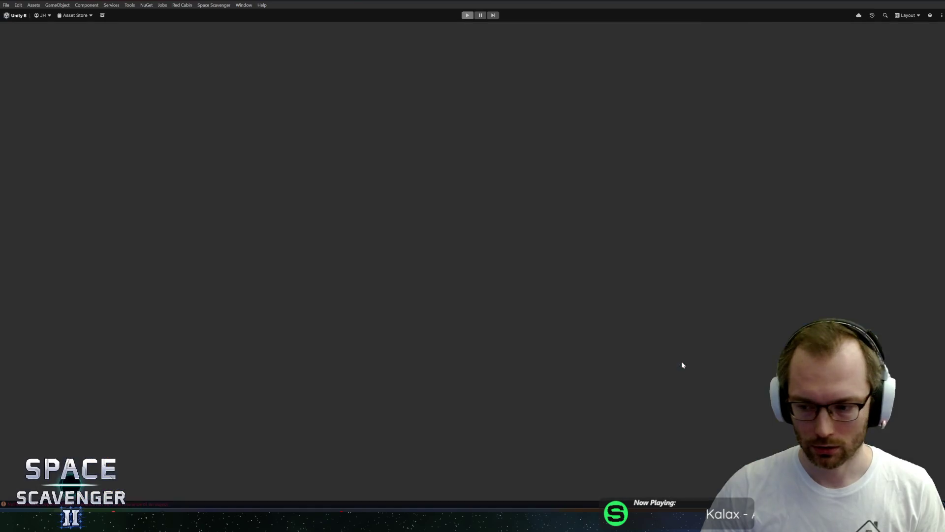
In CanvasHUD, drag TierContainer into RewardSelectScreen's Open Spring Tier field.
left_click(595, 393)
left_click(591, 377)
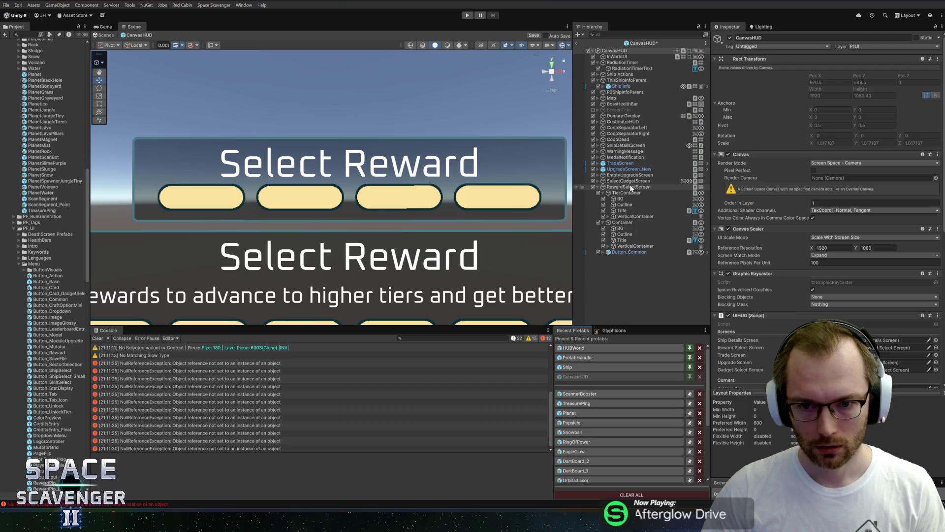
left_click(631, 188)
scroll(827, 246, "down", 10)
left_click(836, 316)
left_click_drag(616, 193, 866, 324)
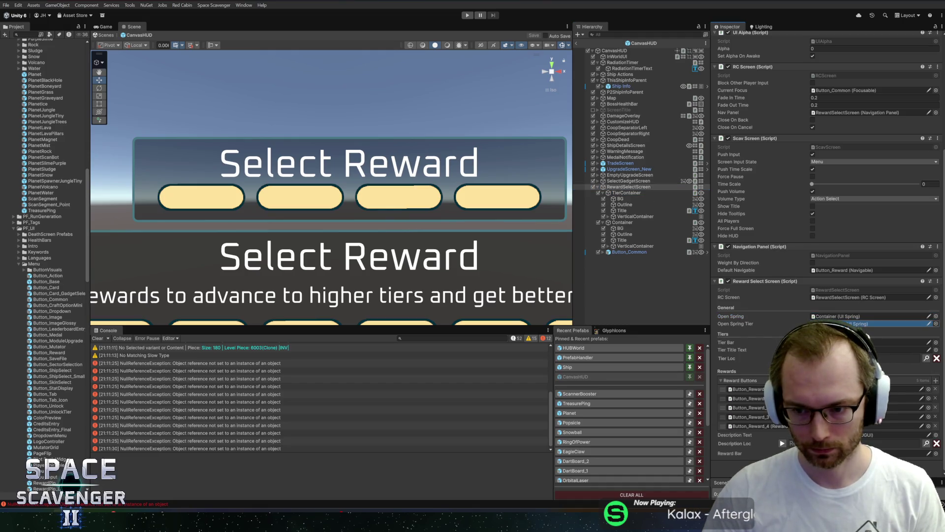
Enter play mode, then leave prefab editing and save the CanvasHUD prefab.
left_click(468, 15)
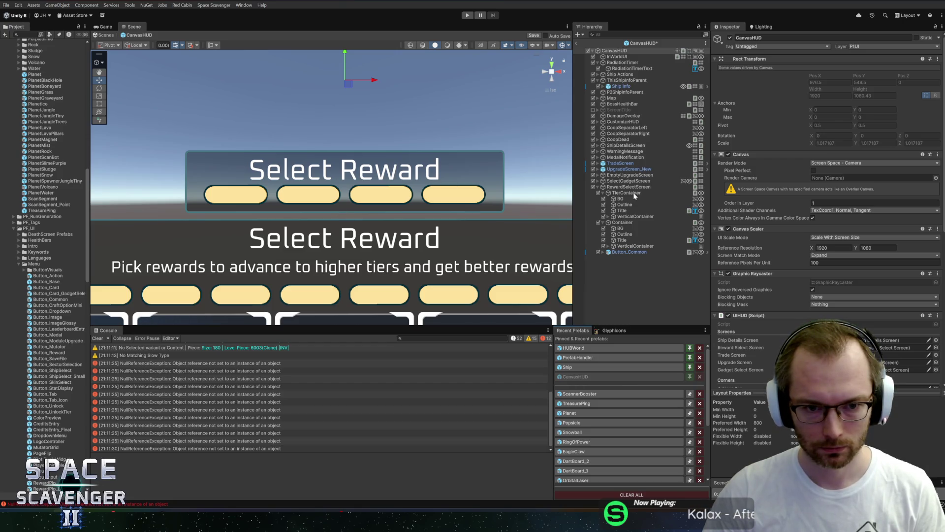
left_click(577, 43)
left_click(454, 265)
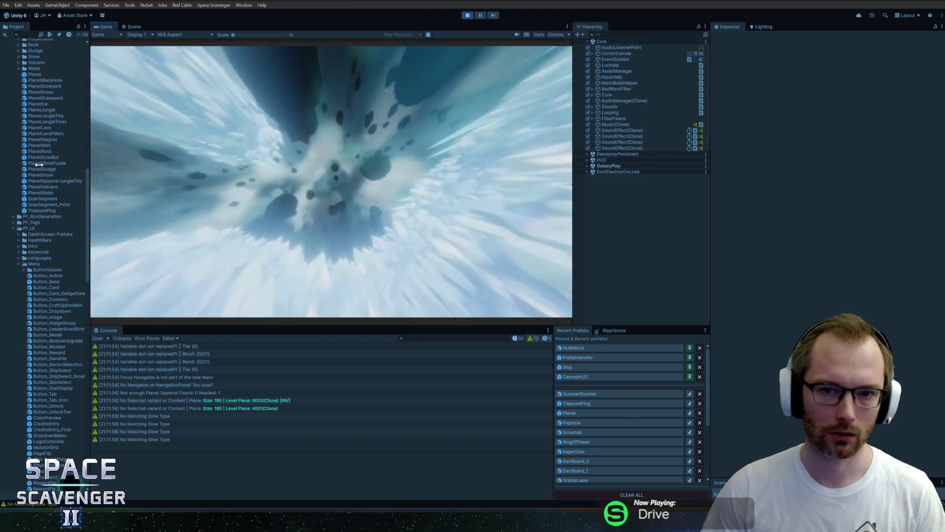
Spawn an Oxygen Station with the console command 'spawn OxygenStation' and claim its 110 scrap reward.
key("shift+space")
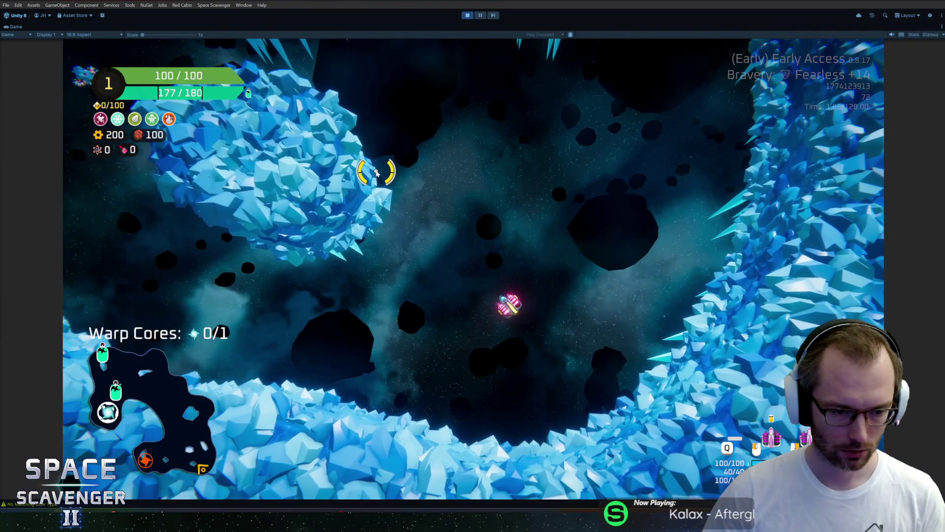
key("grave")
type("spawn oxygest")
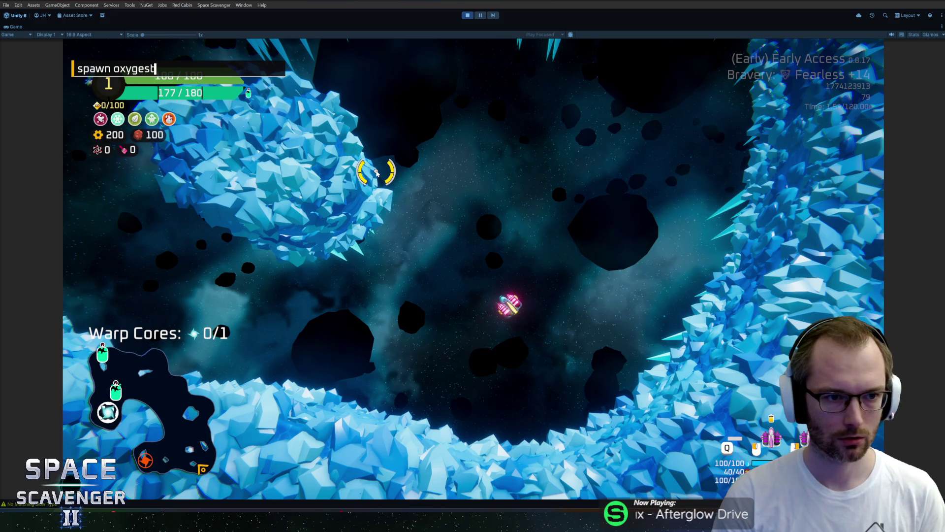
key("BackSpace")
type("n")
key("Down")
key("Down")
key("Tab")
key("Return")
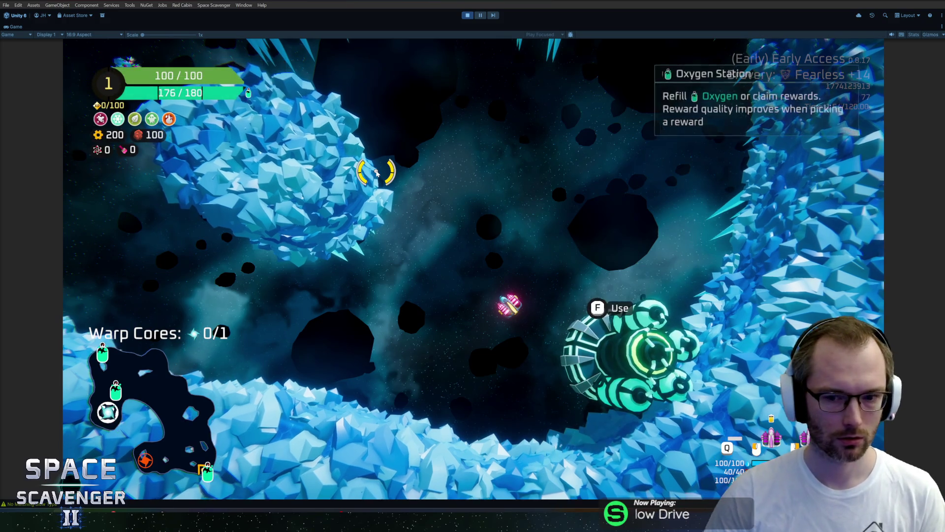
key("f")
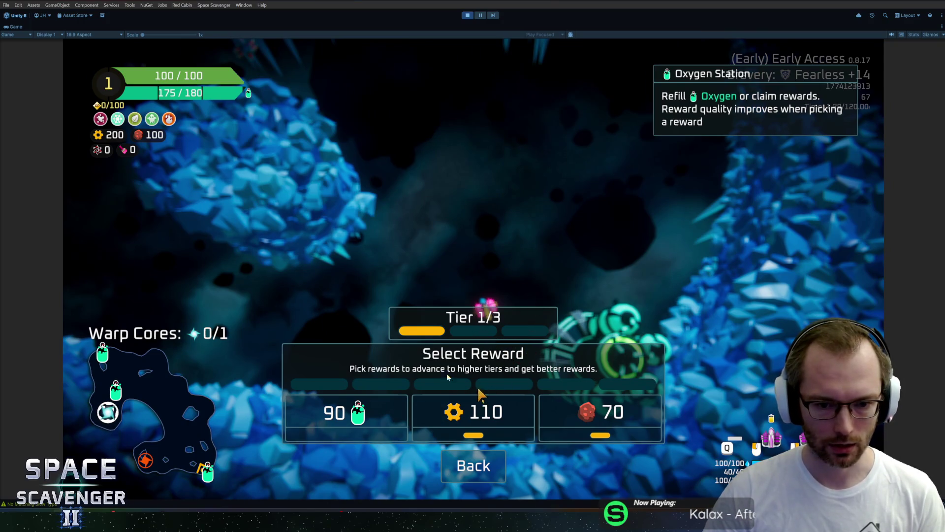
left_click(475, 418)
Spawn another Oxygen Station, open its rewards and pick the middle option.
key("grave")
key("Return")
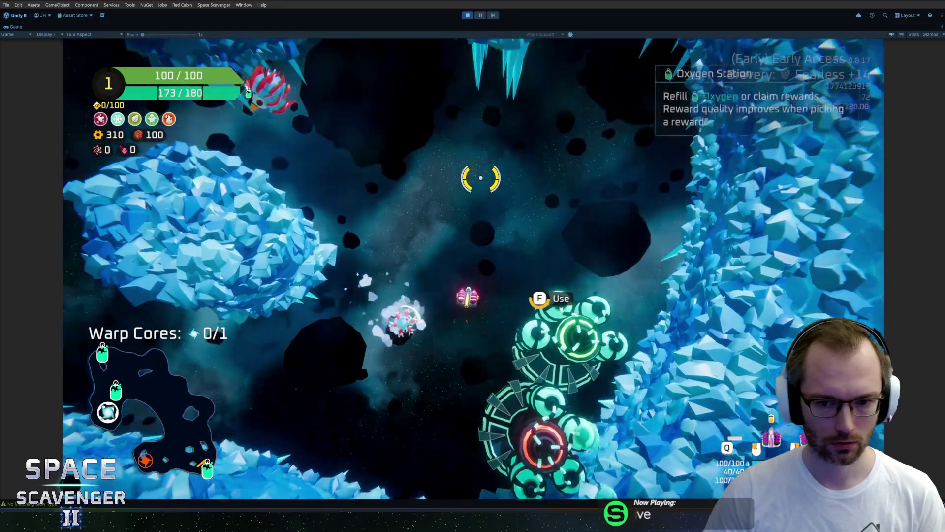
key("f")
left_click(494, 392)
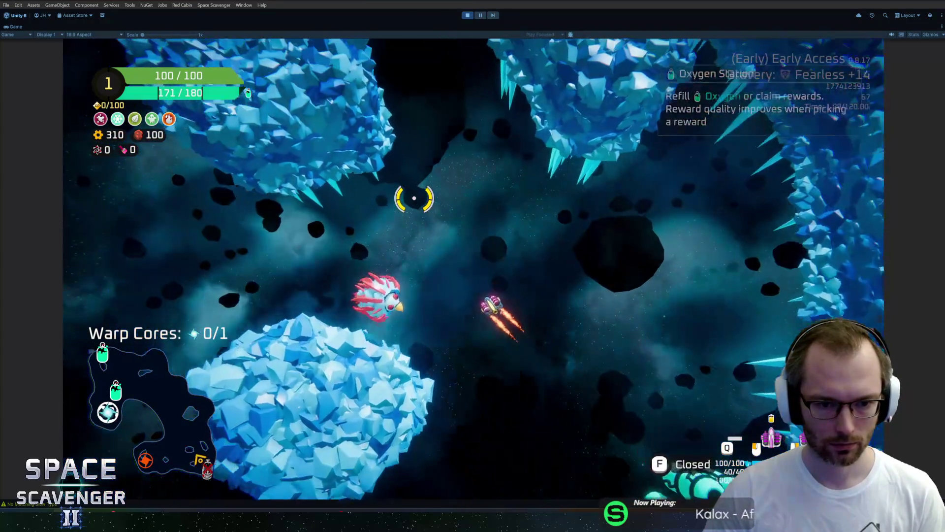
Shoot asteroids and enemies on the way to the next Oxygen Station, then restore the editor layout.
left_click(411, 201)
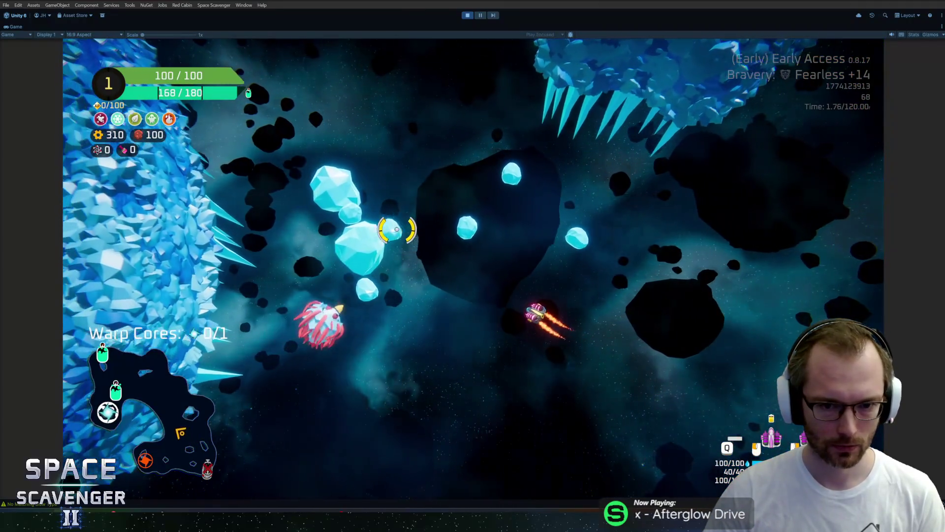
left_click(386, 228)
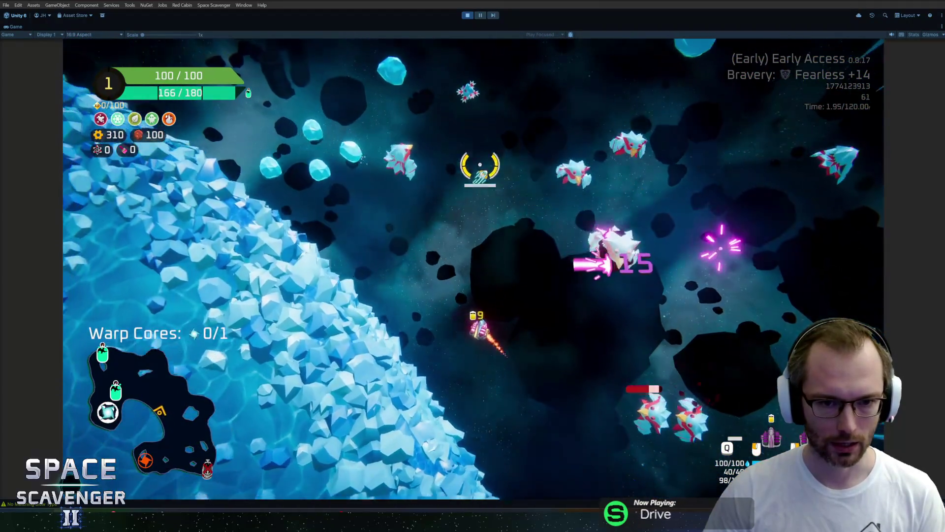
left_click(428, 155)
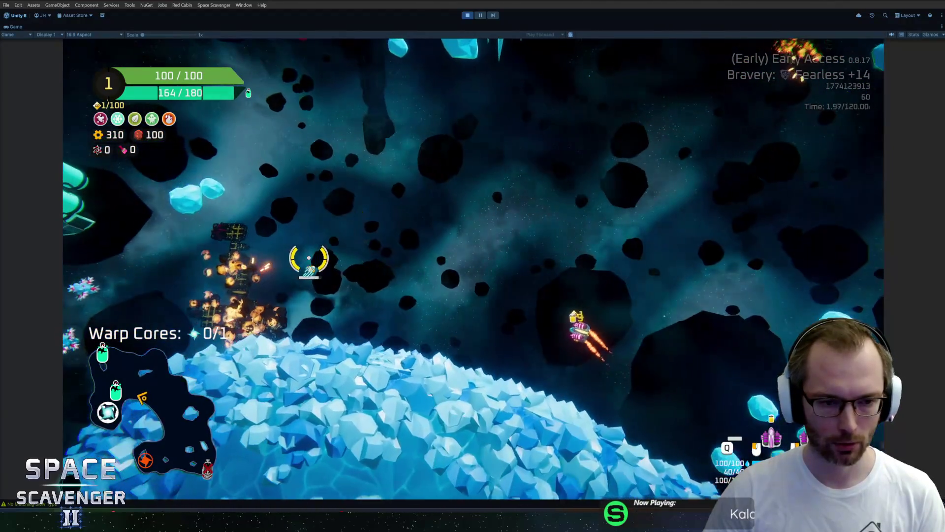
left_click(308, 272)
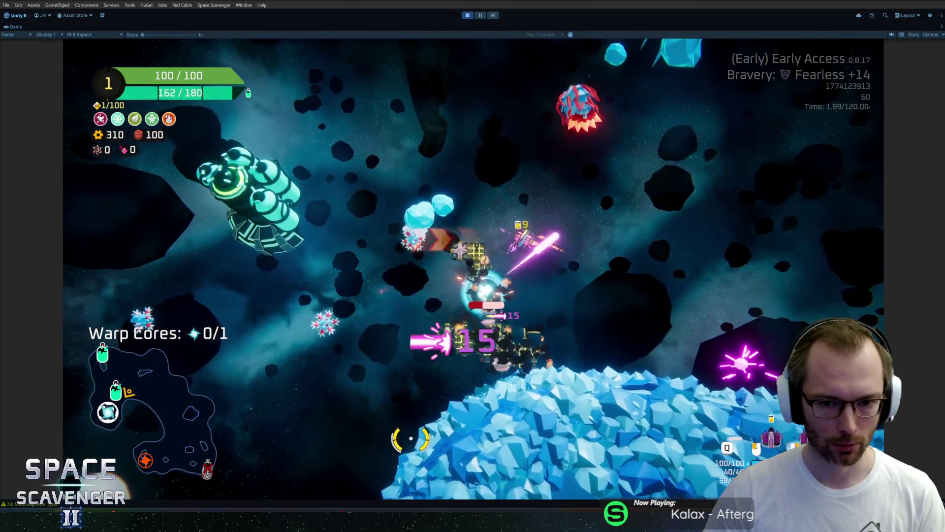
left_click(463, 466)
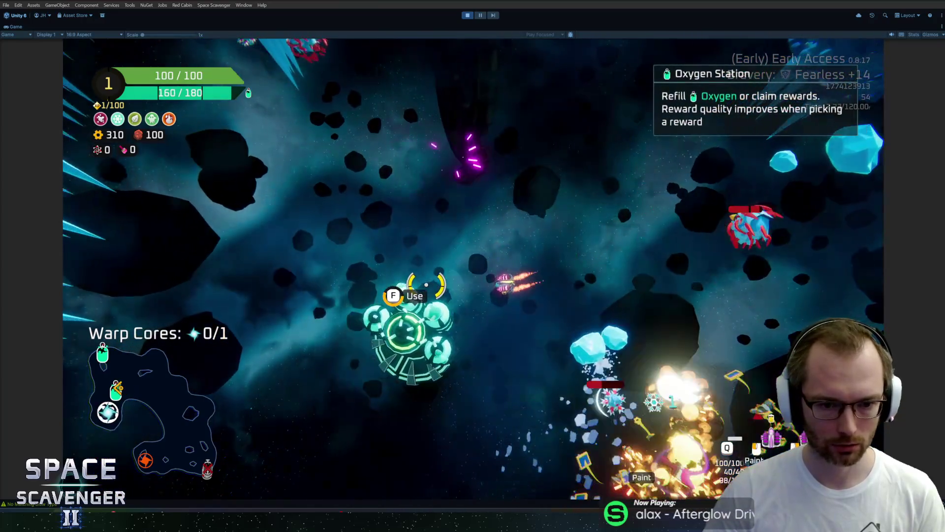
left_click(401, 316)
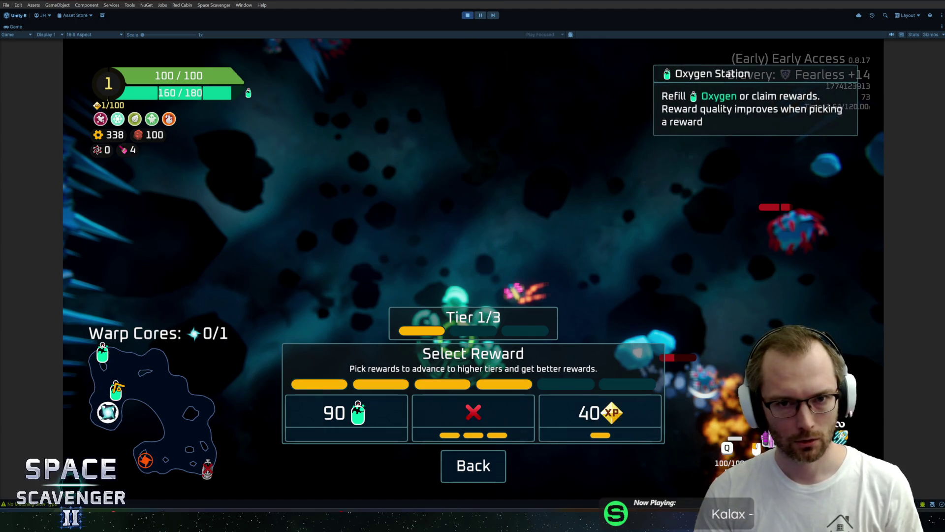
left_click(484, 15)
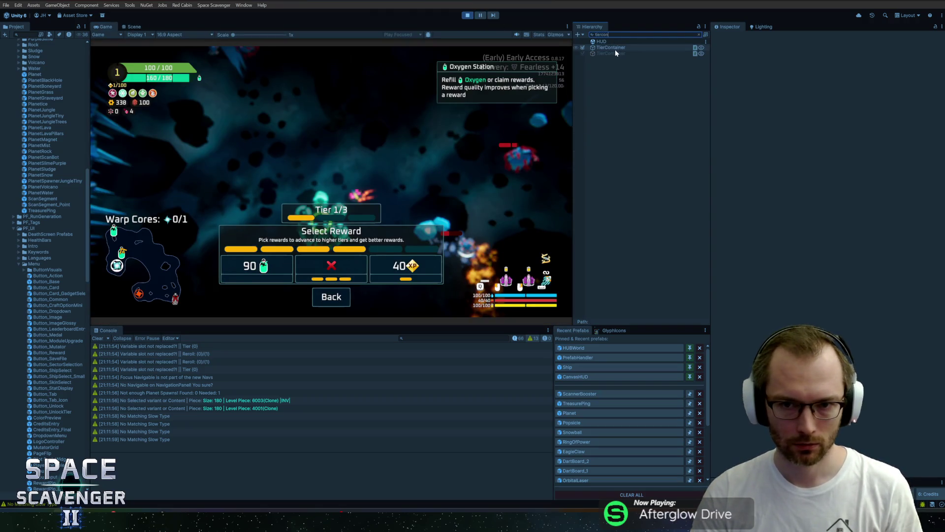
Anchor TierContainer to the bottom-left and try a Pivot X of 0, then undo the pivot change.
left_click(615, 47)
left_click(705, 34)
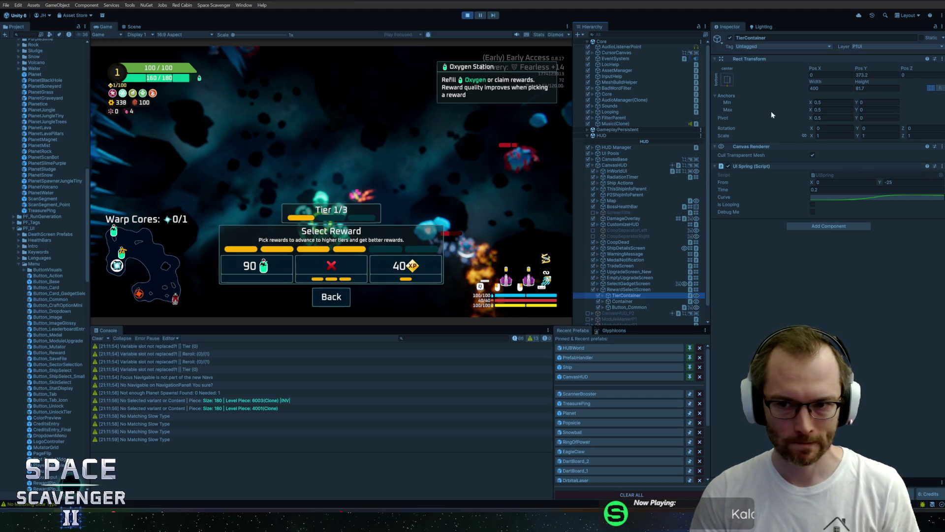
left_click(728, 79)
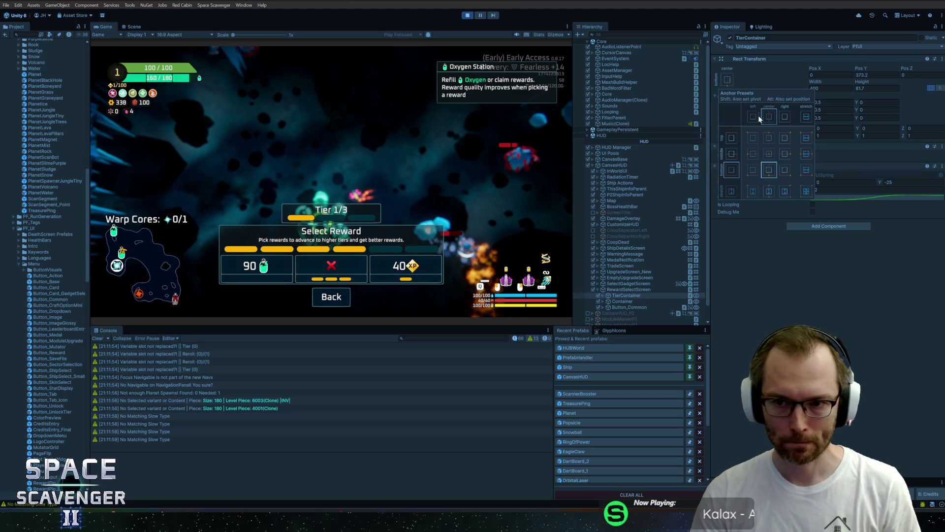
left_click(752, 169)
left_click(829, 75)
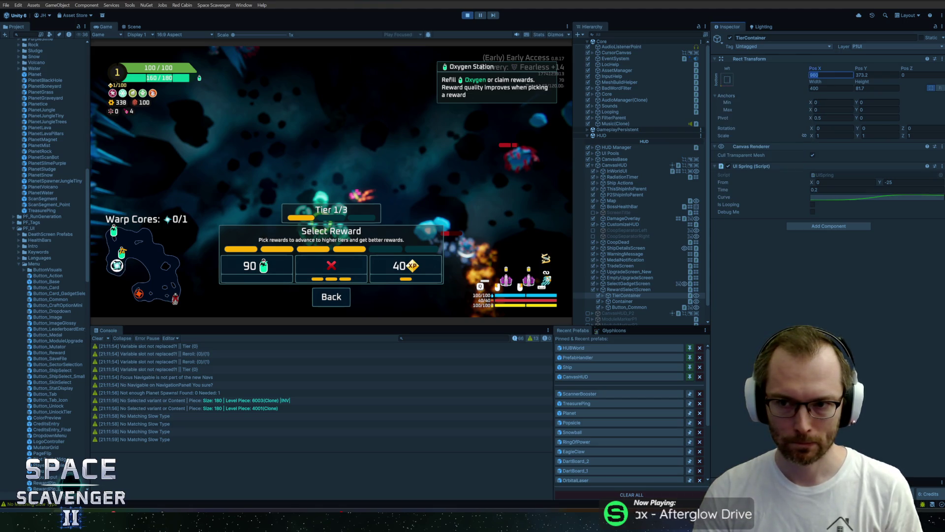
left_click(831, 117)
type("0")
key("Return")
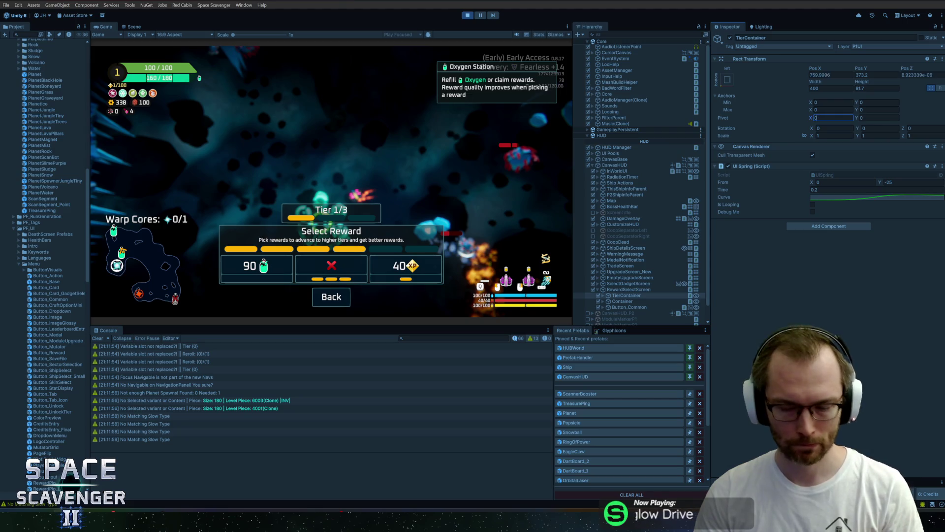
left_click(837, 75)
type("0")
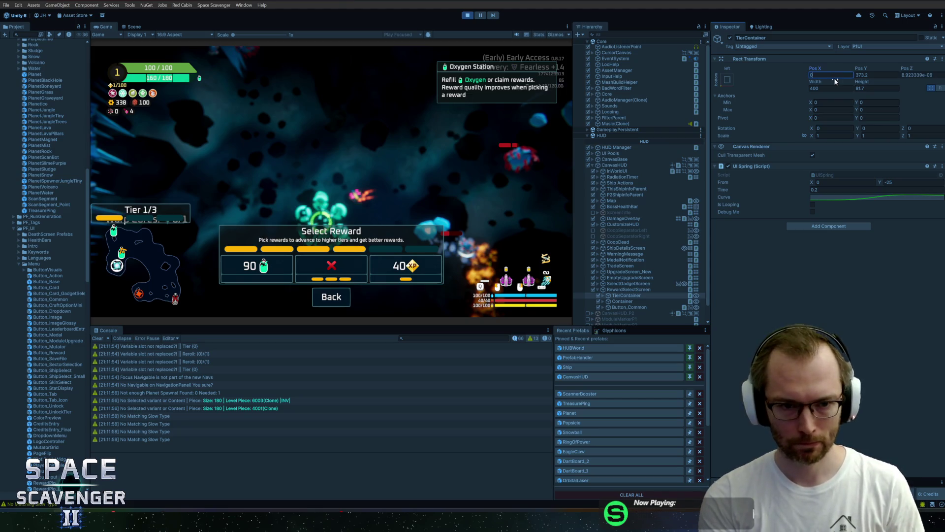
key("Escape")
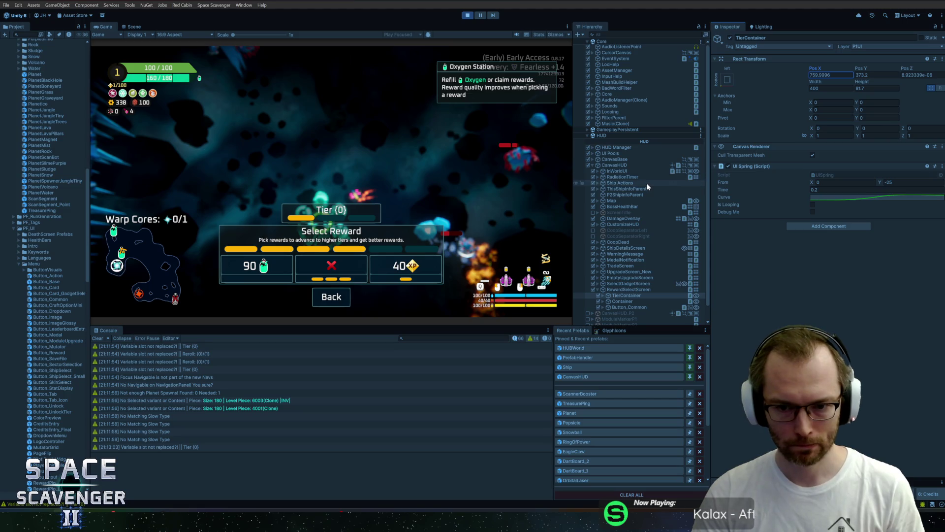
key("ctrl+z")
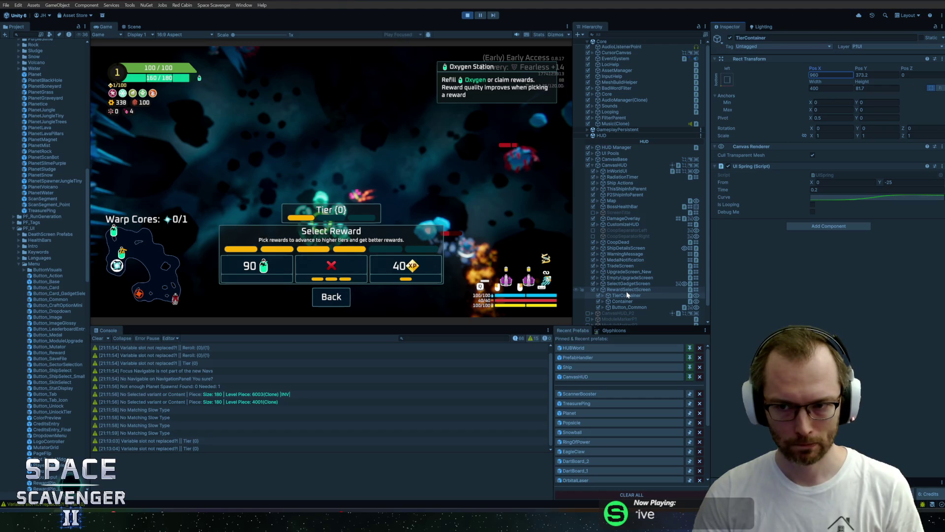
Set TierContainer's Pivot X to 0 and shift Pos X left by 250 to about 510.
left_click(629, 302)
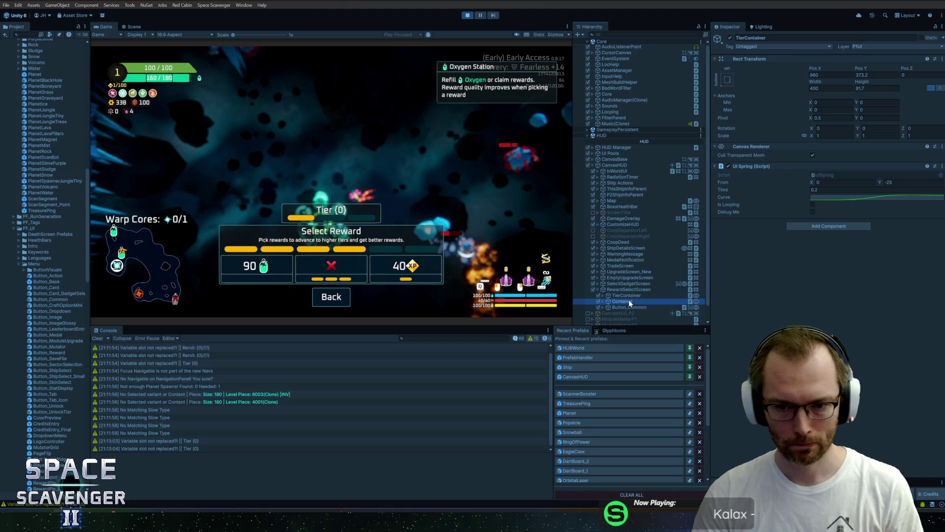
left_click(626, 295)
left_click(831, 75)
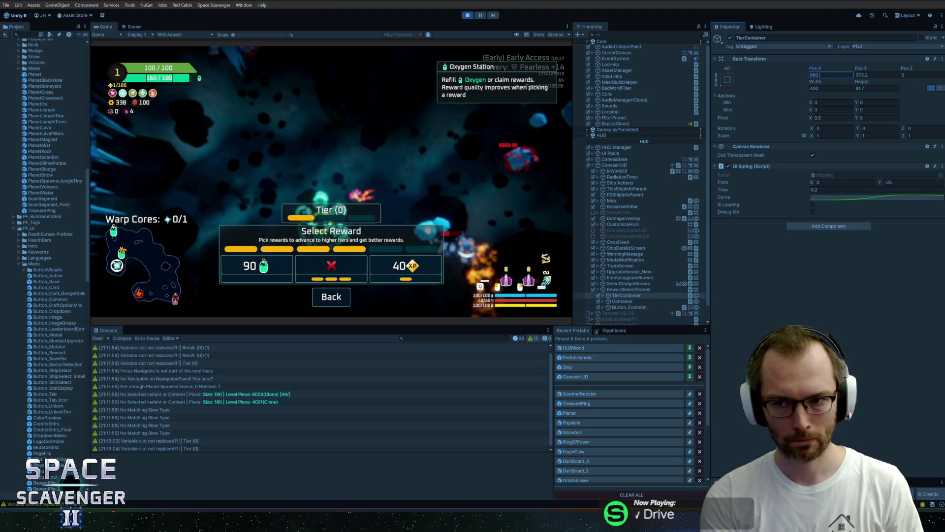
left_click(832, 117)
type("0")
left_click(831, 75)
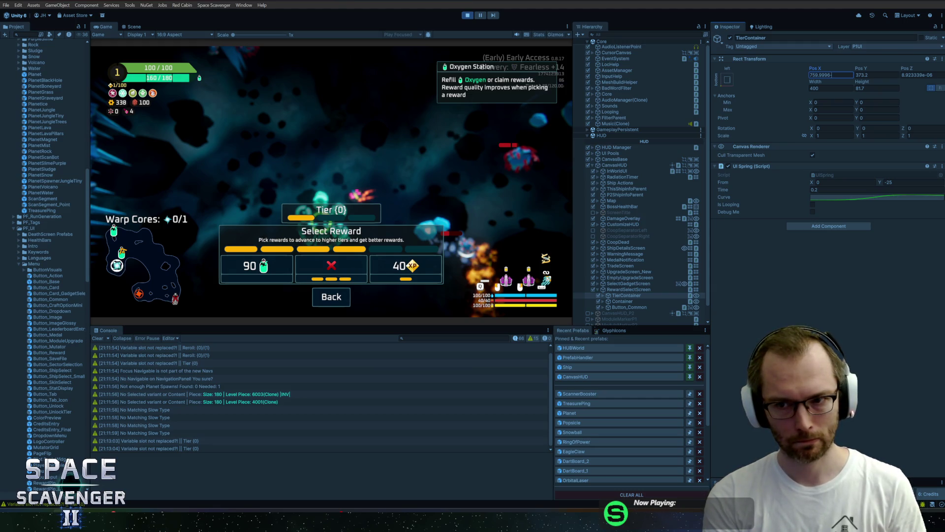
type("250")
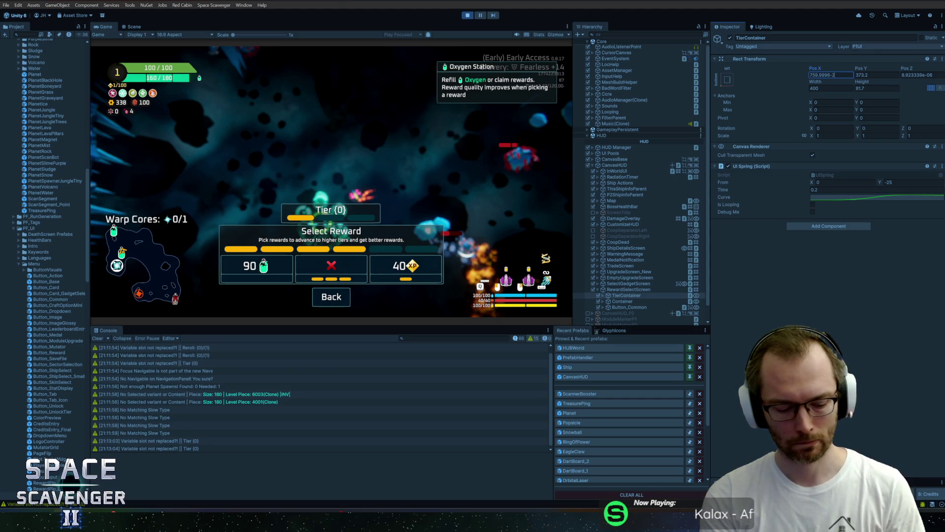
key("Return")
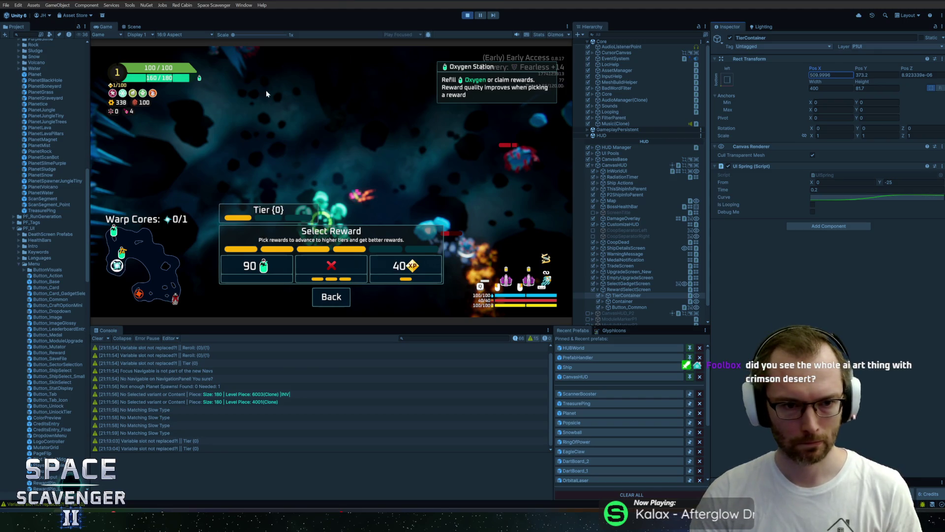
left_click(337, 150)
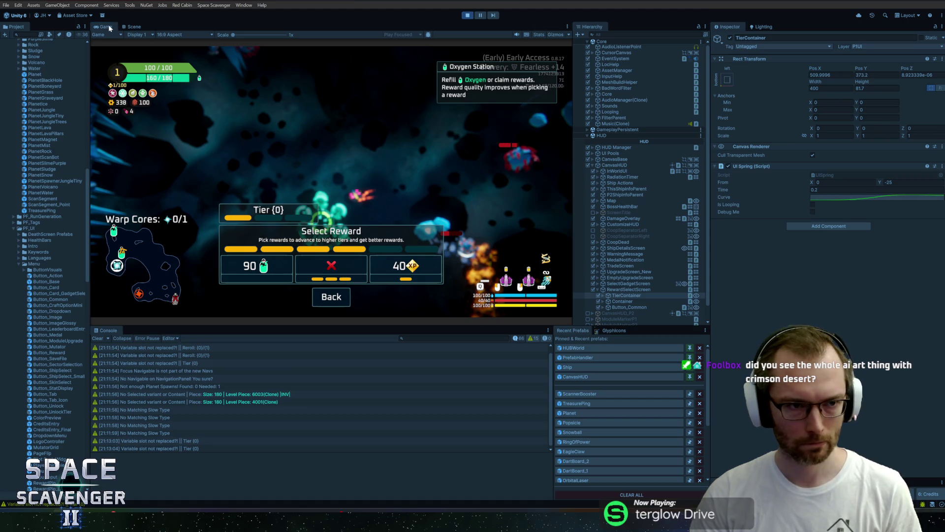
Claim two rewards in the maximized game to reach Tier 1/3, then stop and open ScannerBooster.
double_click(109, 27)
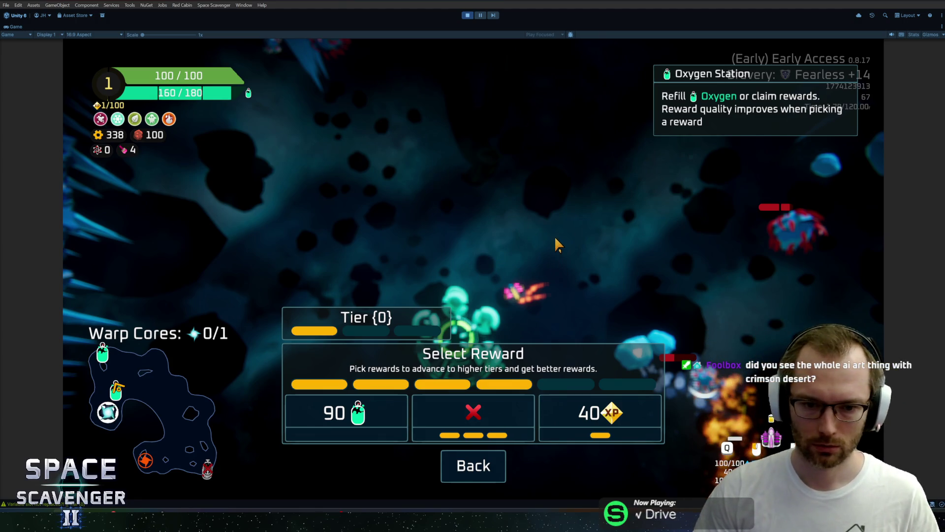
key("Escape")
key("e")
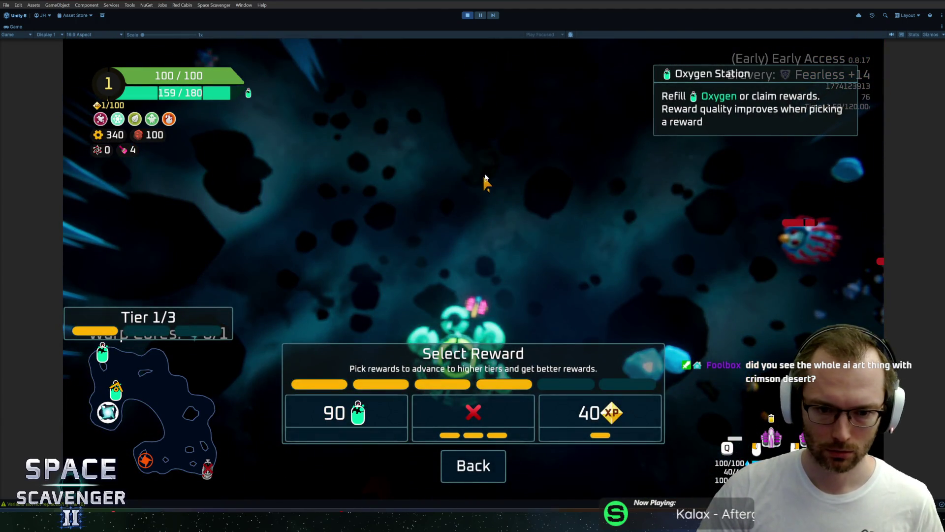
key("Escape")
key("e")
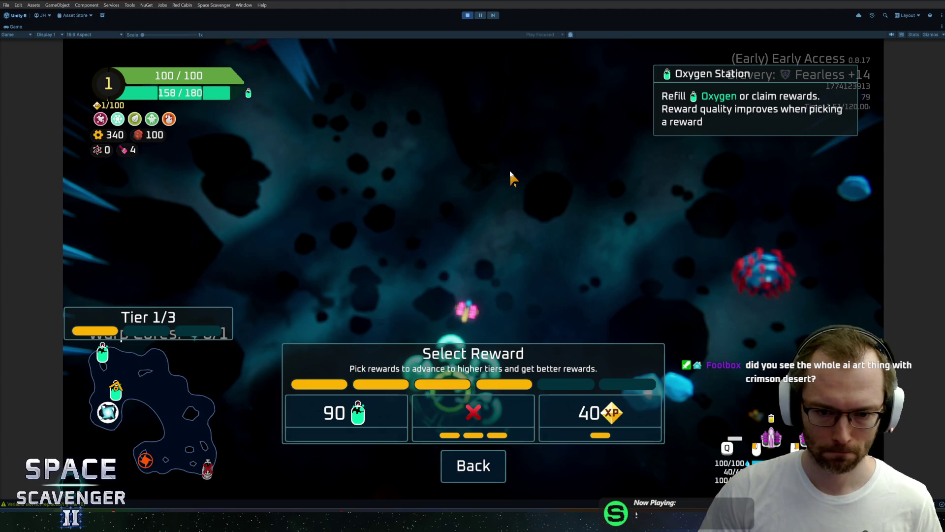
key("ctrl+p")
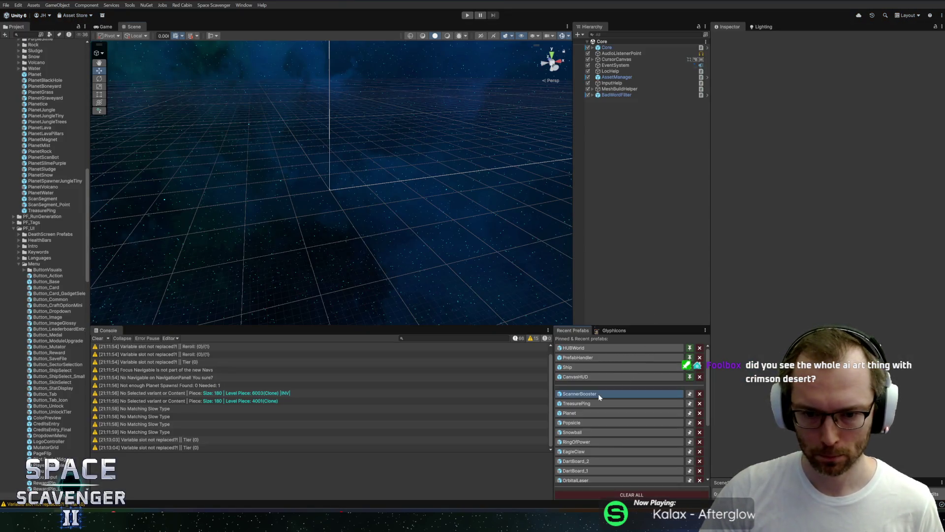
left_click(598, 393)
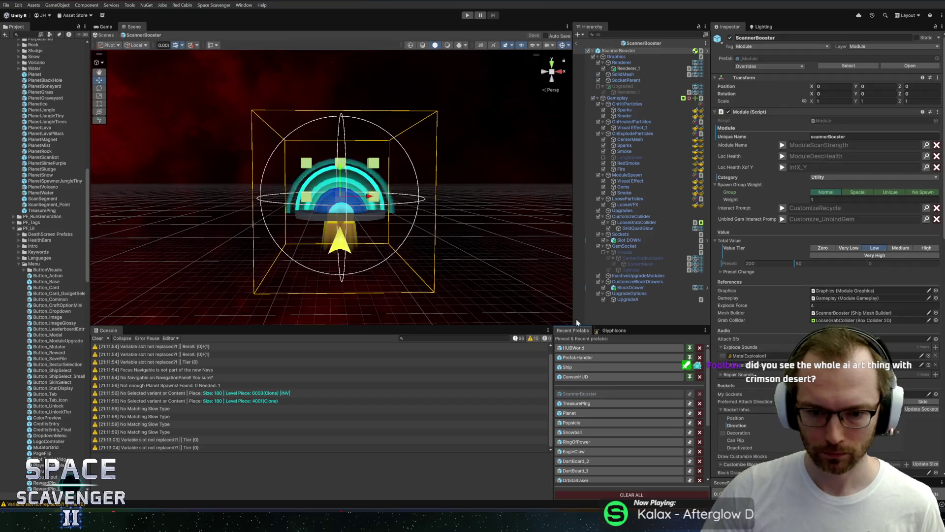
Open the CanvasHUD prefab and expand its RewardBar in the Hierarchy.
left_click(574, 375)
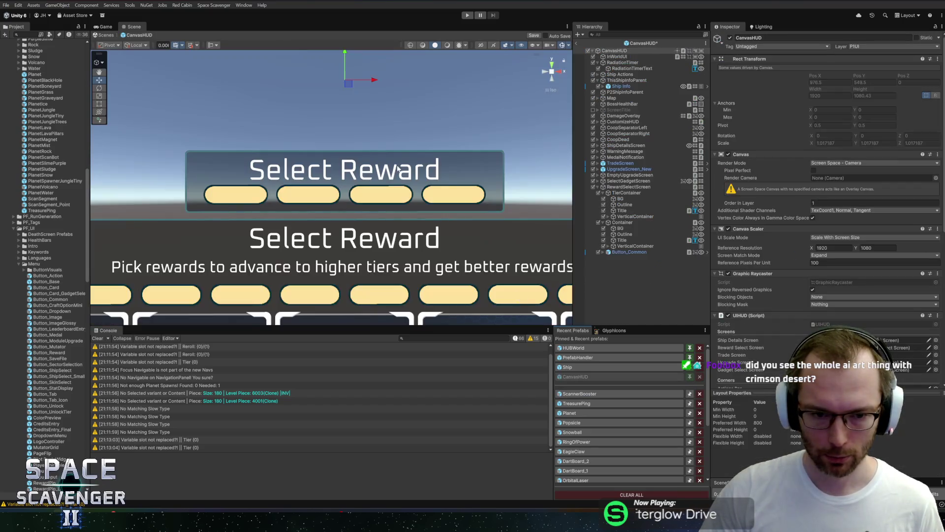
left_click(635, 217)
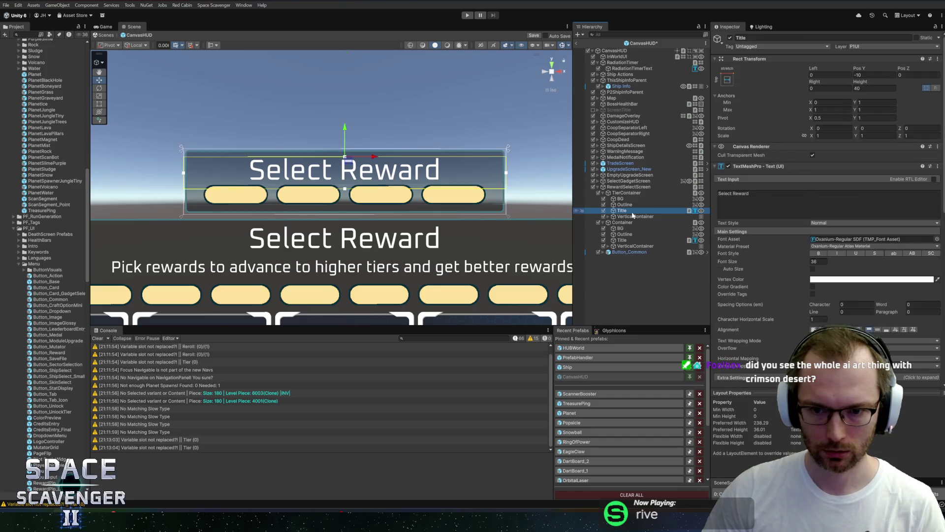
left_click(637, 223)
key("Right")
Expand each RewardPip_Large to expose their Filled children.
left_click(640, 229)
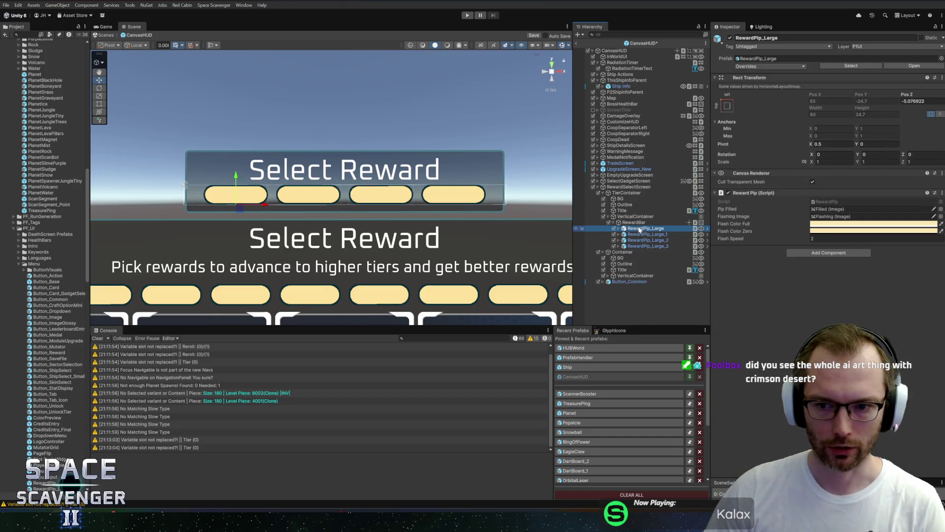
key("Down")
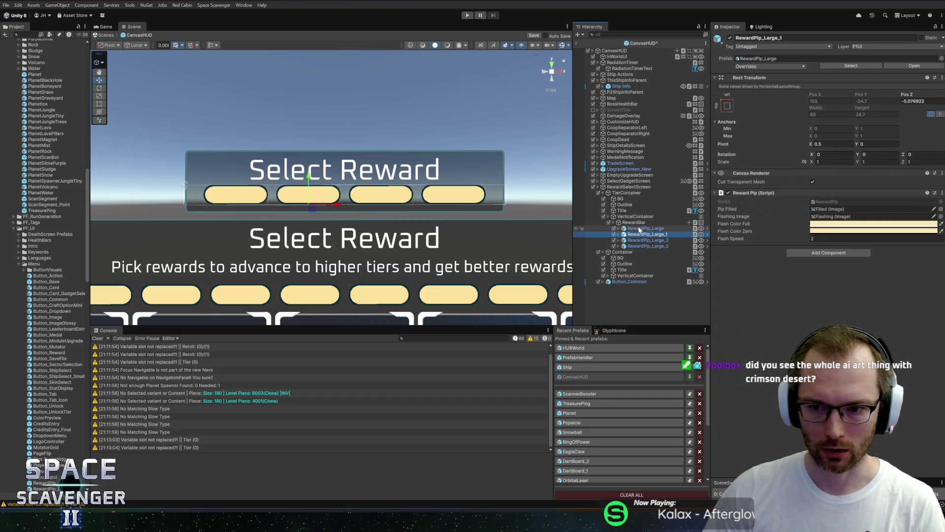
key("Down")
key("Down")
key("Up")
key("Up")
key("Up")
key("Right")
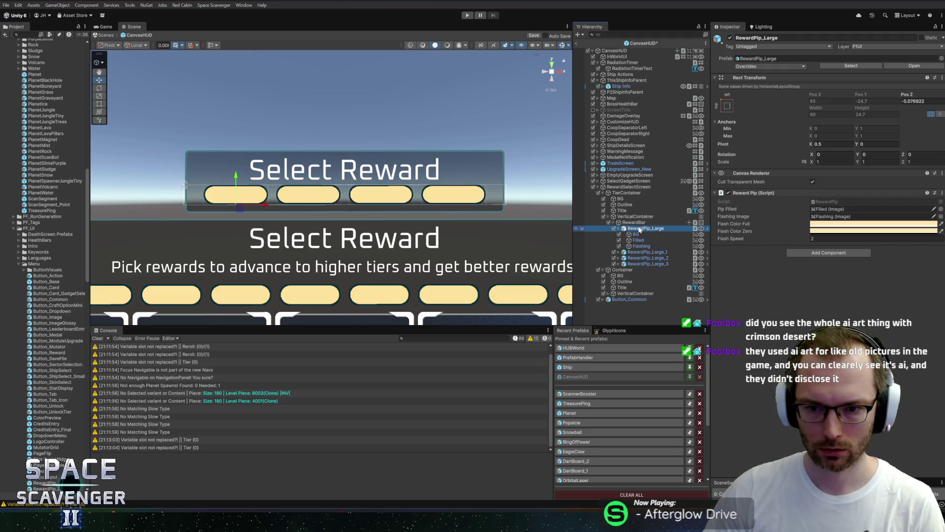
key("Down")
key("Down")
key("Down")
key("Right")
key("Down")
key("Down")
key("Down")
key("Down")
key("Right")
key("Down")
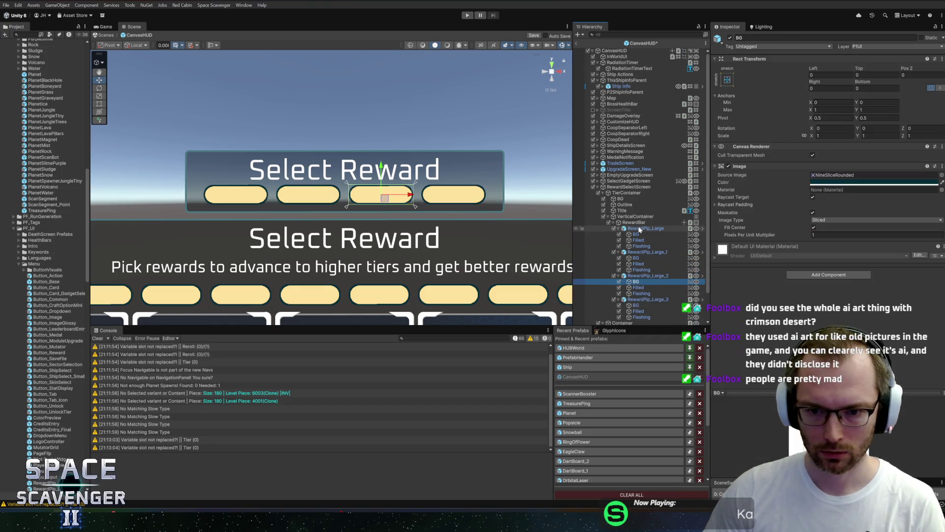
Set the four Filled images' colour to H192 S45 V51, save, and start play mode.
left_click(638, 287)
left_click(638, 310, "ctrl")
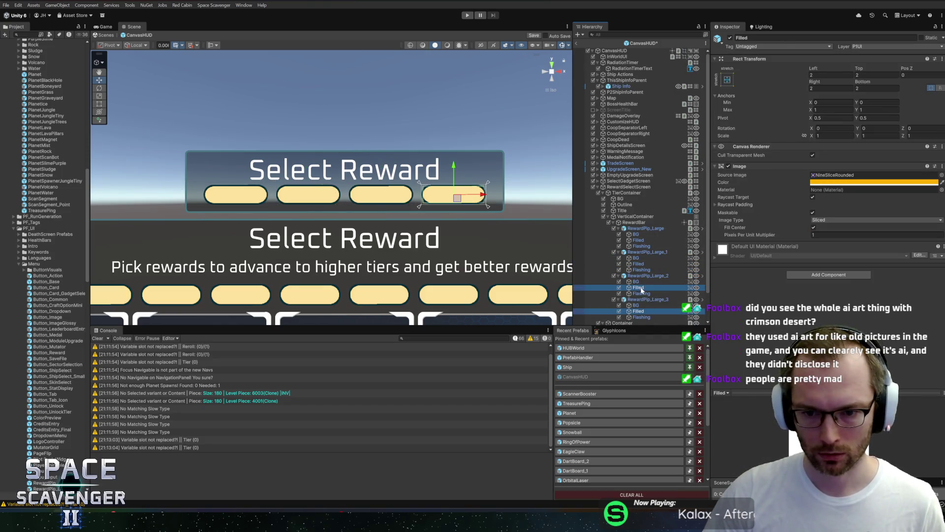
left_click(638, 263, "ctrl")
left_click(643, 240, "ctrl")
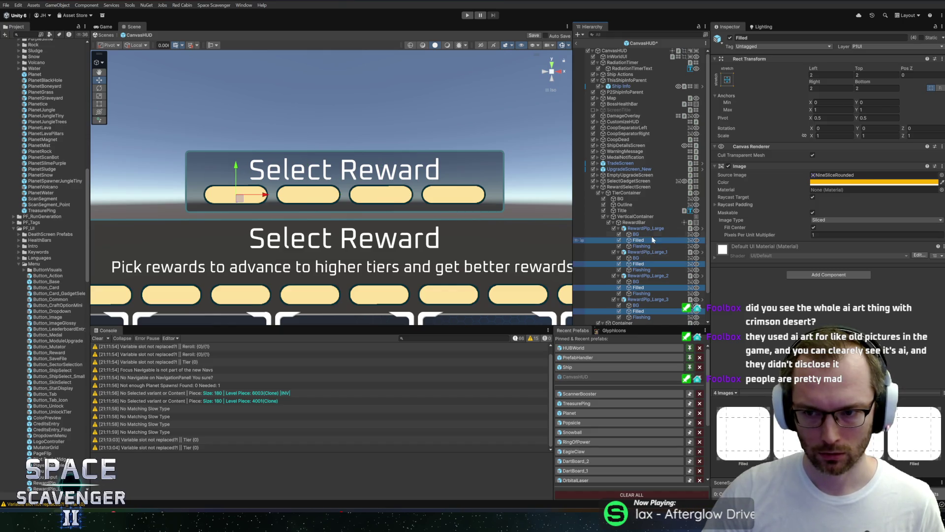
left_click(860, 181)
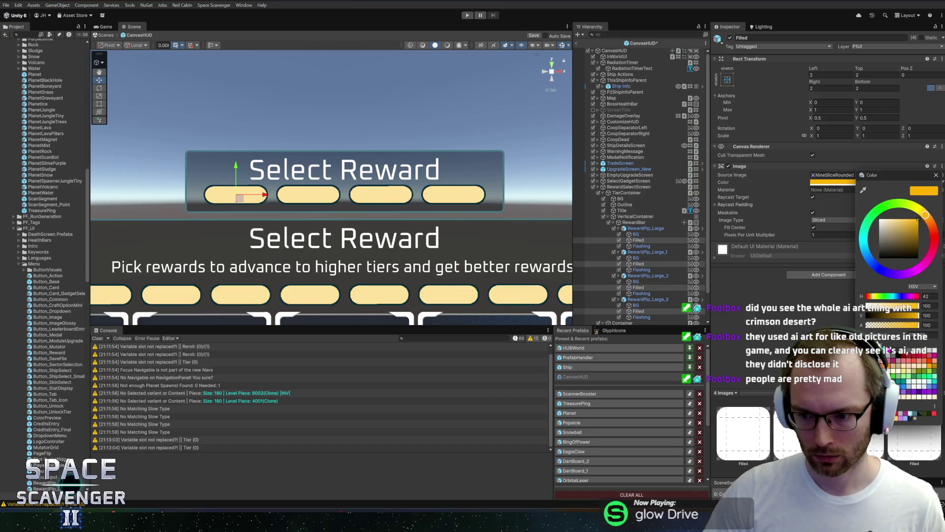
left_click(911, 413)
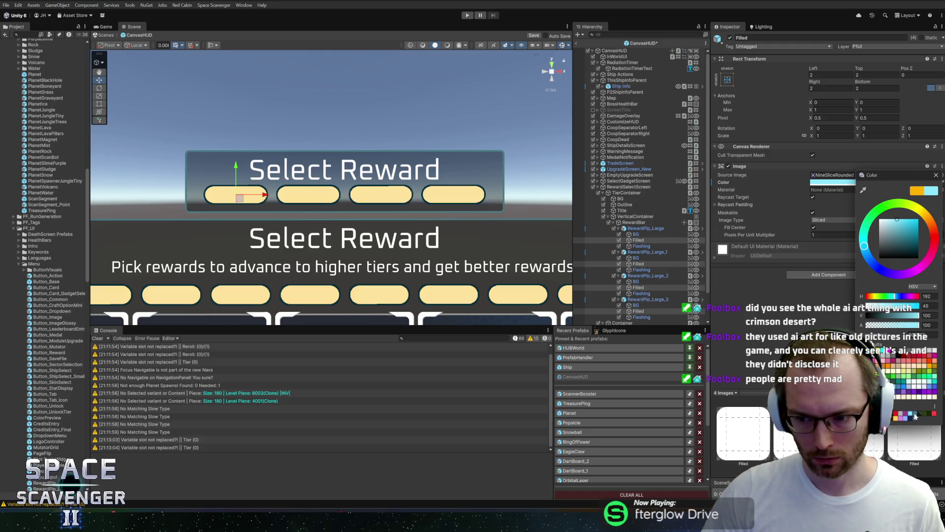
type("51")
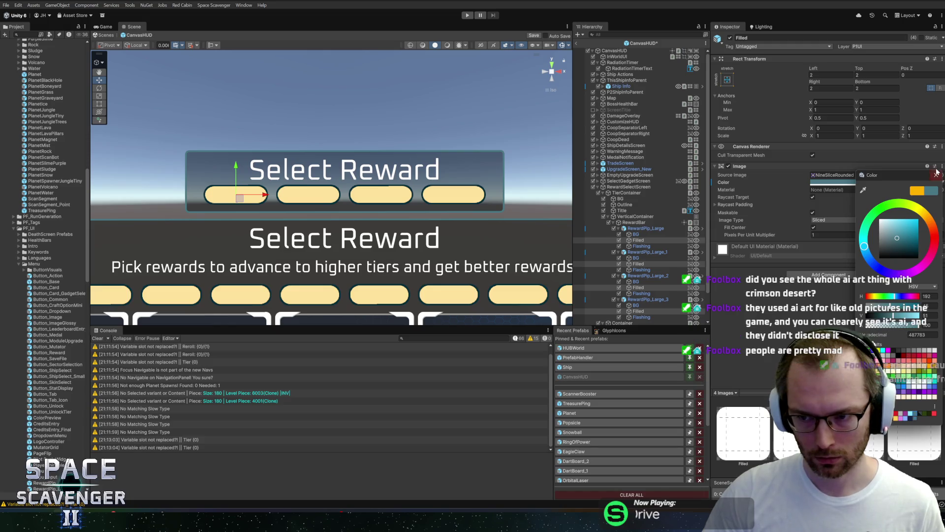
left_click(802, 118)
key("ctrl+s")
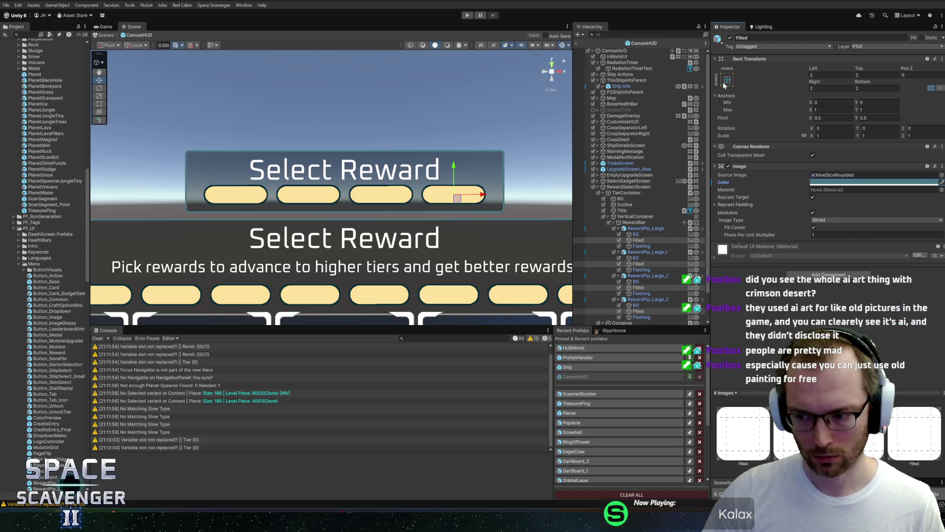
left_click(467, 15)
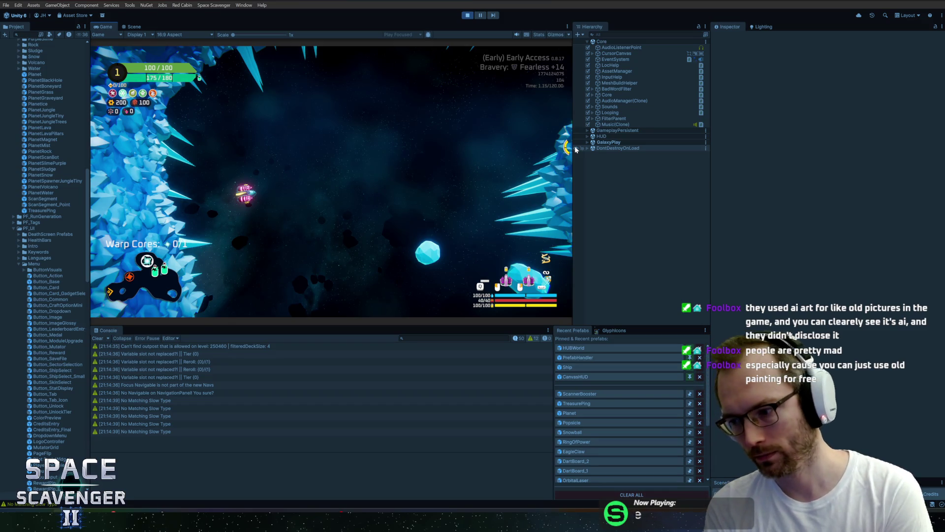
Maximize the Game view and fly the ship forward through the ice cave.
double_click(101, 30)
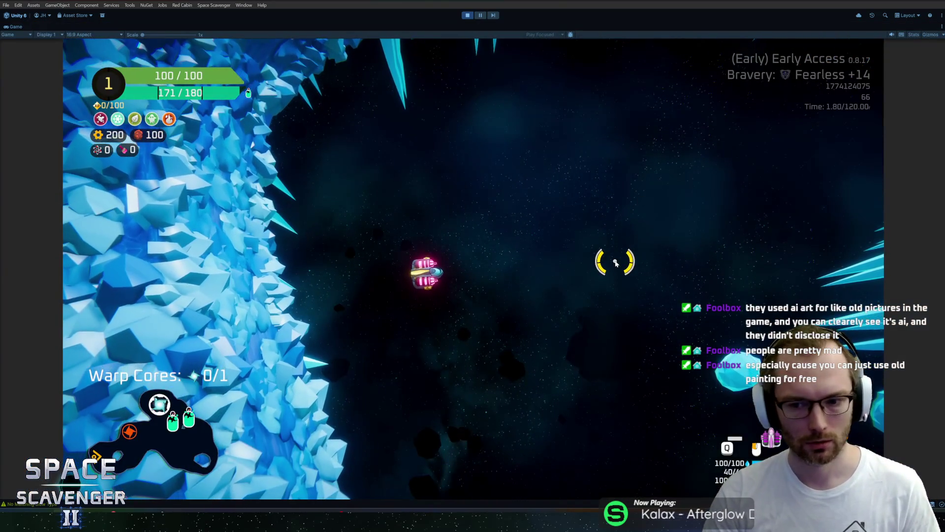
key("w")
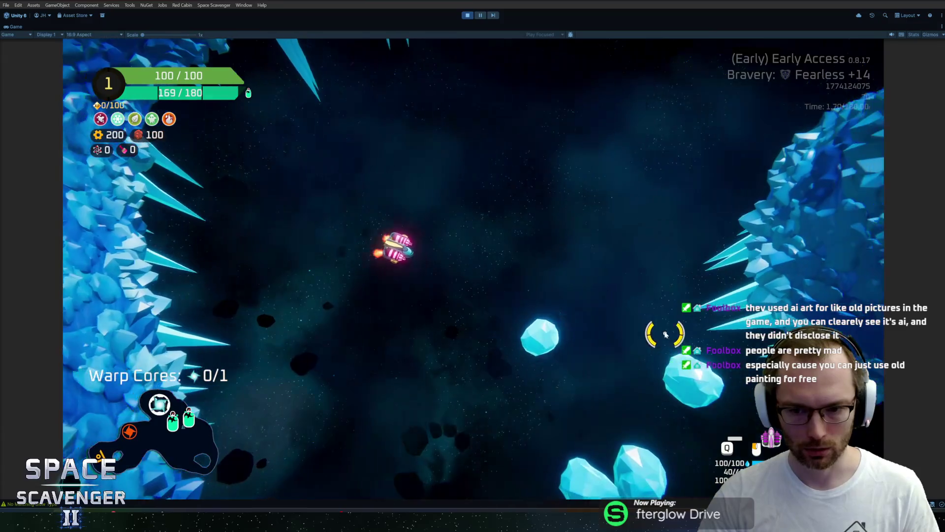
key("w")
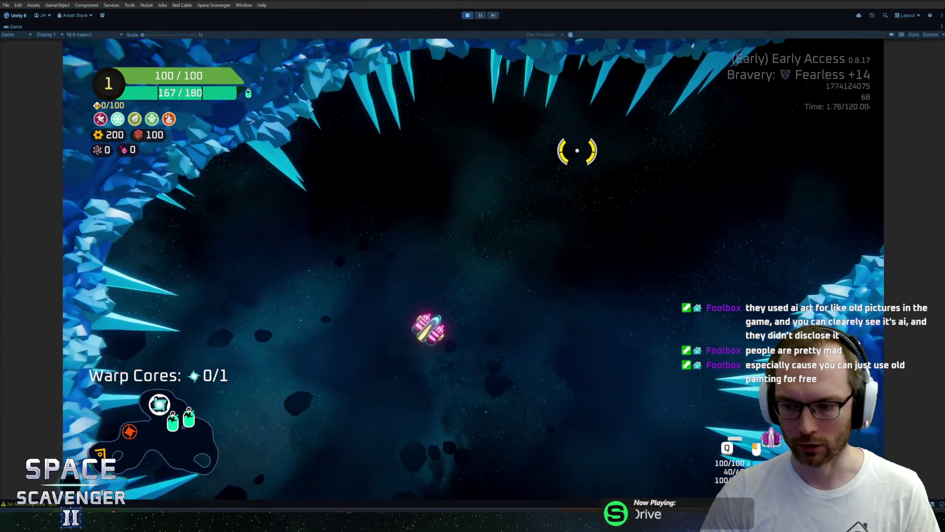
Run 'ship alwaysReveal' in the console, then open the Oxygen Station's reward screen and restore the layout.
key("grave")
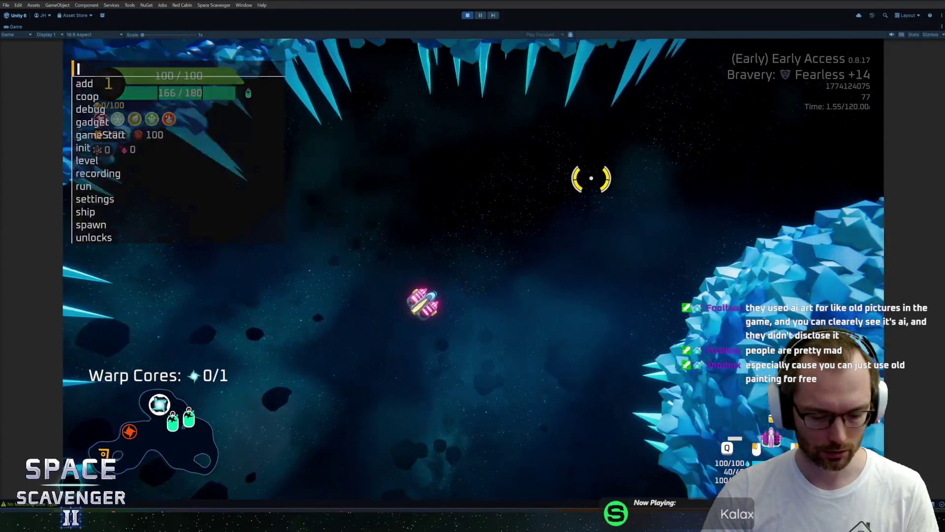
type("ship alwaysReveal")
key("Return")
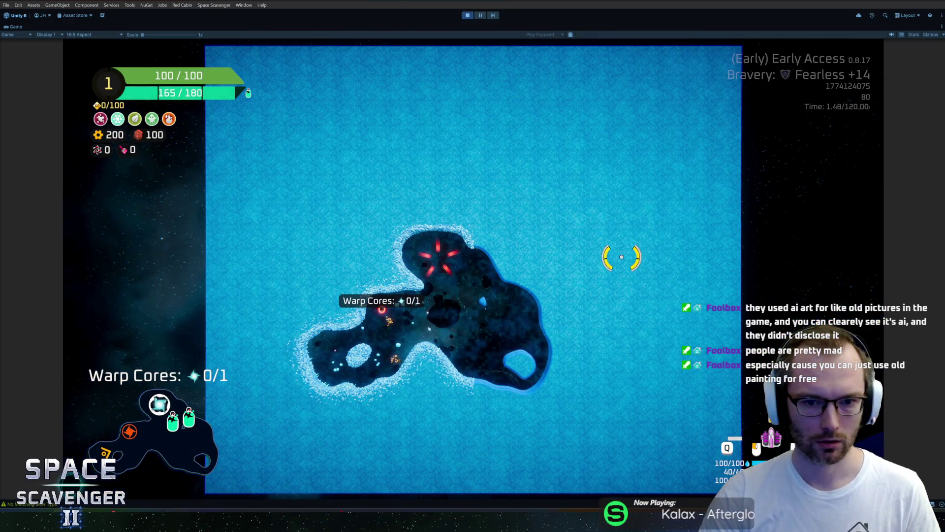
key("Tab")
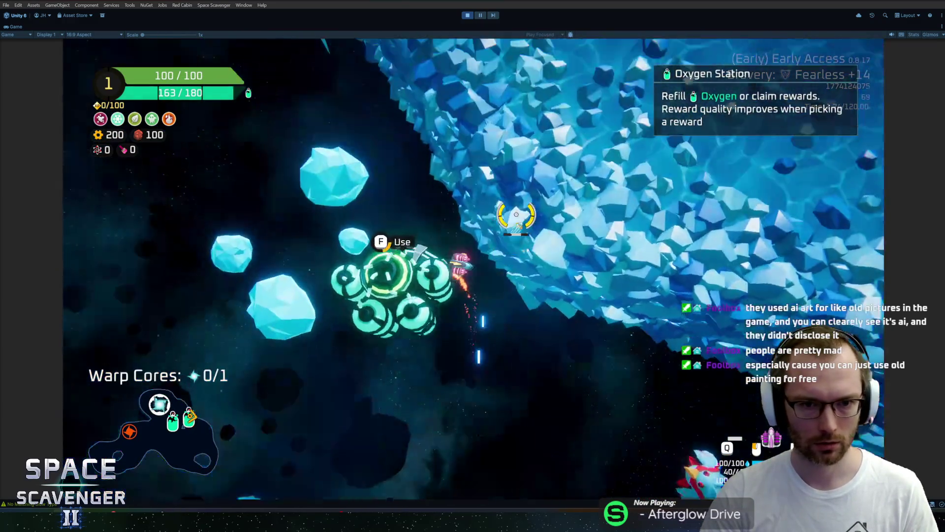
key("f")
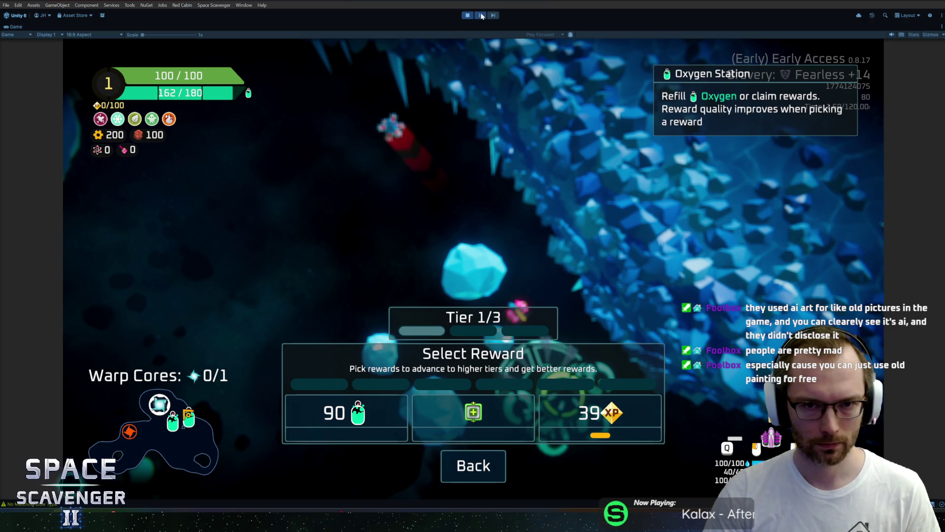
key("shift+space")
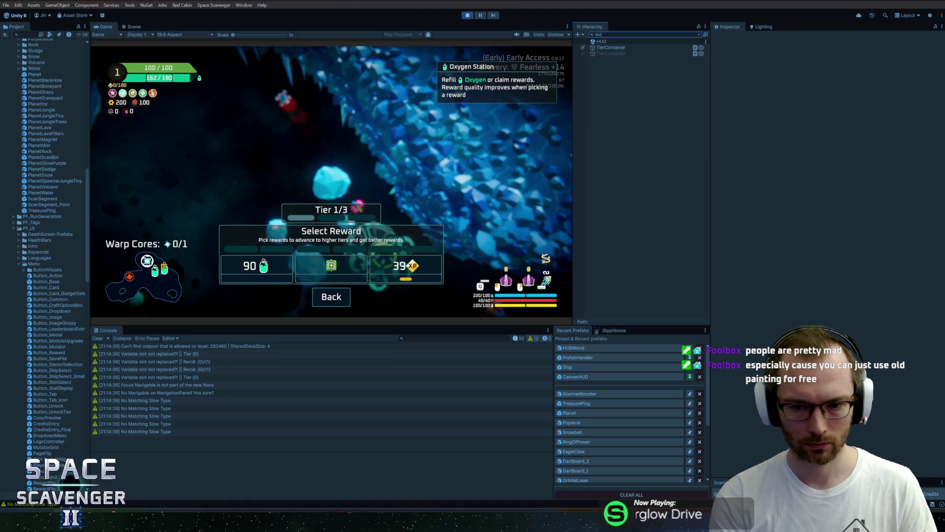
Set the RewardPip_Large Filled image under TierContainer to a light cyan swatch.
left_click(622, 47)
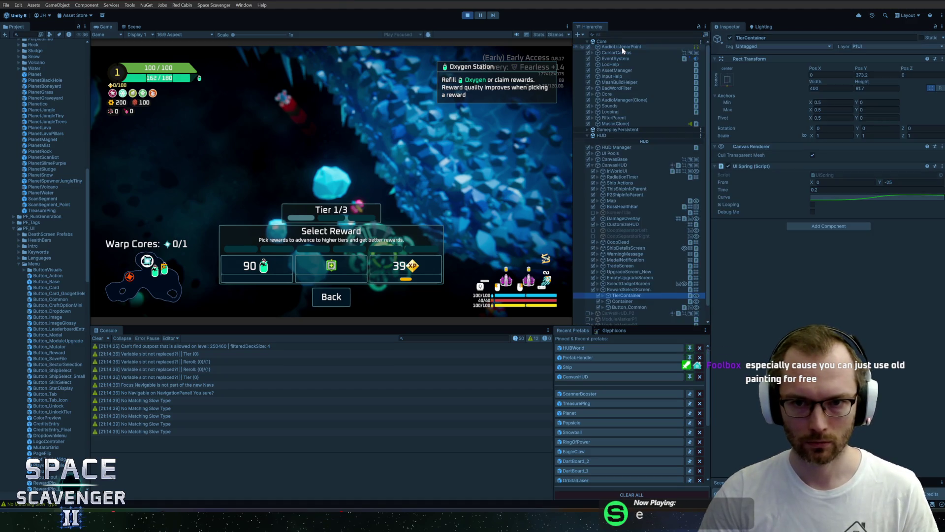
key("Right")
key("Down")
key("Down")
key("Down")
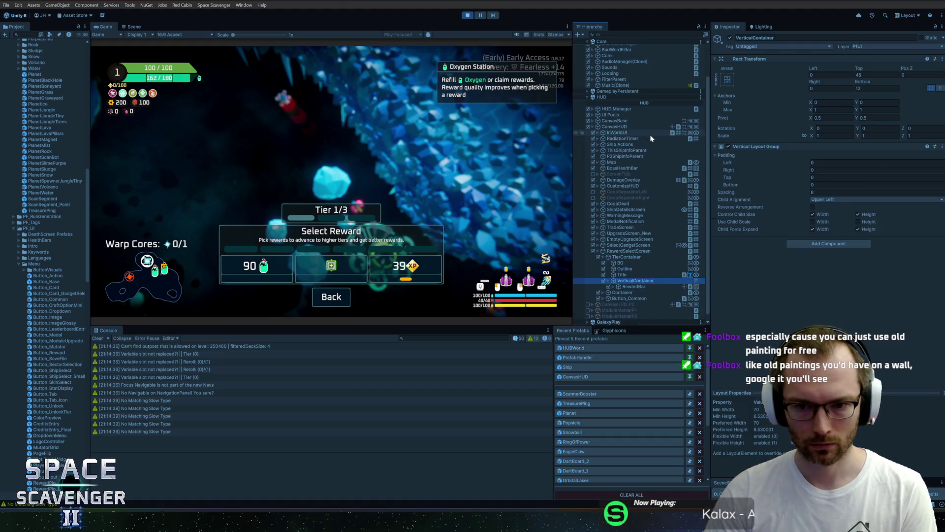
key("Down")
key("Right")
key("Down")
key("Down")
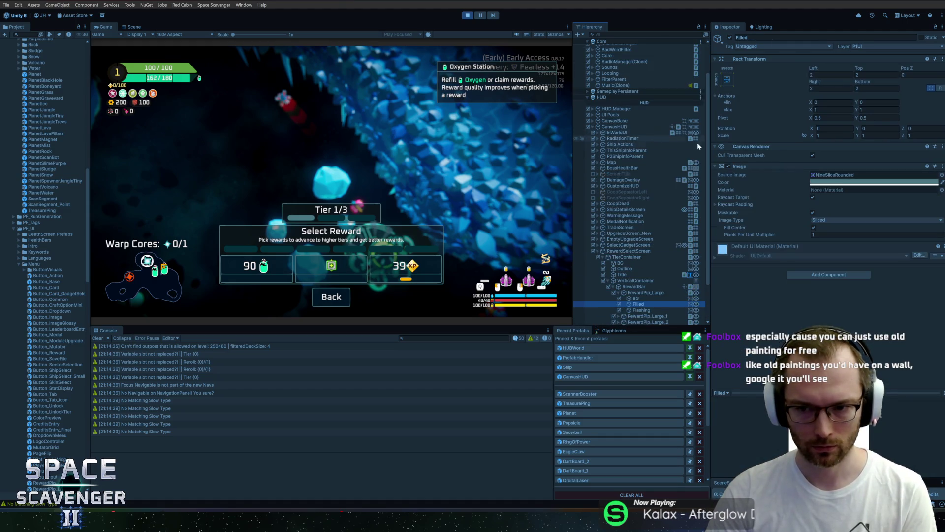
left_click(833, 183)
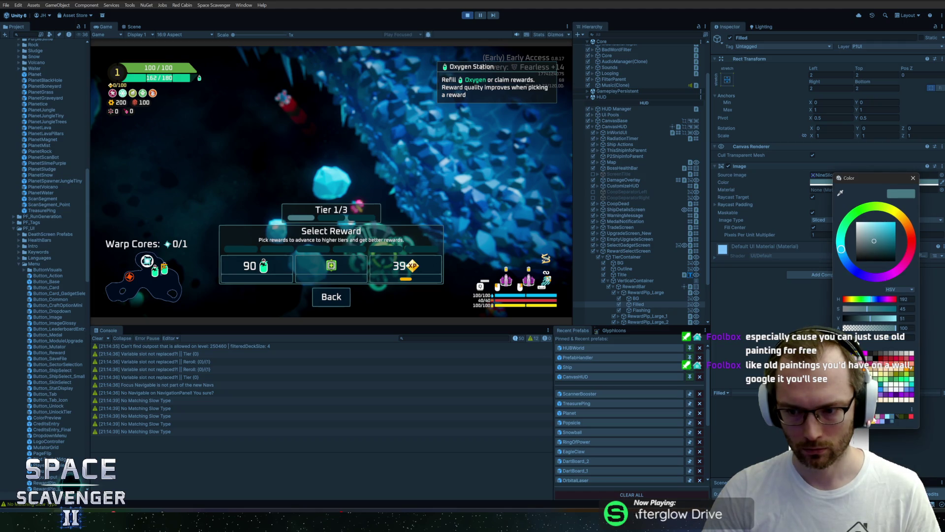
left_click(887, 417)
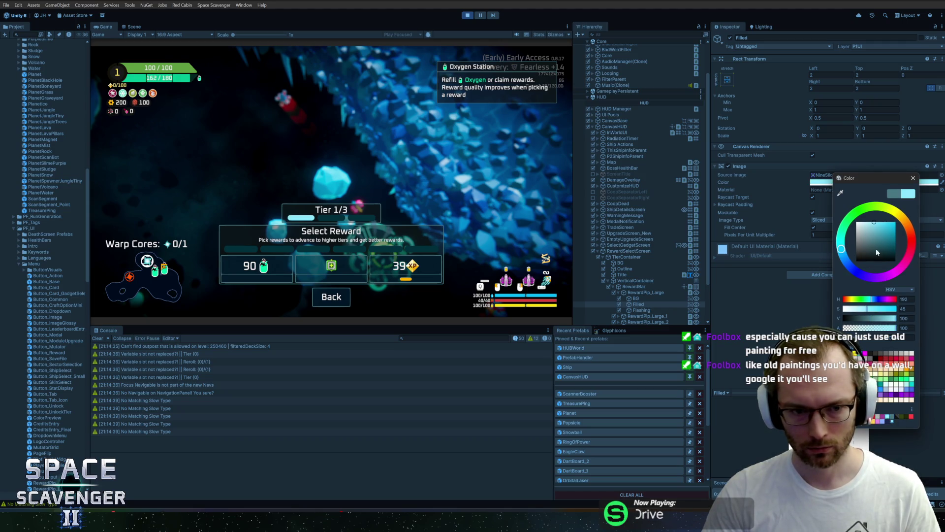
left_click(913, 177)
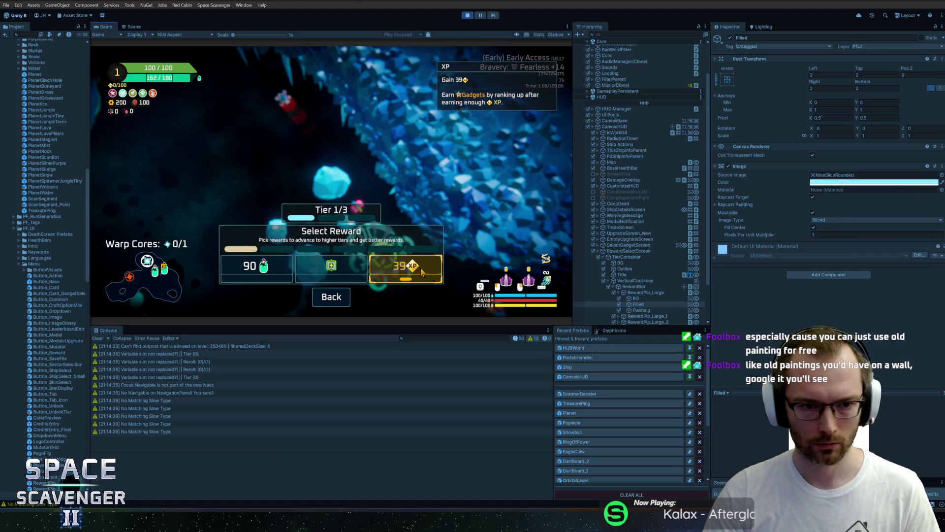
Claim the 39 XP reward, reopen the Oxygen Station's reward screen, and switch to the browser.
left_click(404, 269)
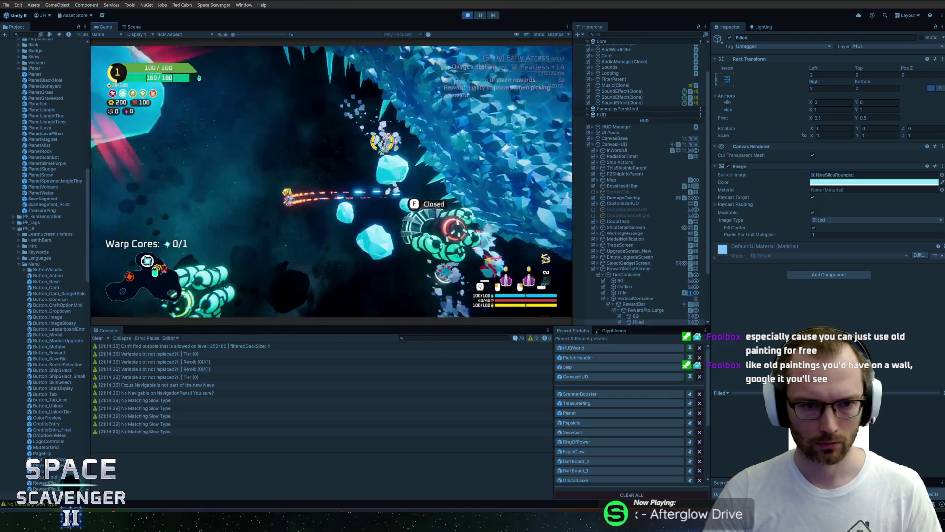
key("f")
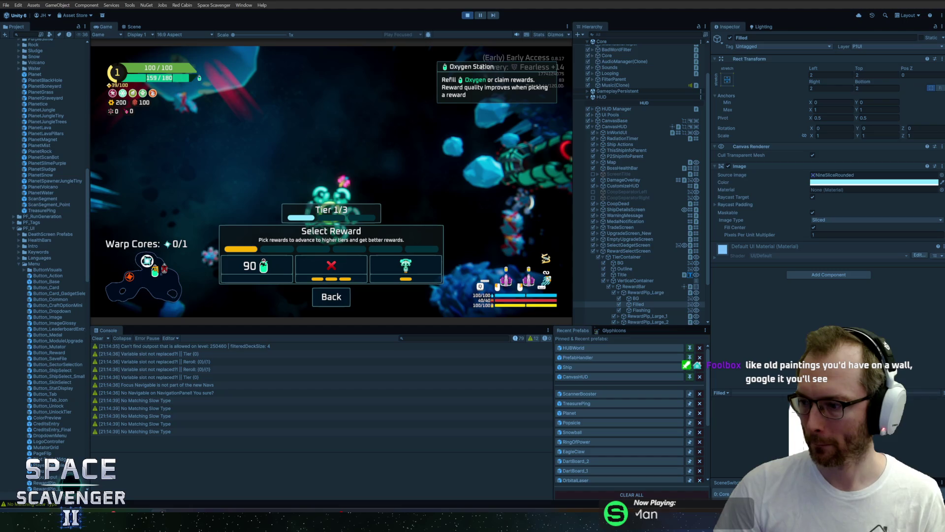
key("alt+Tab")
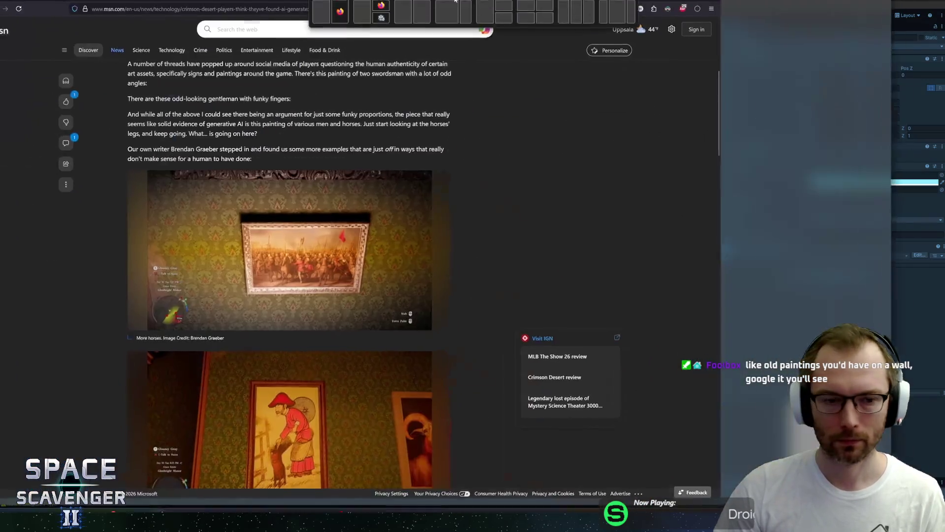
Scroll through the Crimson Desert article's painting screenshots and back up to the headline.
scroll(370, 238, "down", 3)
scroll(370, 238, "down", 1)
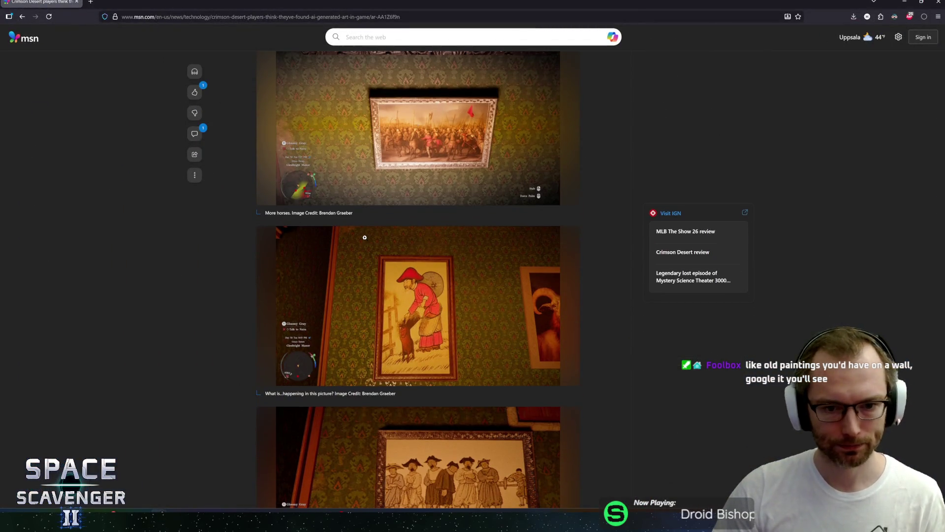
scroll(365, 238, "down", 4)
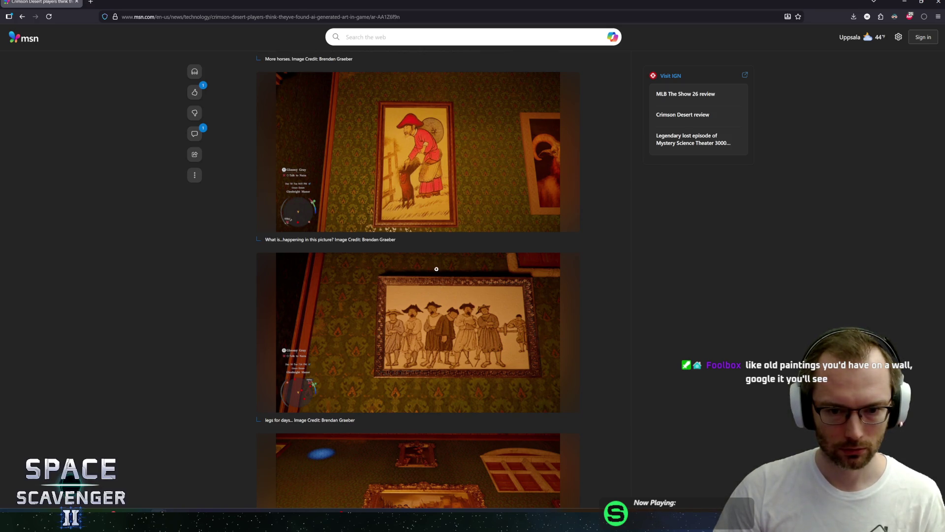
scroll(423, 257, "down", 4)
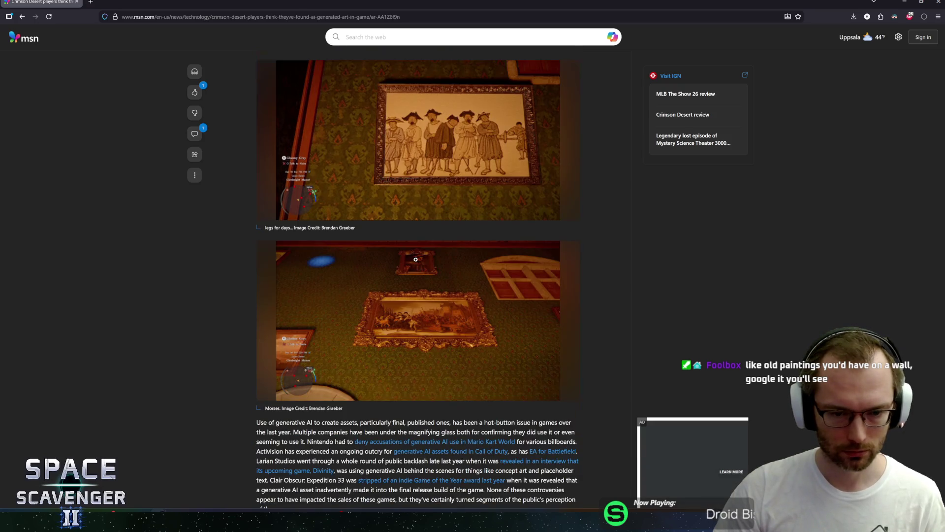
scroll(413, 259, "up", 6)
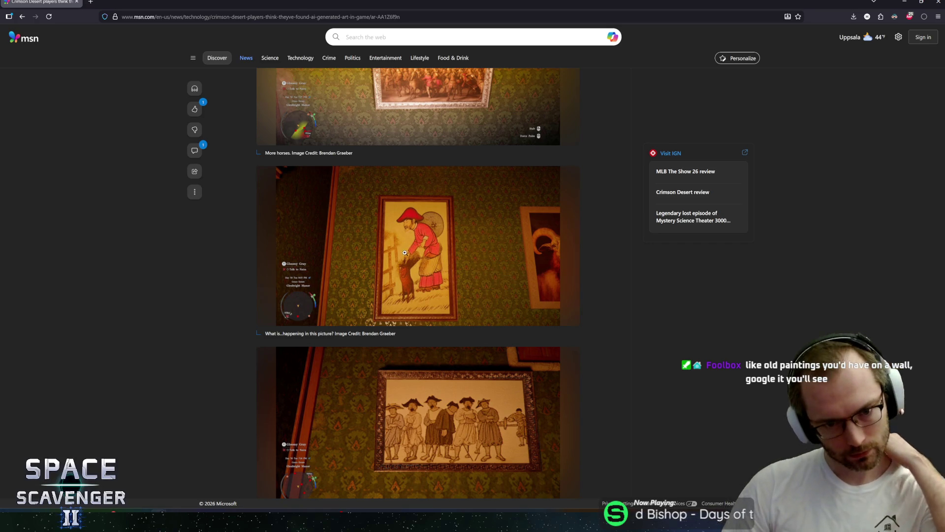
scroll(479, 251, "up", 3)
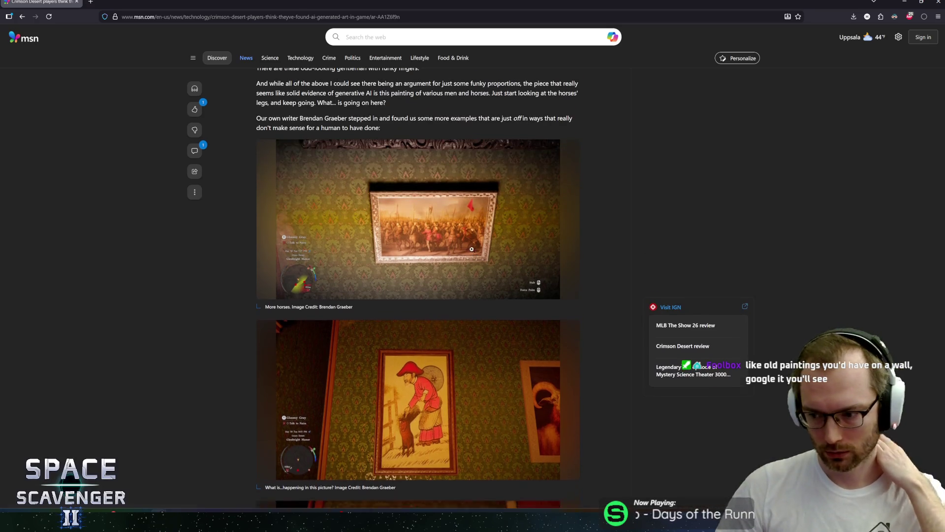
scroll(471, 249, "down", 7)
scroll(241, 293, "down", 5)
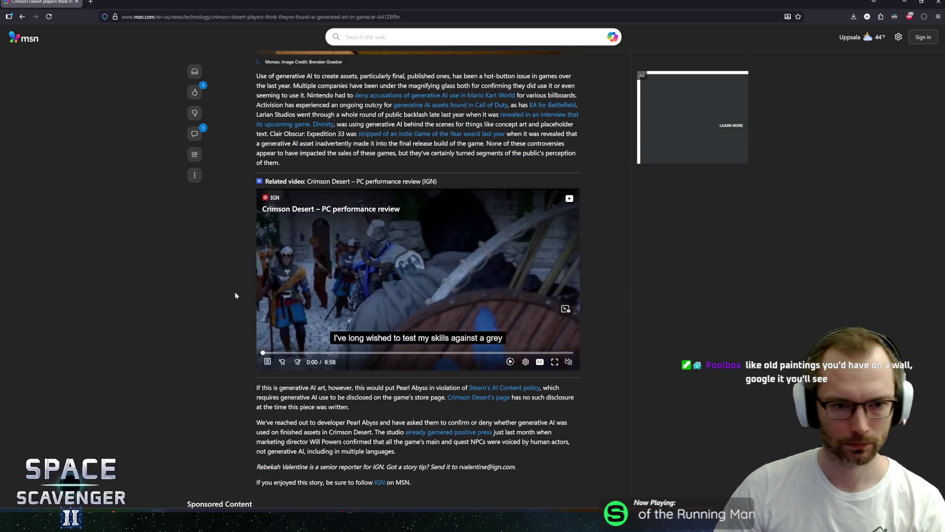
scroll(241, 293, "down", 5)
scroll(208, 210, "up", 5)
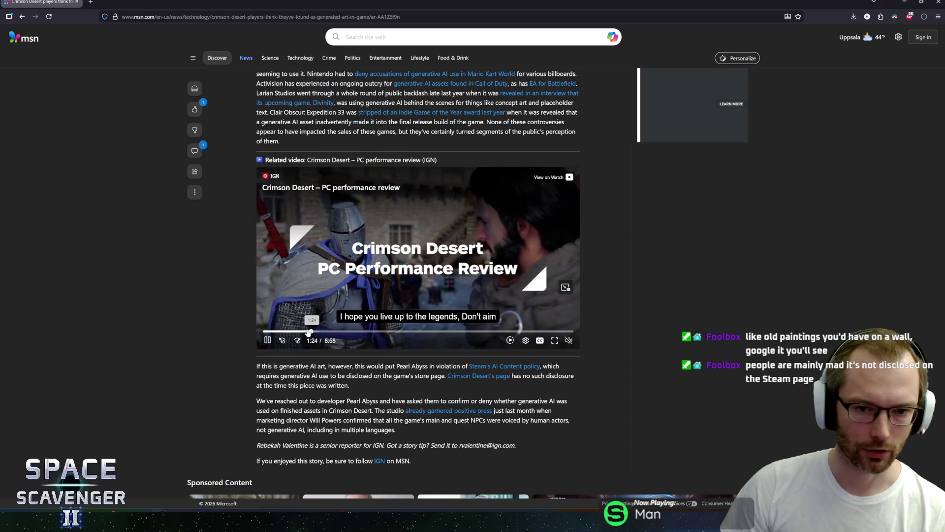
scroll(340, 203, "up", 10)
scroll(340, 203, "up", 5)
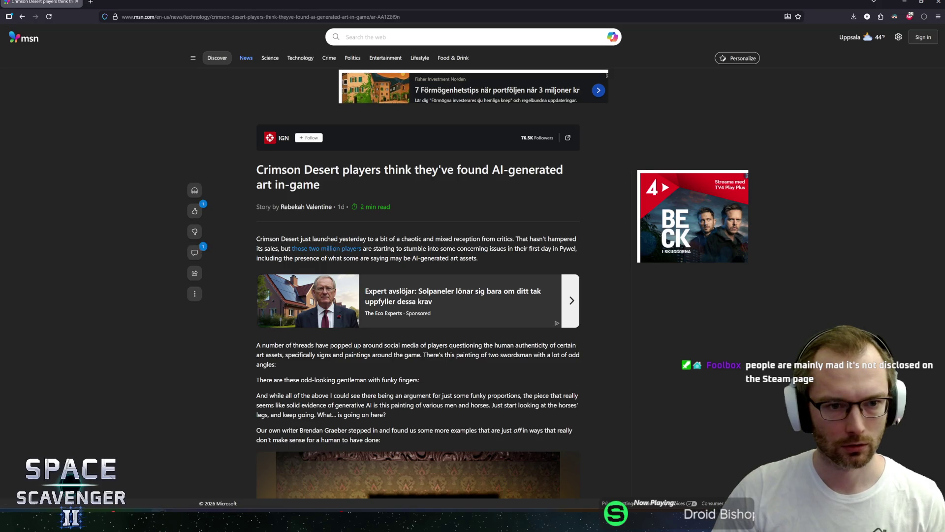
Copy 'Crimson Desert' from the headline and paste it into a new tab.
left_click_drag(257, 169, 339, 169)
key("ctrl+c")
key("ctrl+t")
key("ctrl+v")
Search for Crimson Desert, open its Steam store page, and check its review count.
key("Return")
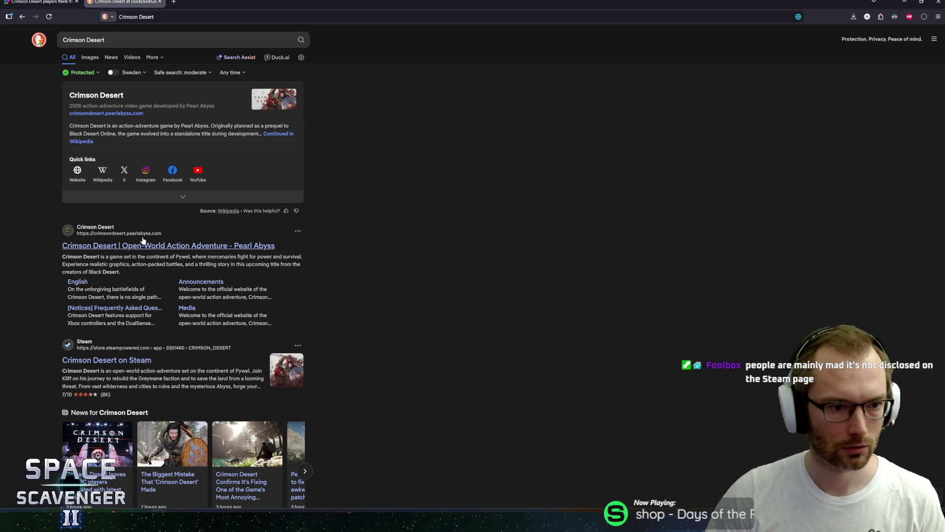
left_click(115, 307)
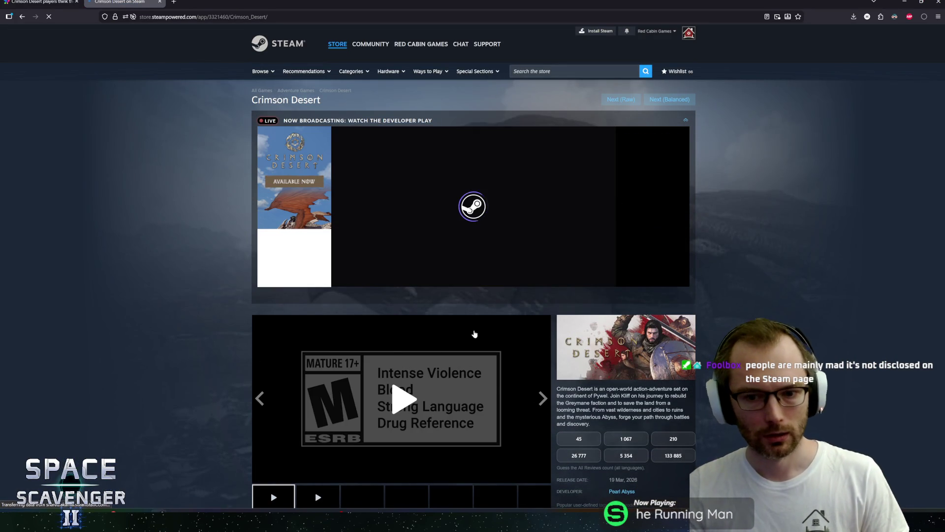
scroll(210, 310, "down", 2)
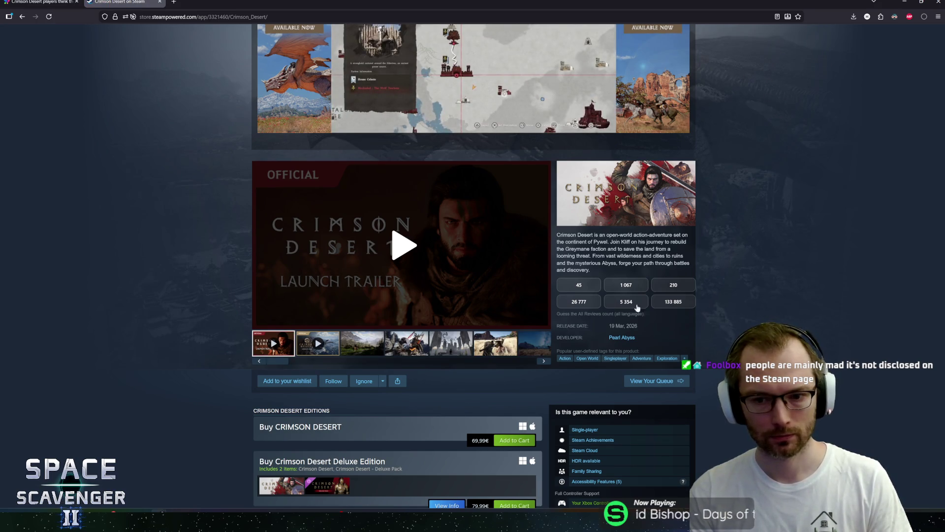
left_click(579, 302)
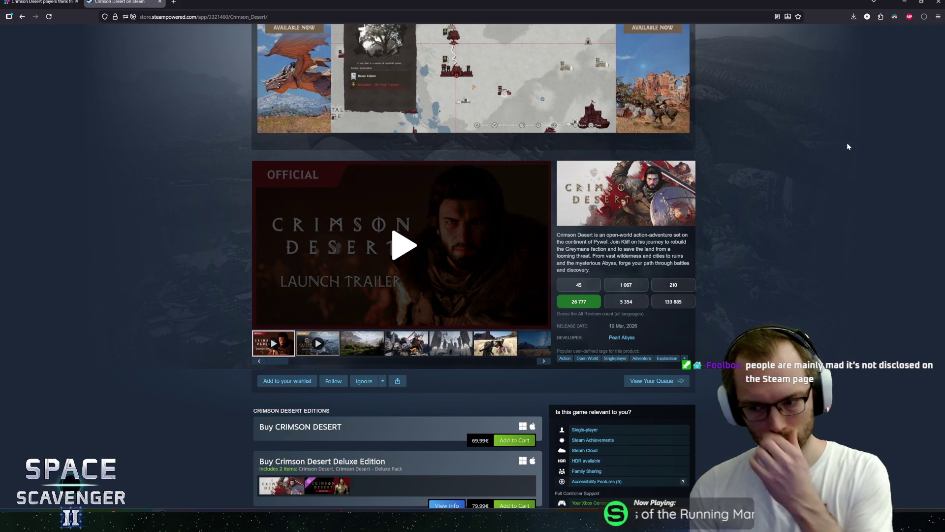
Scroll through the store page to find the Digital Deluxe Edition section.
scroll(845, 232, "down", 3)
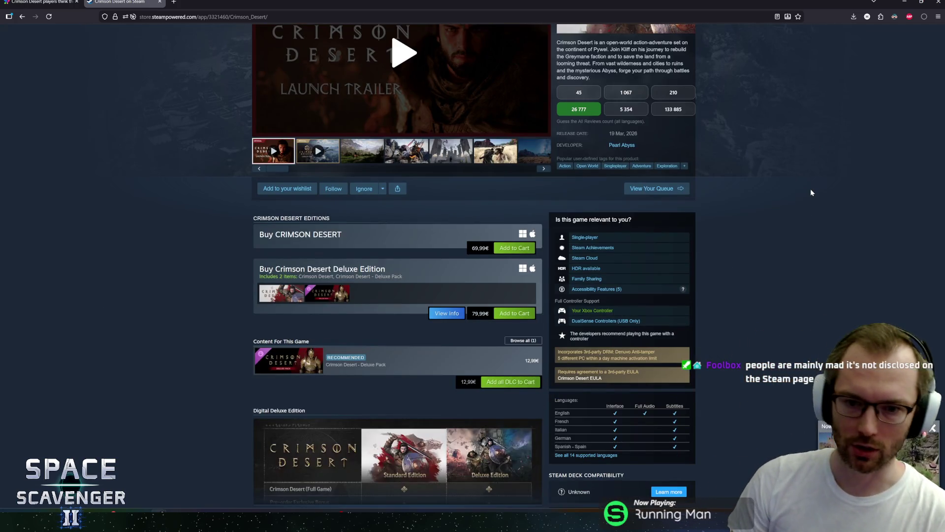
scroll(810, 188, "down", 3)
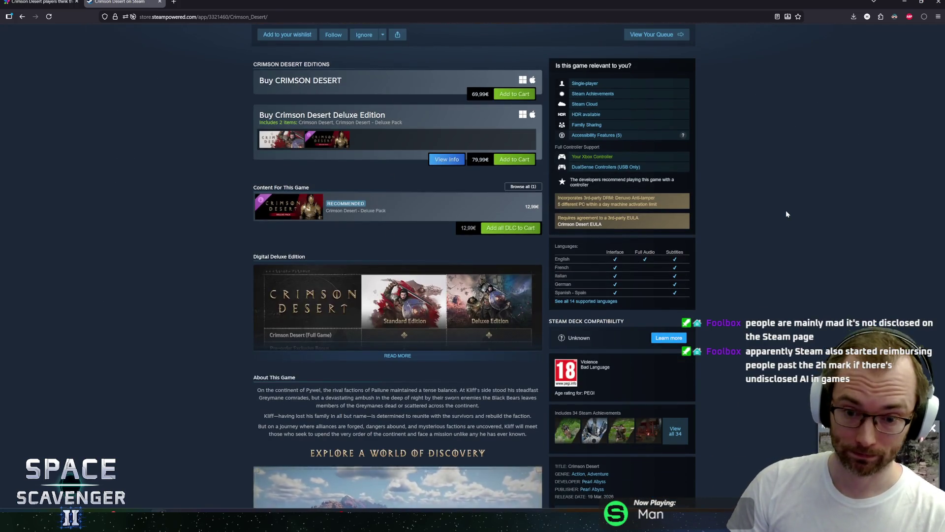
scroll(777, 233, "down", 3)
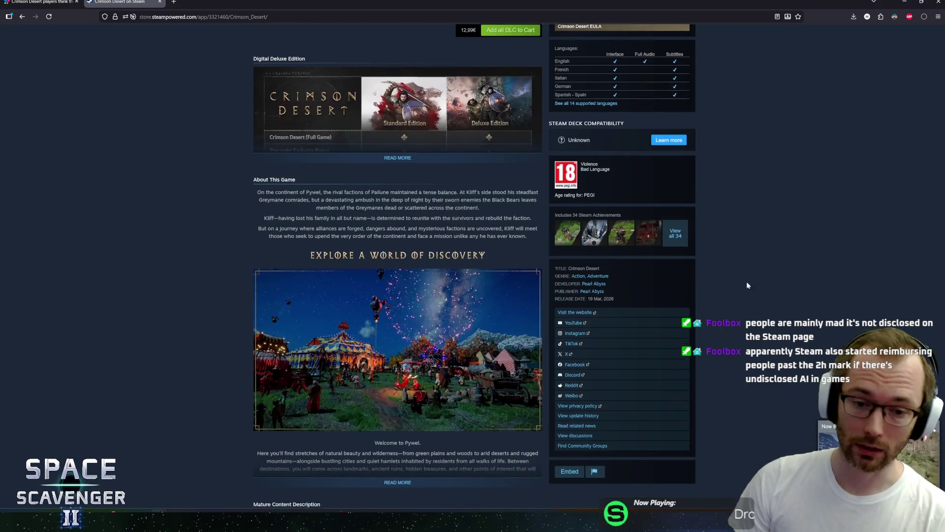
scroll(749, 277, "down", 5)
scroll(740, 276, "up", 5)
scroll(744, 284, "down", 3)
scroll(727, 288, "up", 2)
scroll(699, 282, "up", 1)
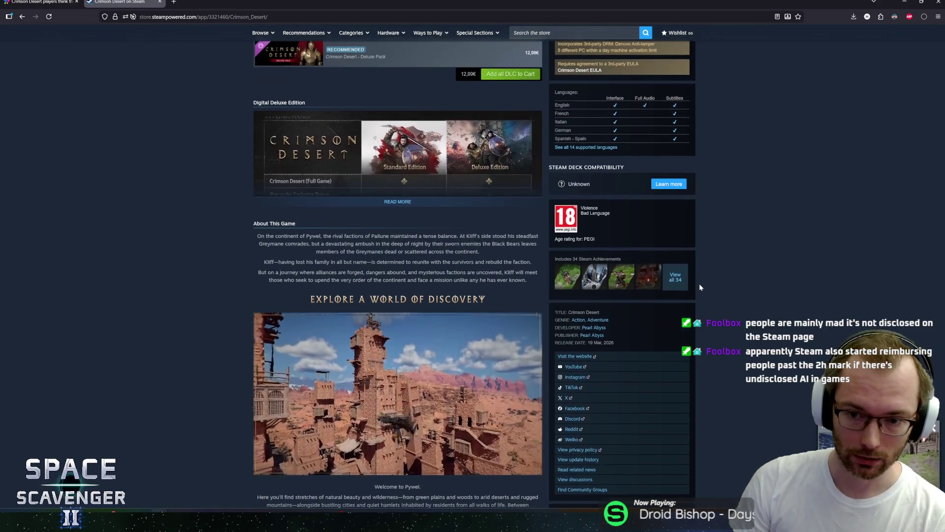
scroll(699, 273, "up", 1)
scroll(698, 273, "down", 1)
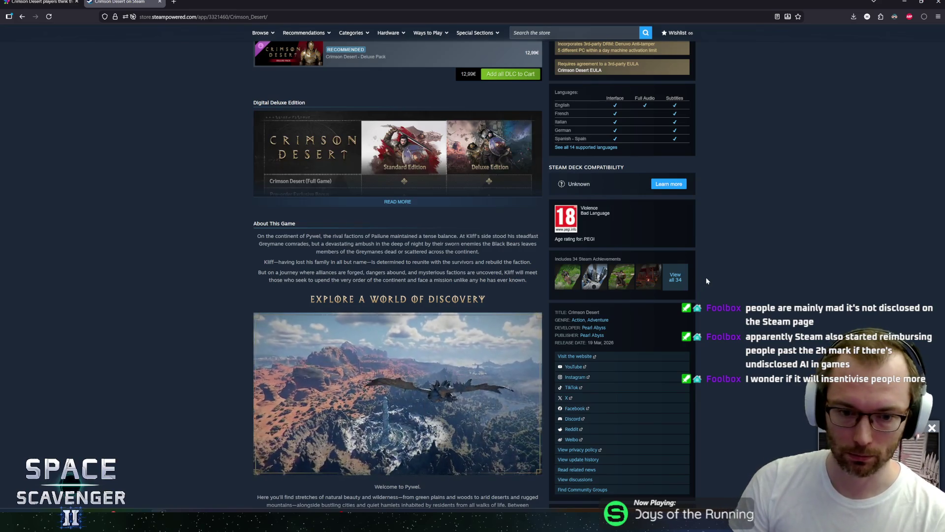
scroll(707, 281, "down", 3)
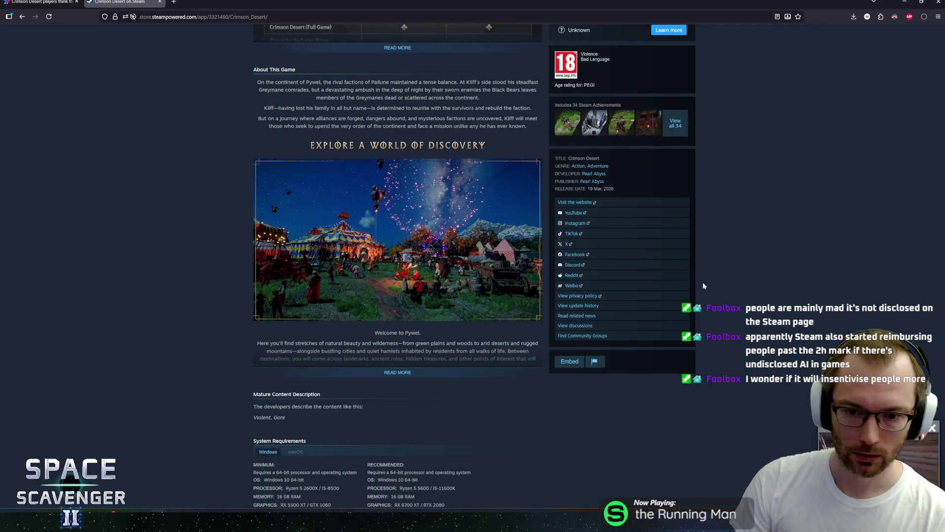
scroll(702, 285, "up", 2)
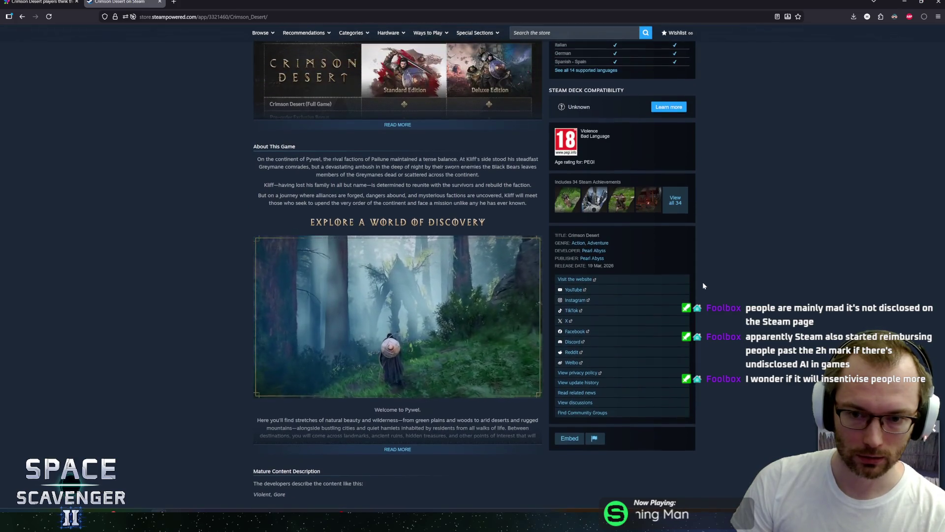
scroll(702, 285, "up", 1)
scroll(702, 285, "down", 5)
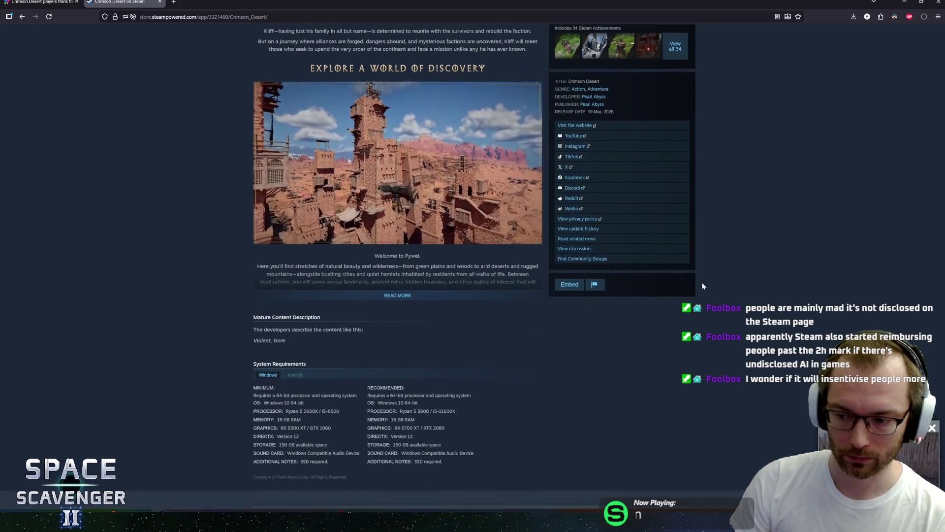
scroll(702, 285, "up", 4)
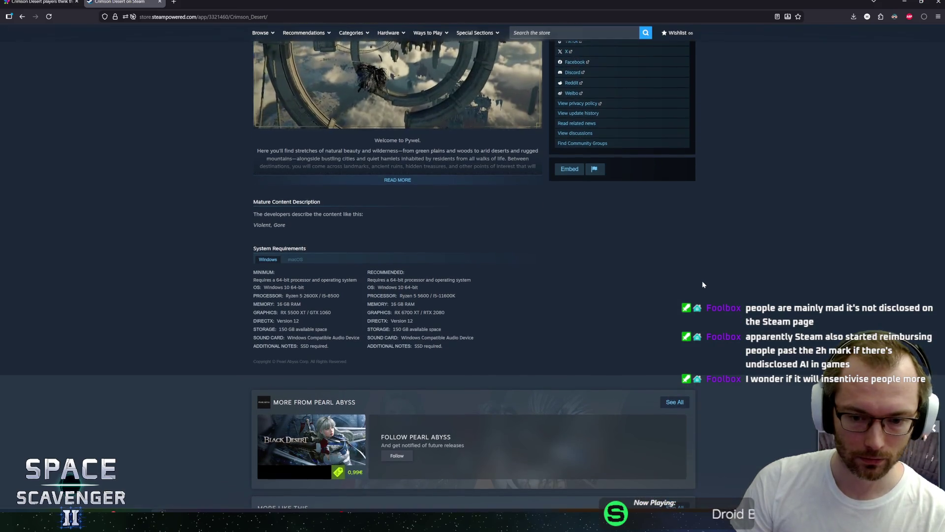
scroll(703, 285, "up", 3)
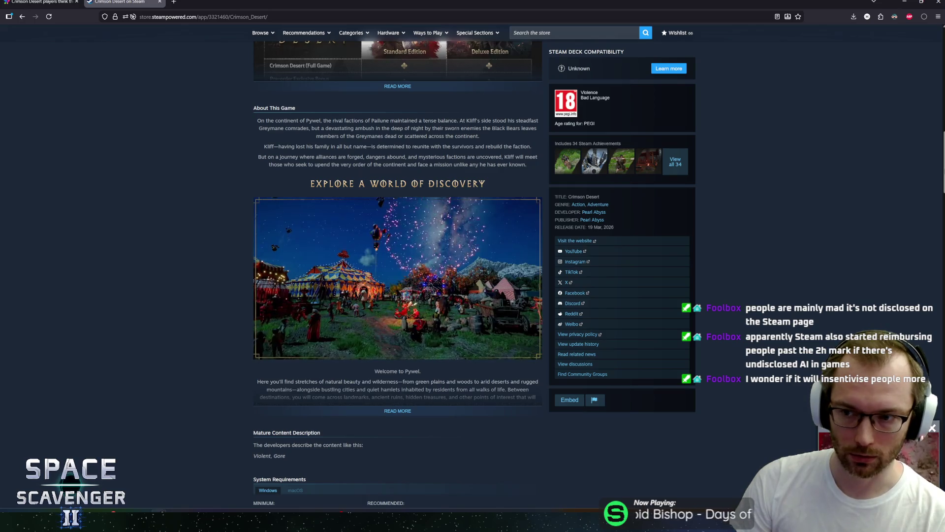
scroll(918, 163, "down", 1)
scroll(397, 276, "up", 5)
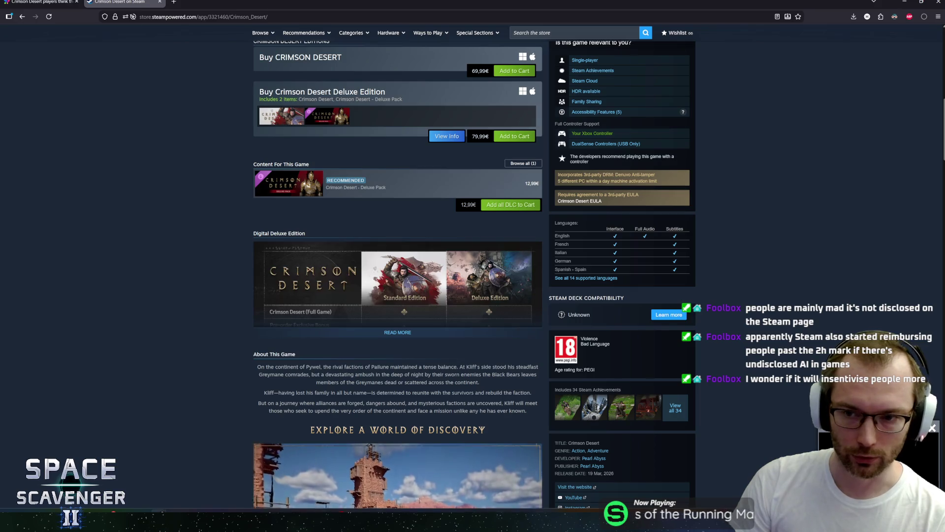
Expand the Digital Deluxe Edition comparison table with READ MORE and look it over.
left_click(397, 332)
scroll(243, 299, "down", 5)
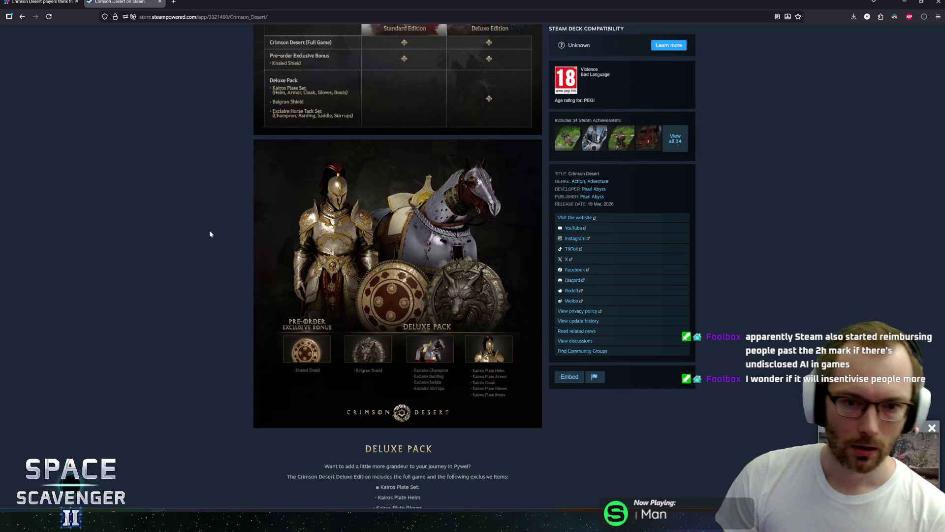
scroll(212, 197, "up", 15)
scroll(185, 279, "down", 5)
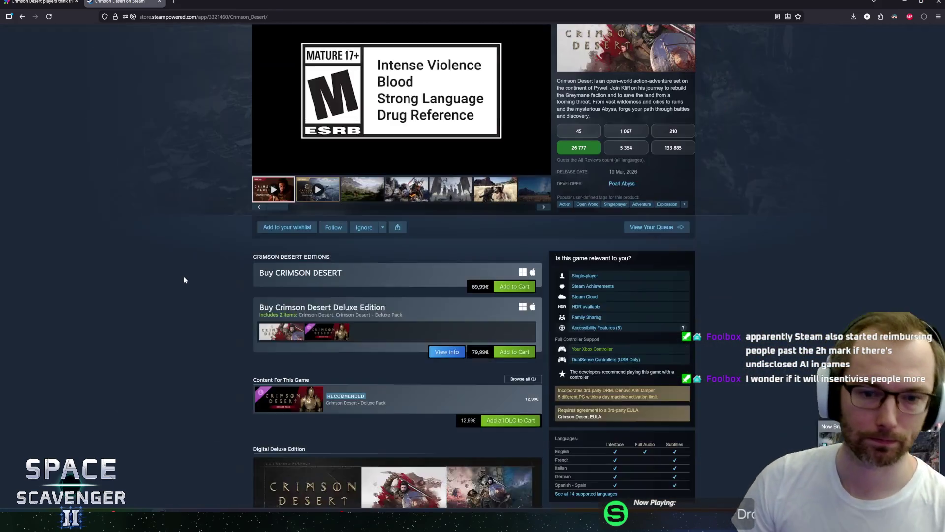
scroll(183, 271, "down", 4)
scroll(182, 293, "up", 10)
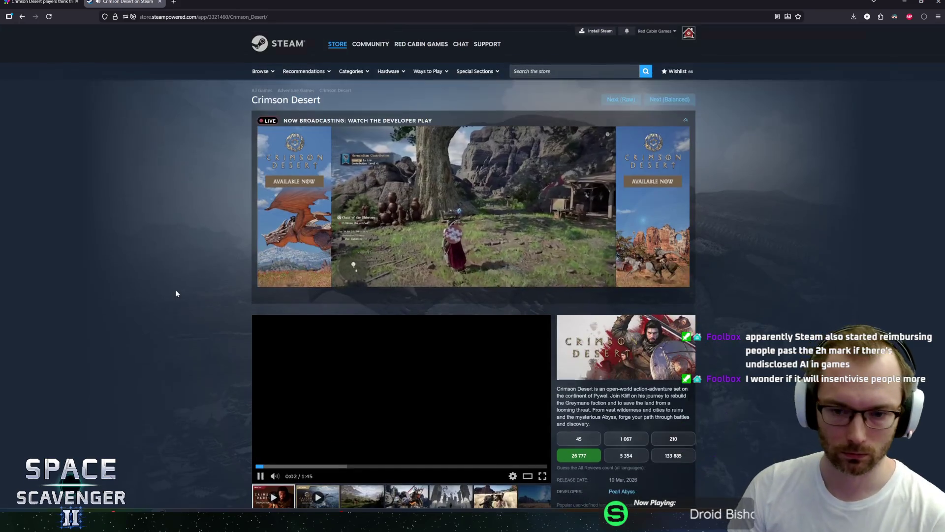
Scroll through the rest of the Crimson Desert store page.
scroll(182, 288, "down", 5)
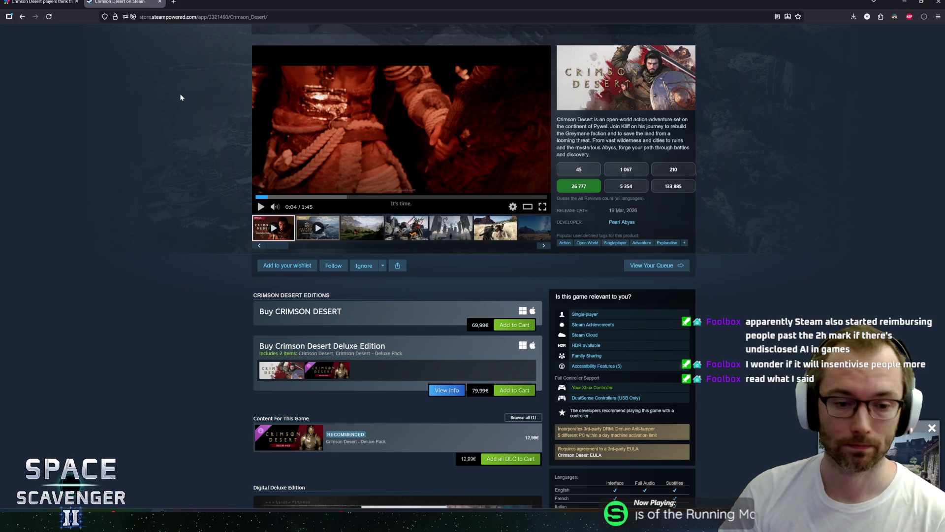
scroll(213, 116, "down", 4)
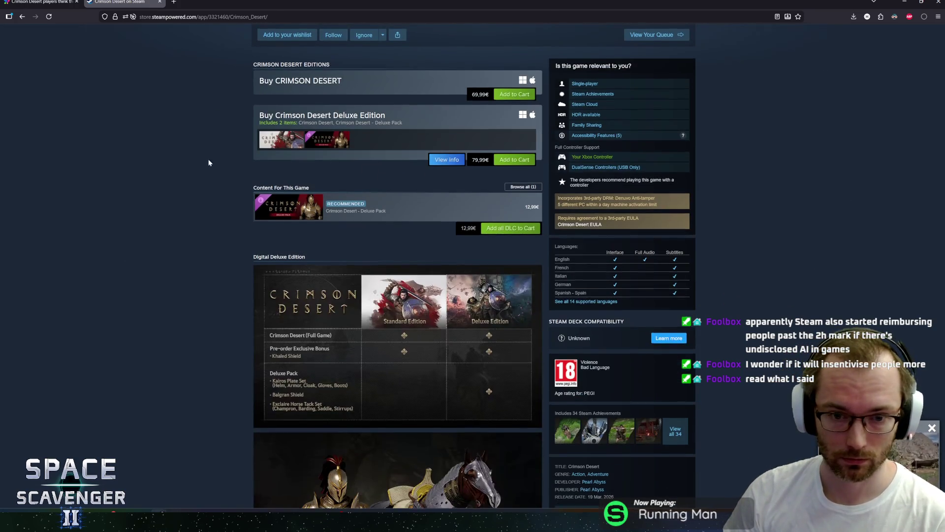
scroll(263, 151, "up", 1)
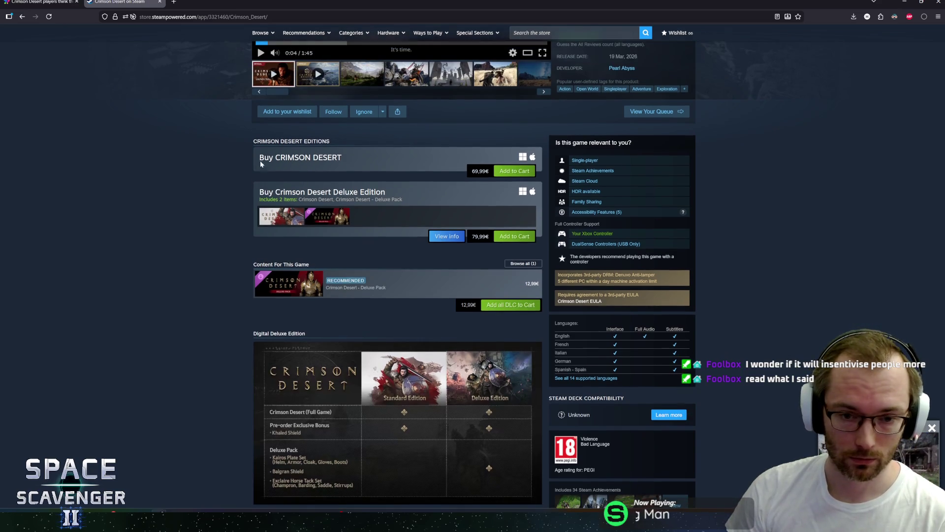
scroll(714, 267, "down", 5)
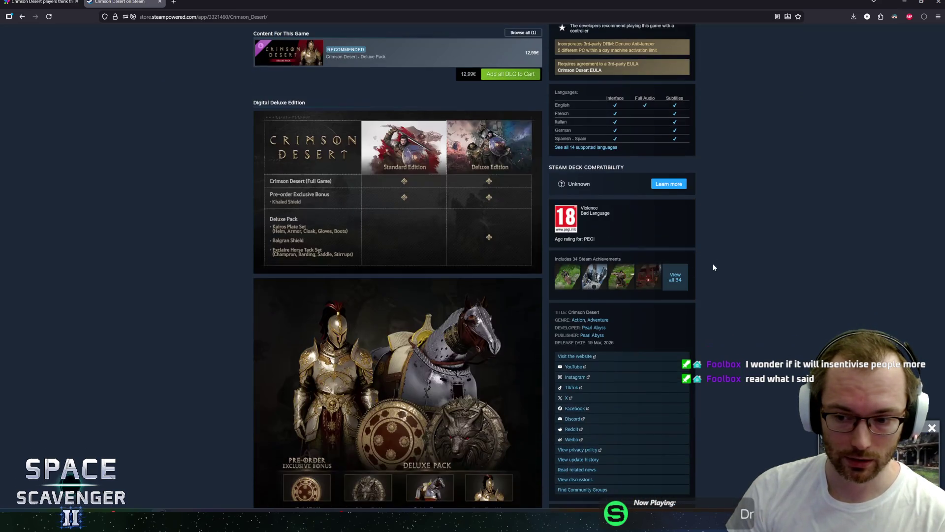
scroll(713, 266, "up", 3)
scroll(714, 267, "down", 8)
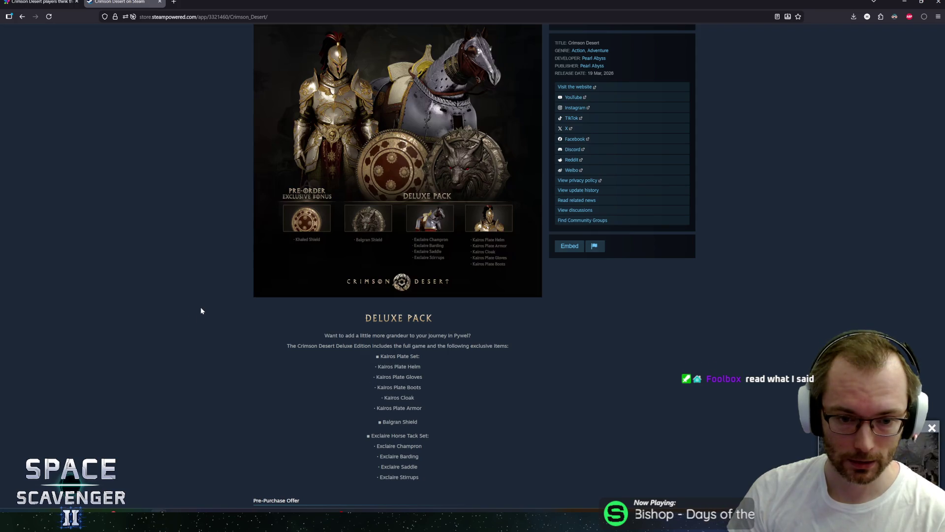
scroll(203, 320, "up", 15)
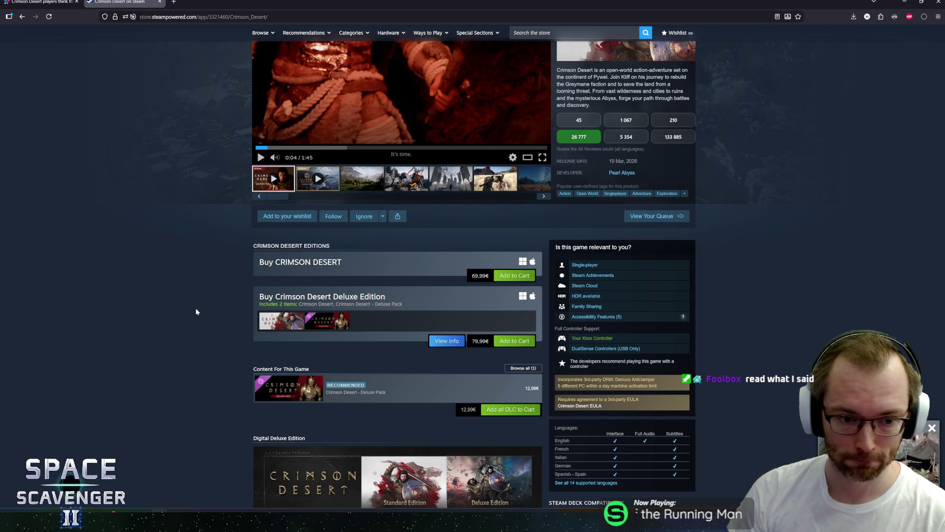
scroll(242, 295, "up", 2)
scroll(241, 295, "down", 2)
scroll(241, 295, "down", 20)
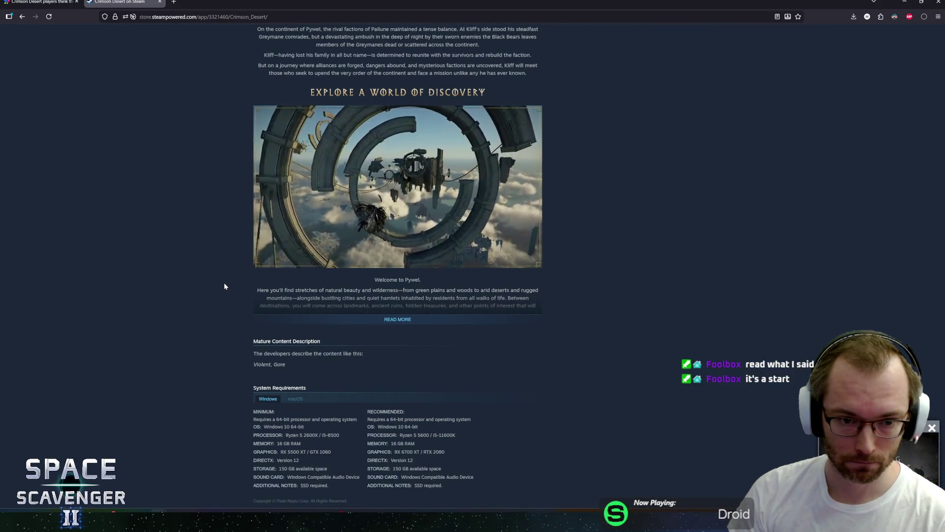
Autoscroll back to the top of the store page, switch tabs, and return to Unity Editor.
middle_click(224, 286)
left_click(237, 146)
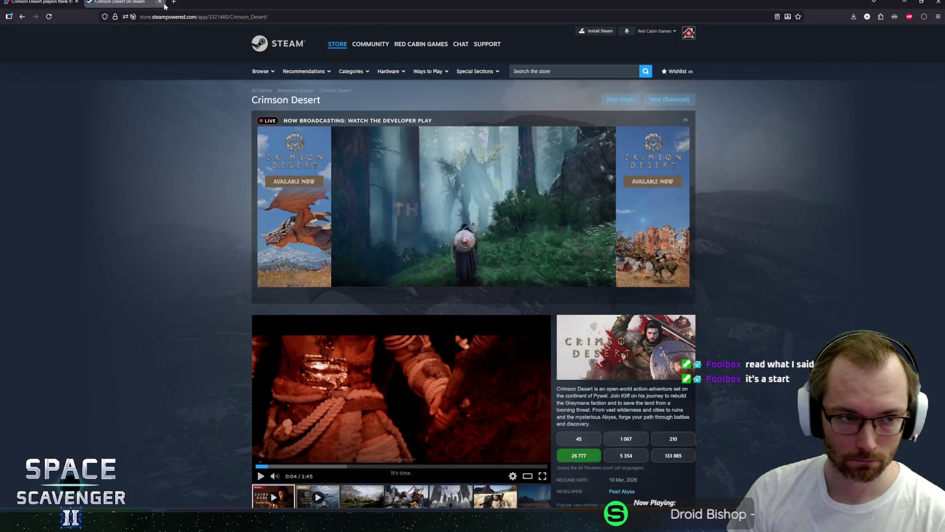
key("ctrl+Tab")
key("alt+Tab")
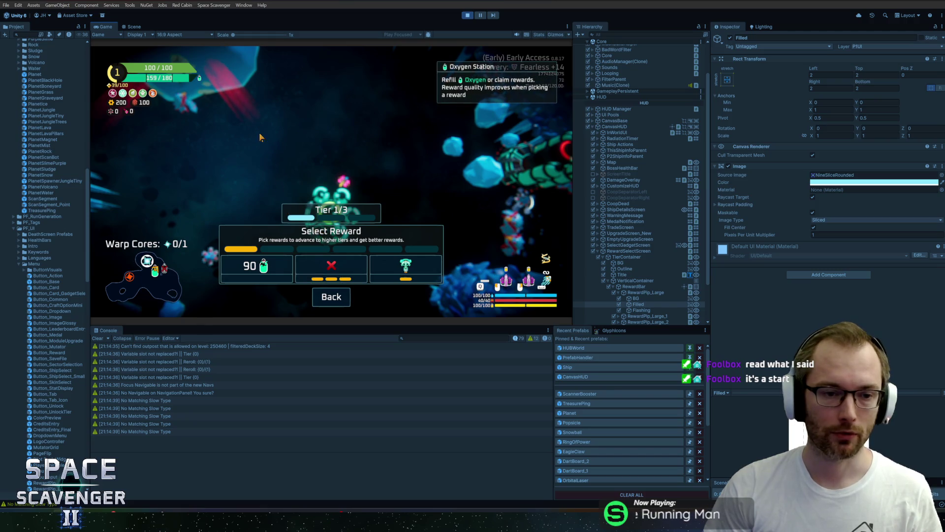
Pause the running game and show its Select Reward screen in the Game view.
key("ctrl+1")
key("ctrl+2")
left_click(480, 15)
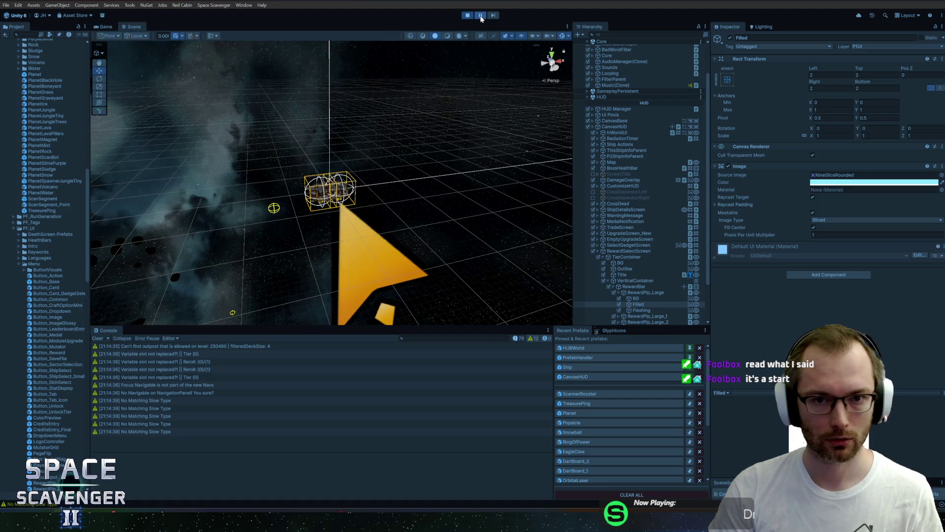
left_click(105, 27)
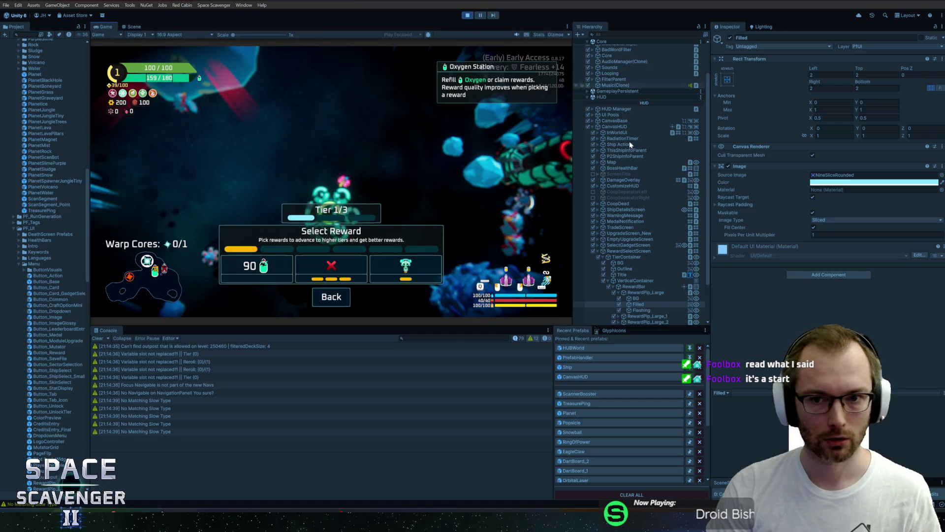
Inspect the pip's BG and Filled images, RewardPip_Large, RewardBar, then select VerticalContainer.
scroll(649, 265, "down", 2)
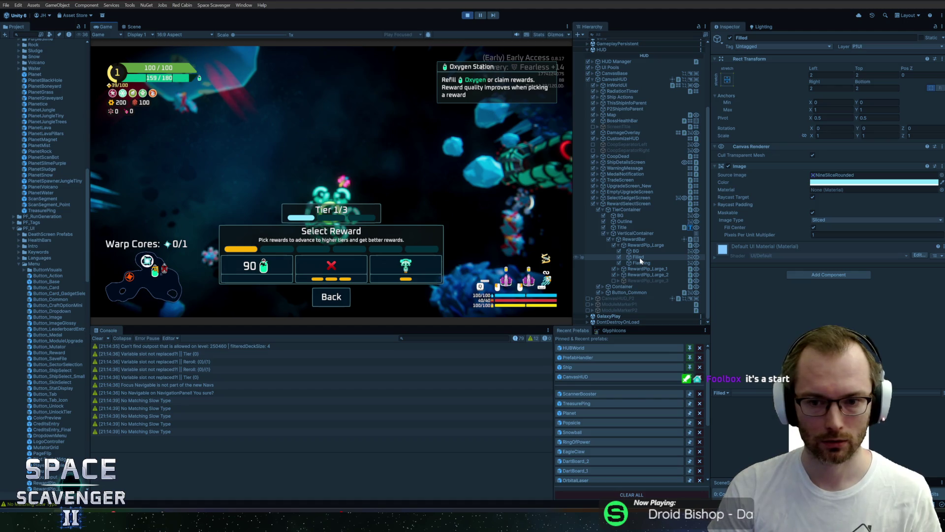
left_click(640, 252)
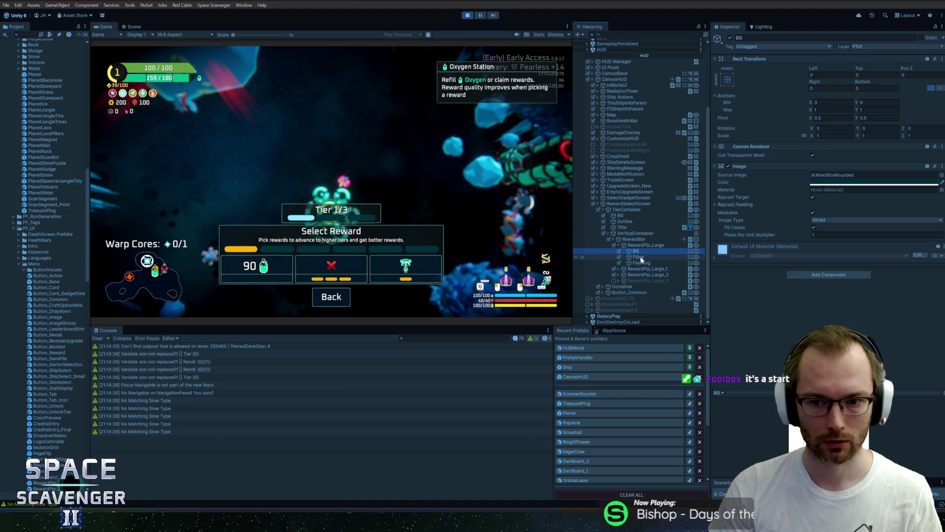
left_click(638, 257)
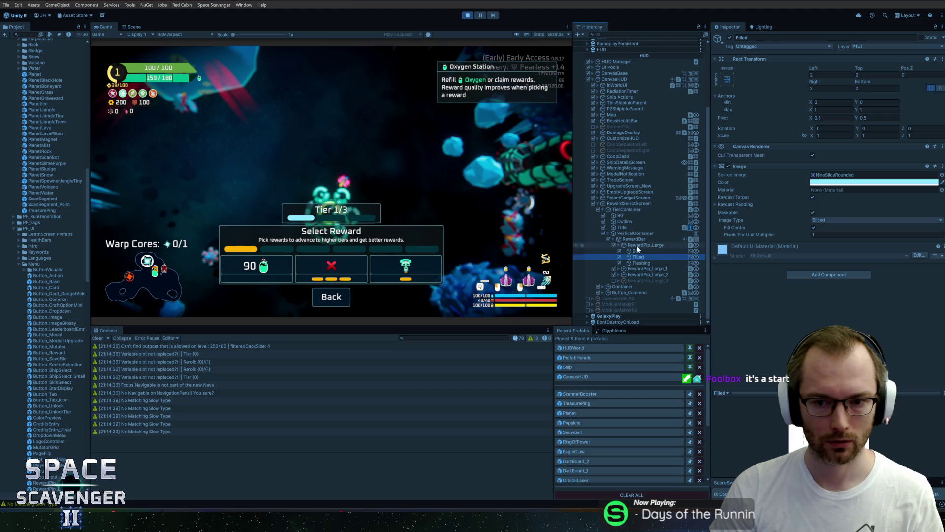
left_click(636, 246)
left_click(619, 245)
left_click(634, 257)
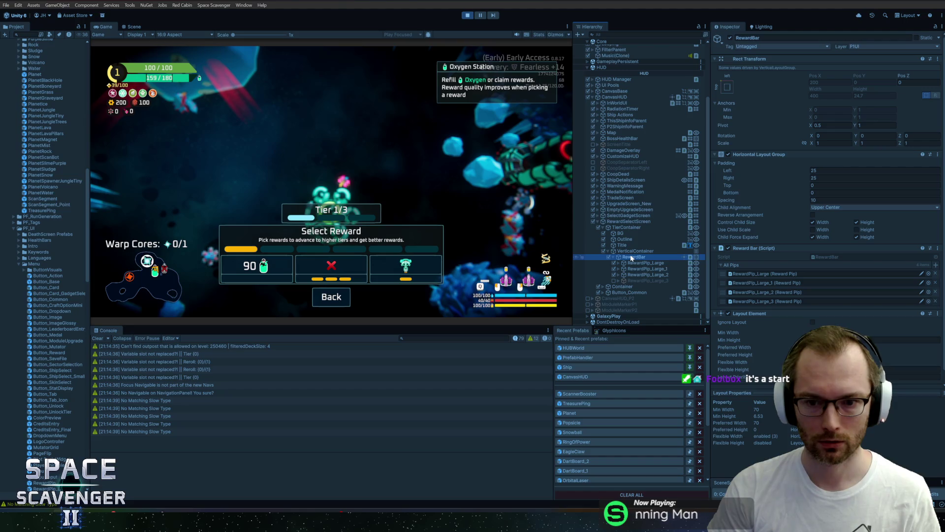
left_click(636, 250)
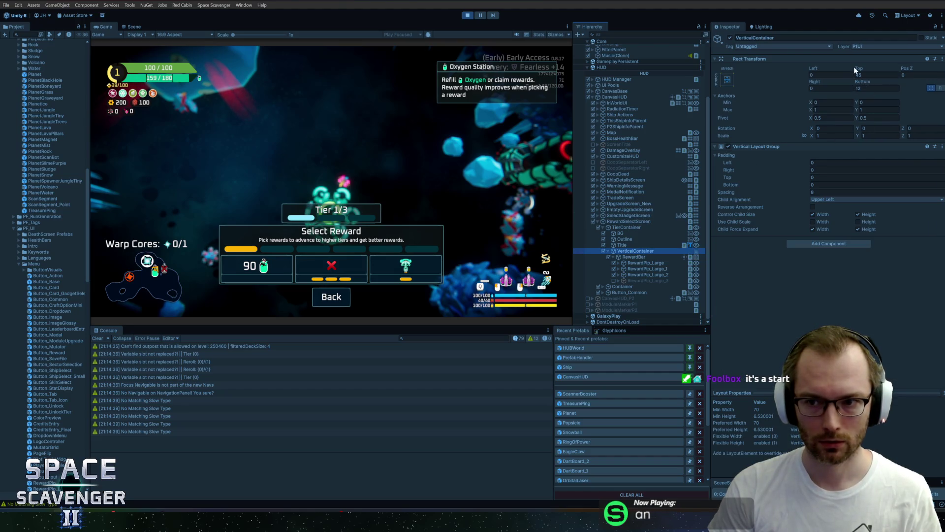
Drag the VerticalContainer's Rect Transform Top offset from 45 to about 26.5.
left_click_drag(859, 70, 845, 70)
left_click_drag(704, 81, 601, 90)
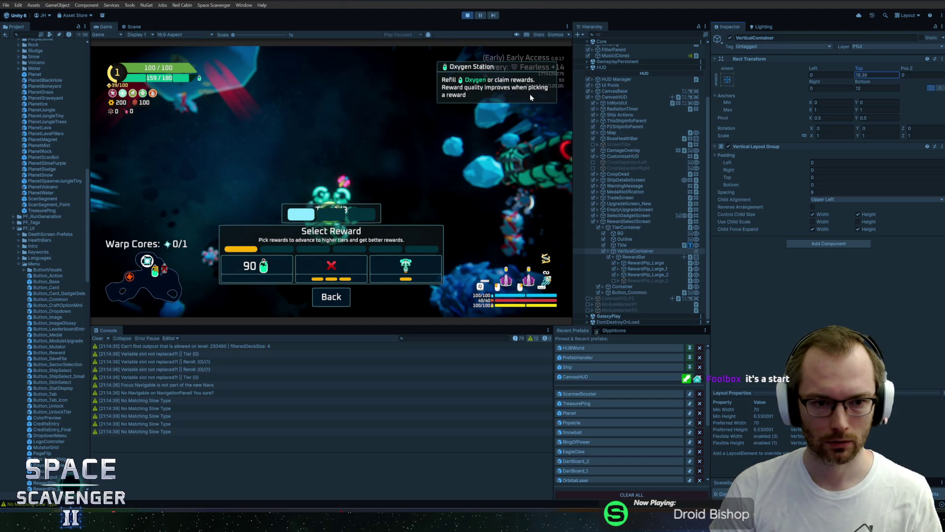
left_click_drag(530, 97, 630, 104)
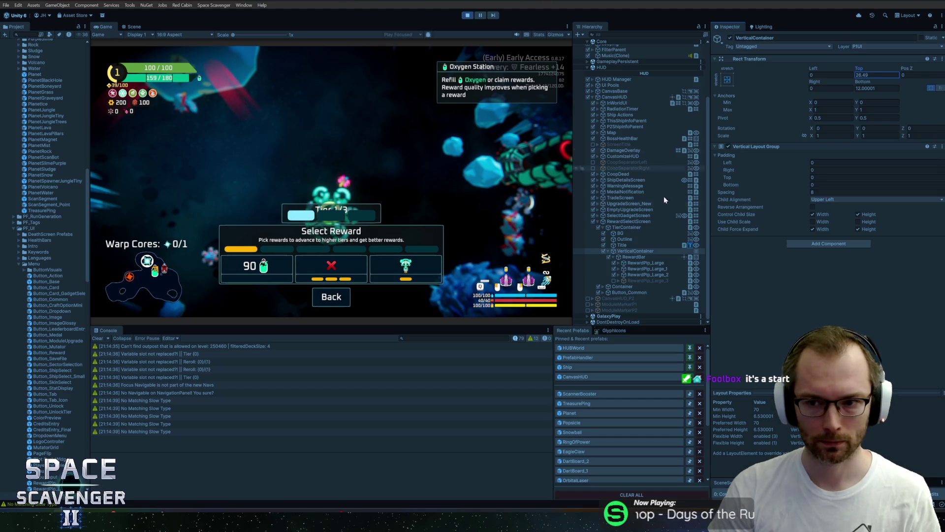
Select RewardPip_Large's BG, Filled and Flashing images and expand the next pips' child images.
left_click(644, 264)
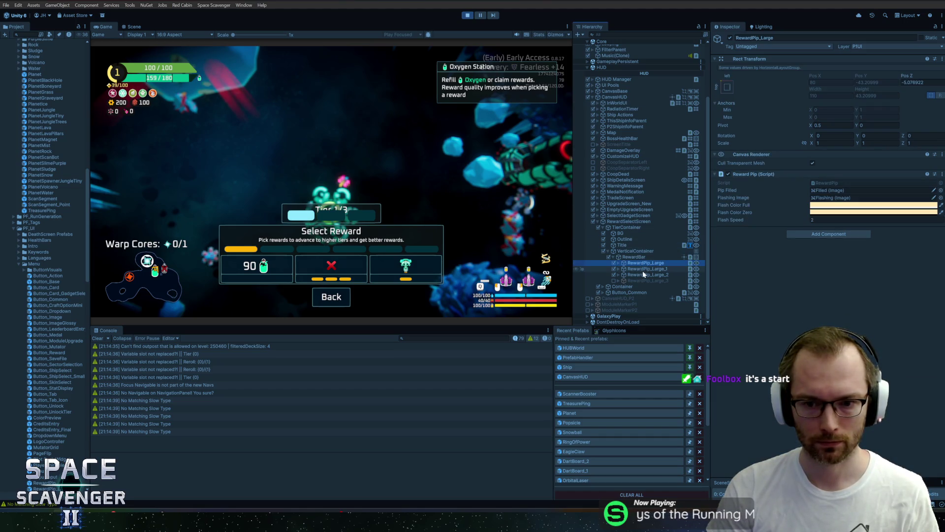
key("Right")
key("Down")
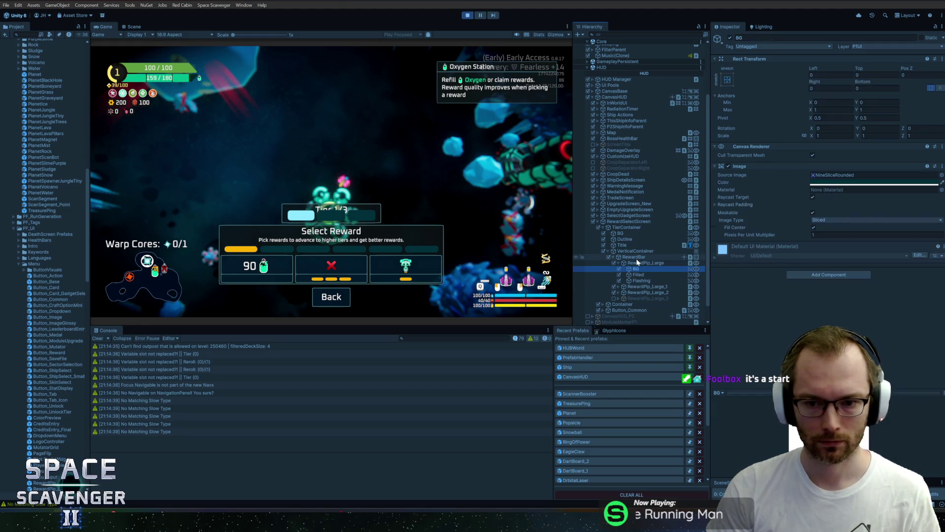
key("shift+Down")
key("shift+Down")
left_click(627, 291)
key("Right")
left_click(637, 288)
key("Right")
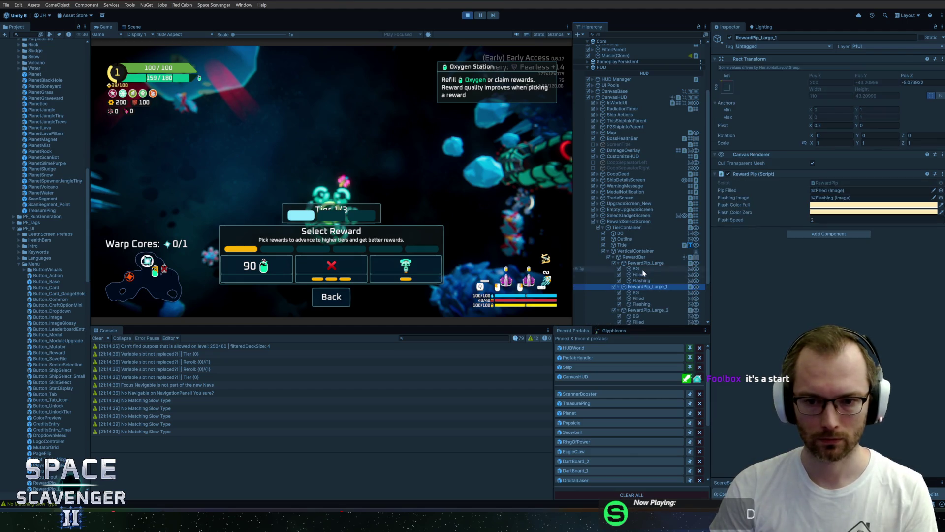
key("Up")
key("Up")
key("Up")
Select all three pips' child images, change their Pixels Per Unit Multiplier, then inspect RewardBar's Title.
scroll(638, 308, "down", 2)
left_click(638, 284, "shift")
left_click(647, 265, "ctrl")
left_click(646, 241, "ctrl")
left_click(837, 235)
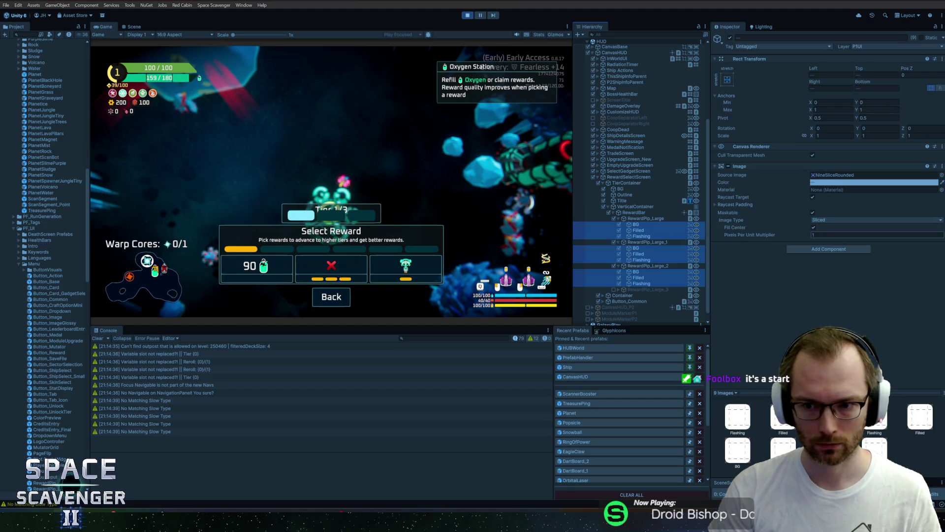
key("Return")
left_click(634, 212)
left_click(626, 200)
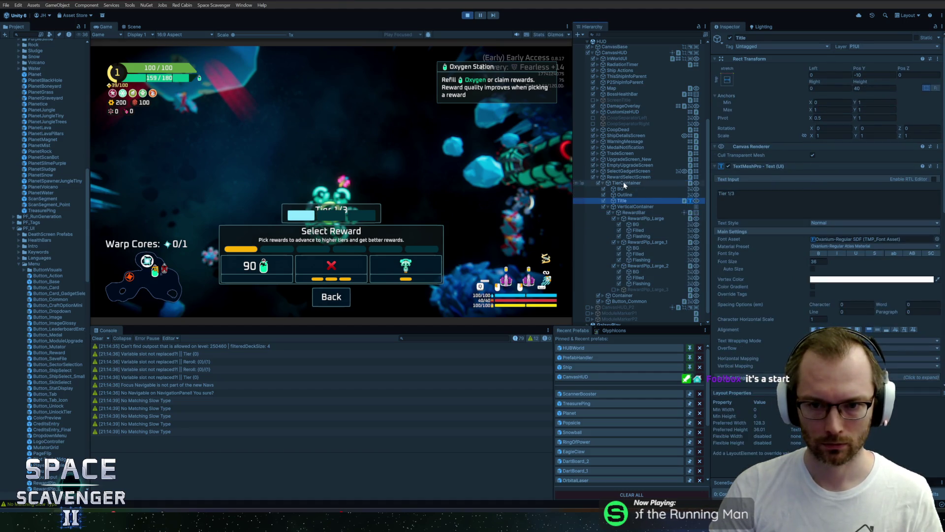
Undo a trial TierContainer height change and set VerticalContainer's top padding to 45.
left_click(623, 184)
mouse_move(862, 82)
left_mouse_down()
mouse_move(911, 87)
mouse_move(886, 87)
left_mouse_up()
key("ctrl+z")
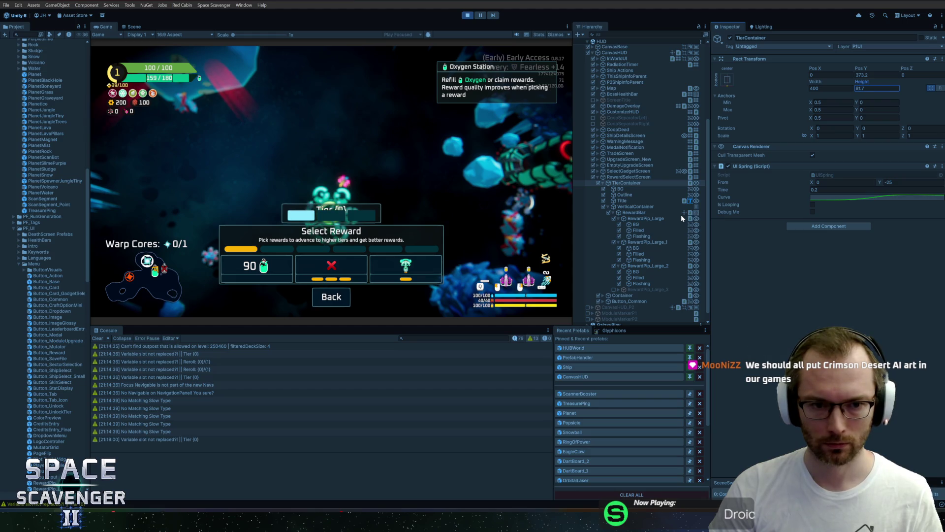
left_click(649, 207)
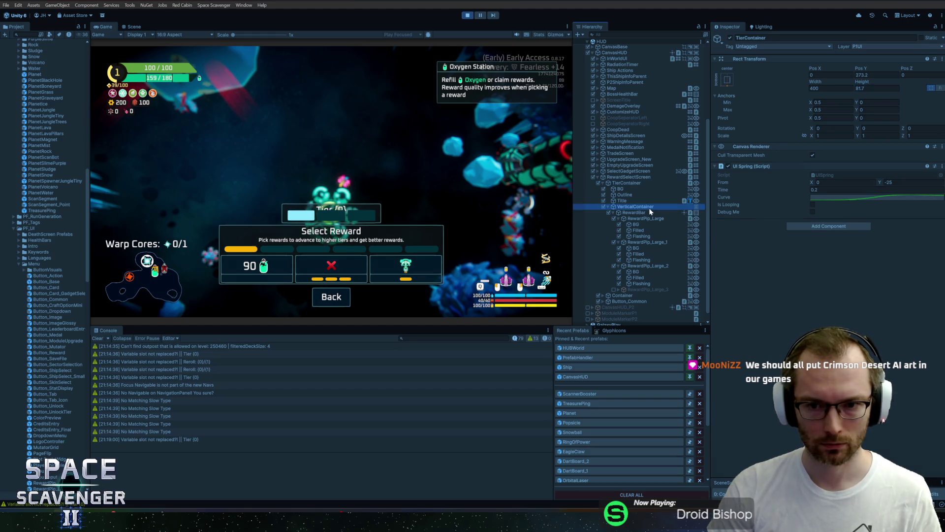
left_click(872, 75)
type("45")
Raise TierContainer's height to about 106.2 and maximize the Game view.
left_click(626, 183)
left_click(866, 88)
left_click_drag(864, 81, 897, 80)
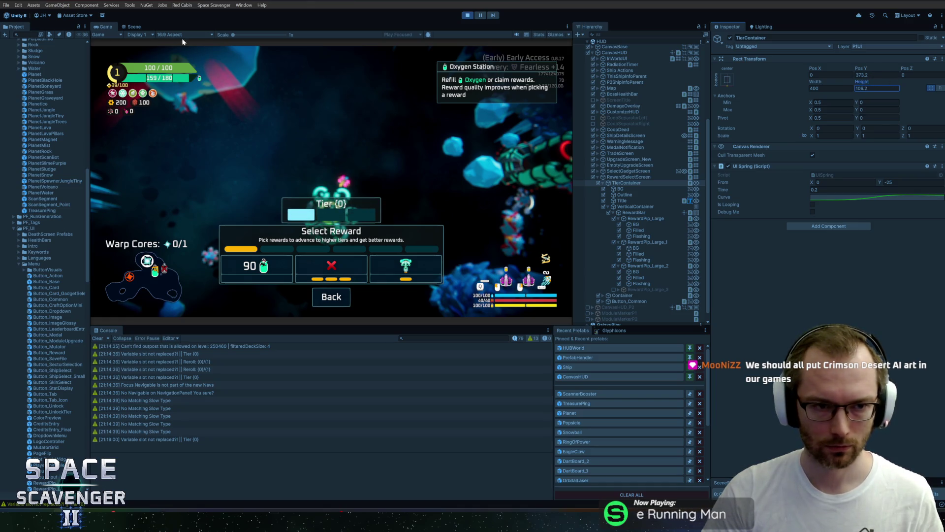
double_click(103, 26)
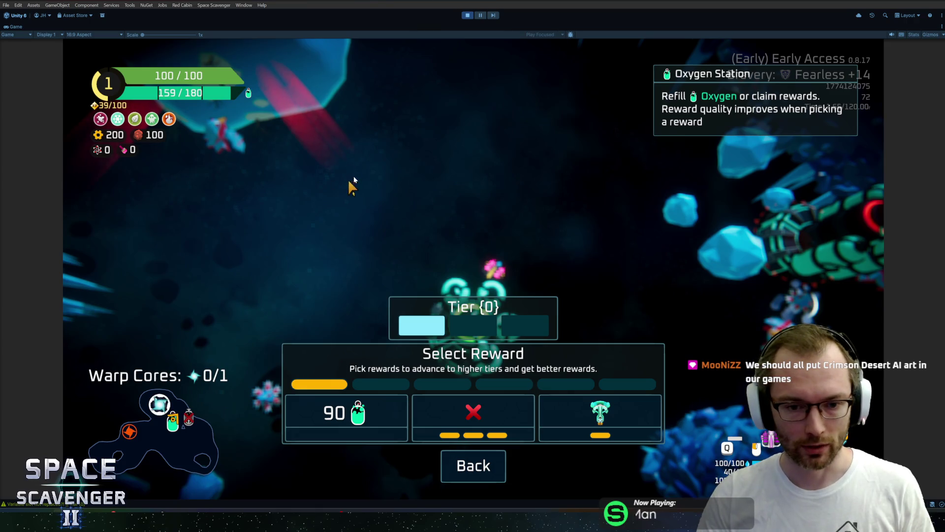
Close the reward dialog and fly the ship with WASD across the map while firing.
key("Escape")
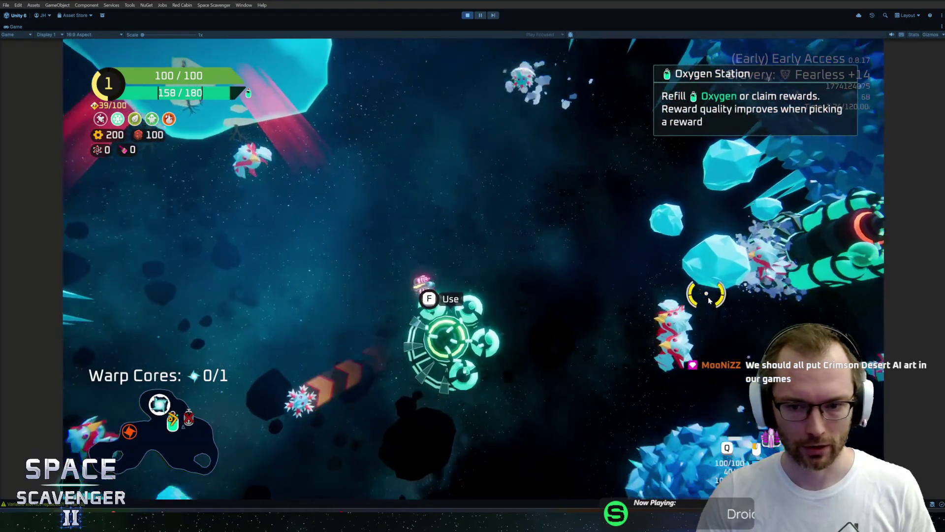
key("d")
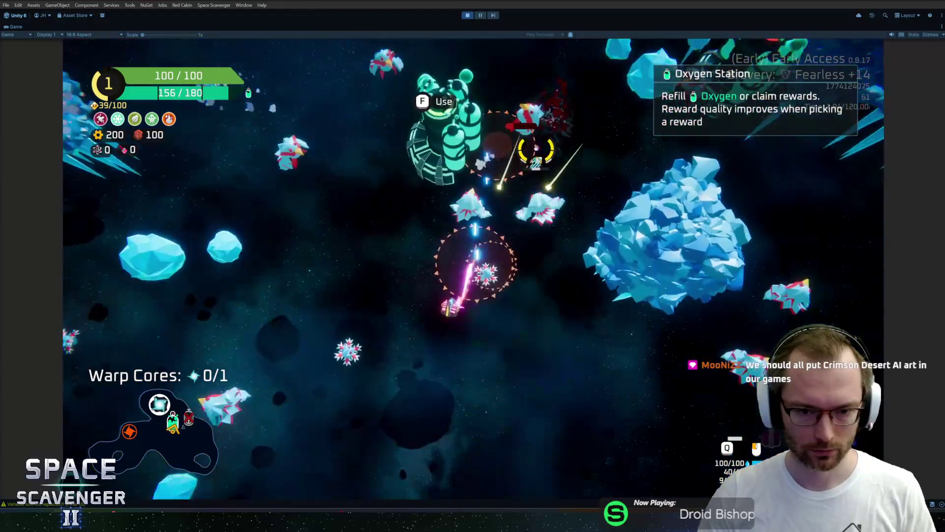
key("s")
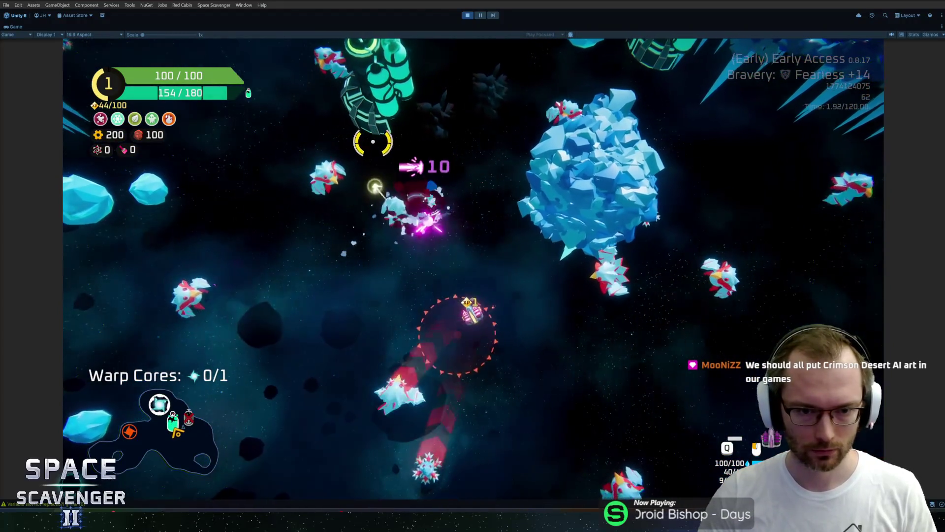
key("a")
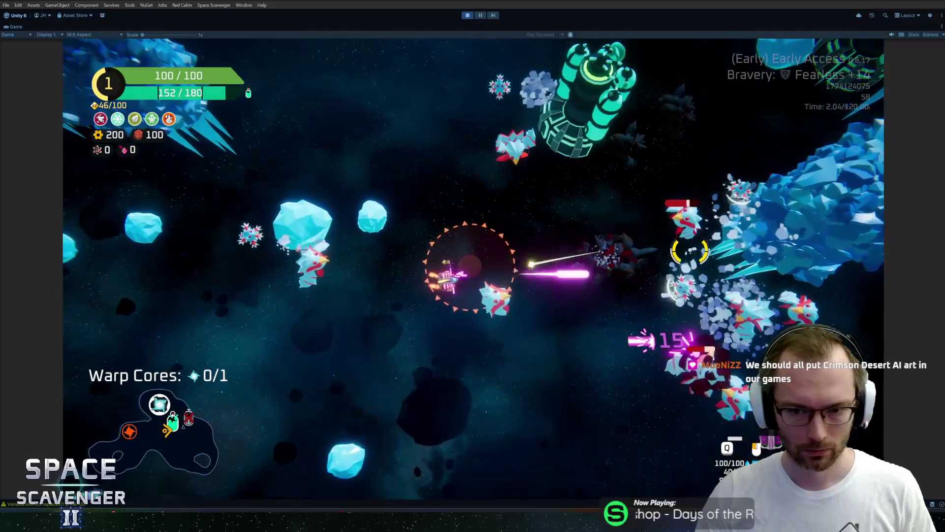
key("w")
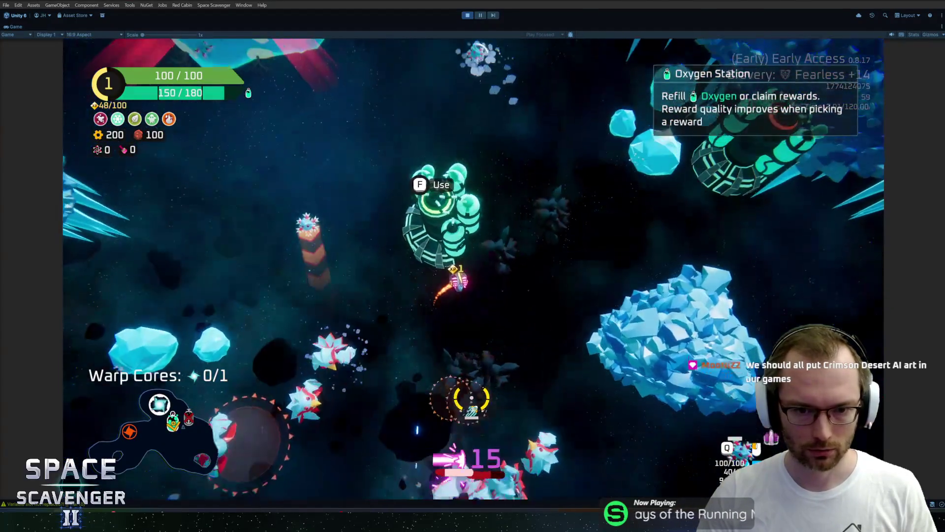
key("d")
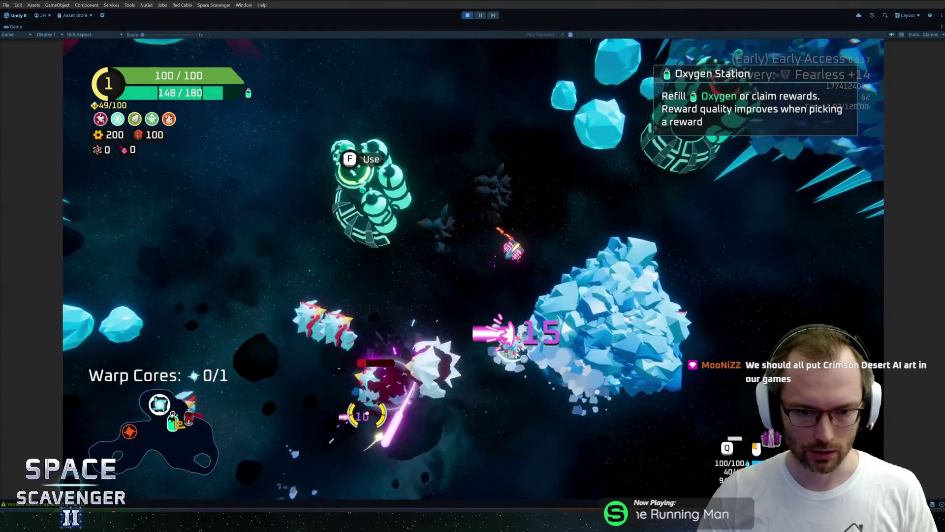
key("s")
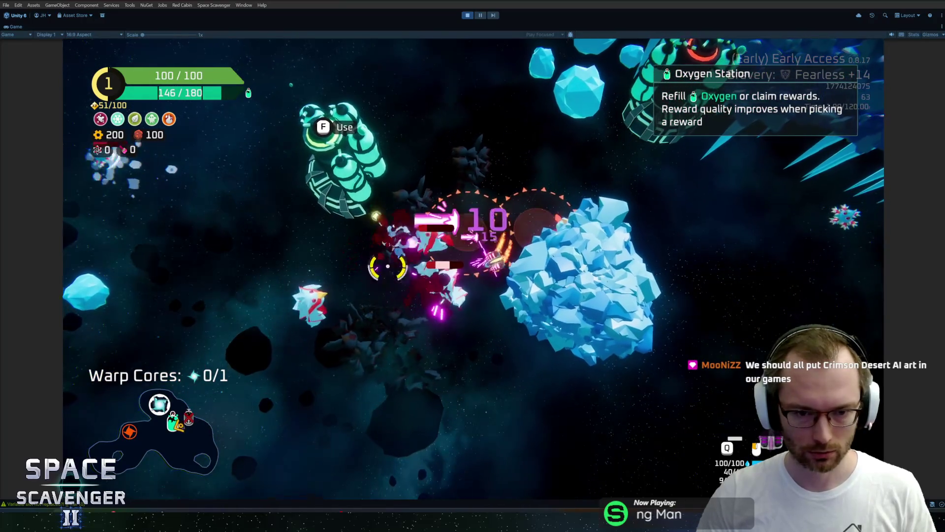
key("a")
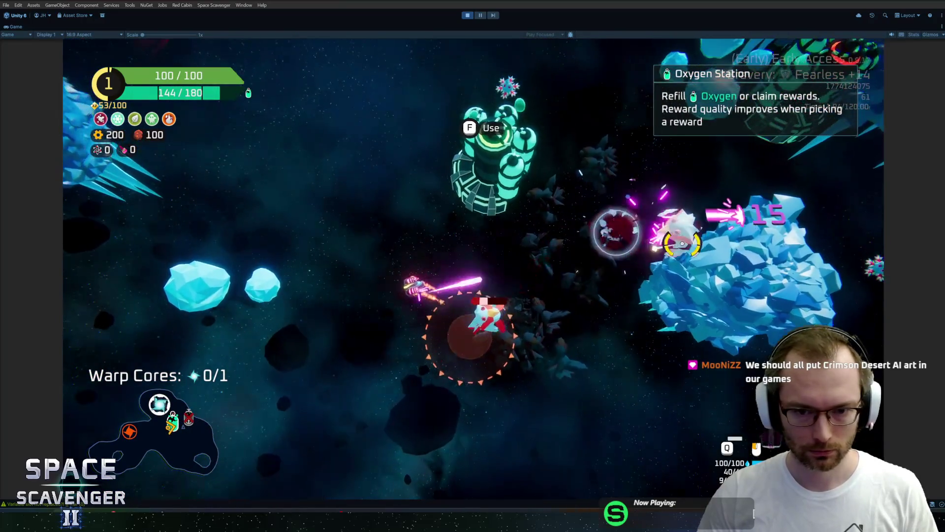
key("d")
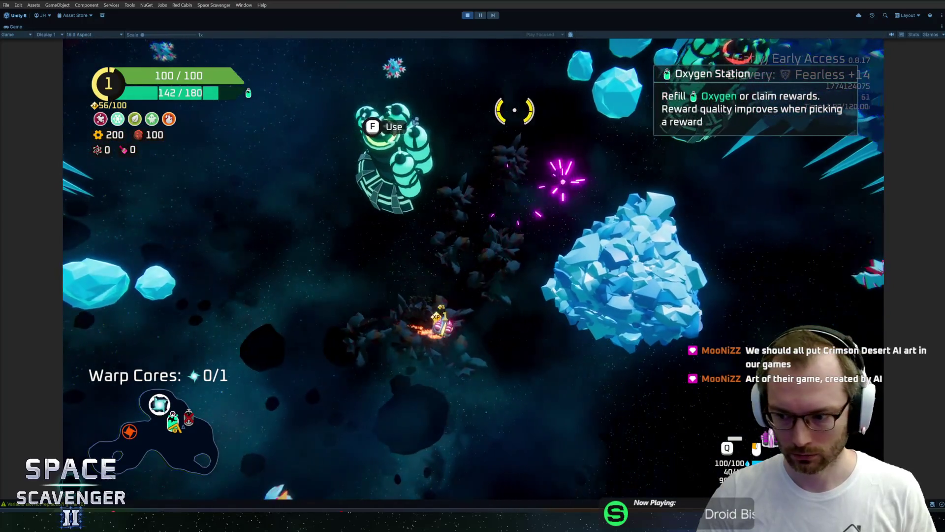
key("w")
key("w")
Steer back to the Oxygen Station and open its Select Reward screen with F.
key("a")
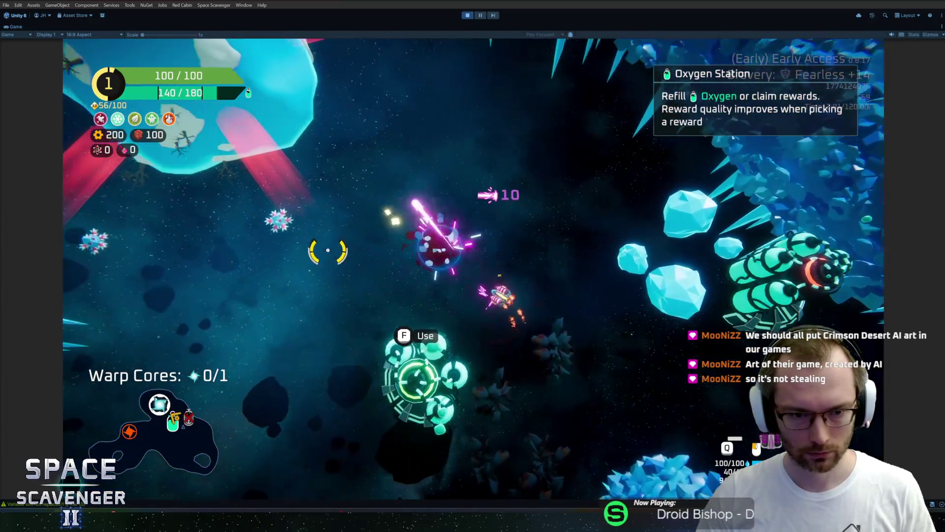
key("s")
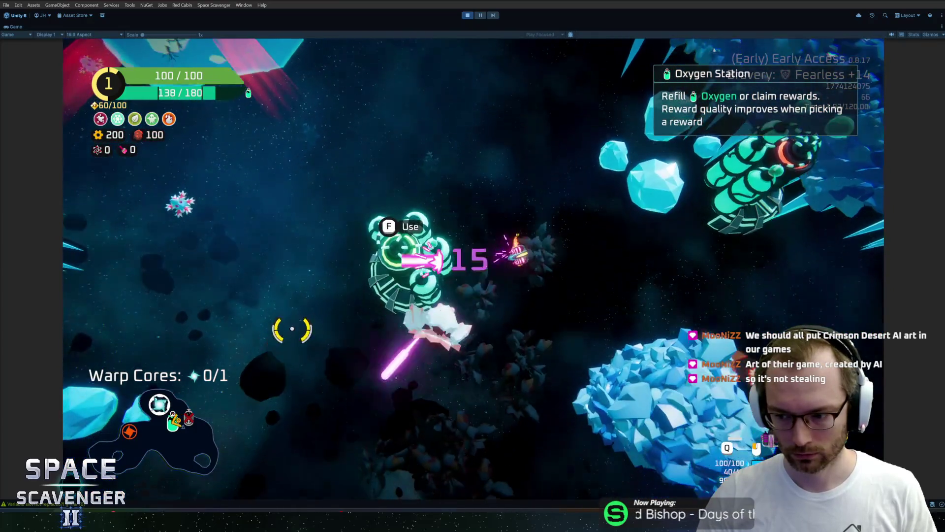
key("a")
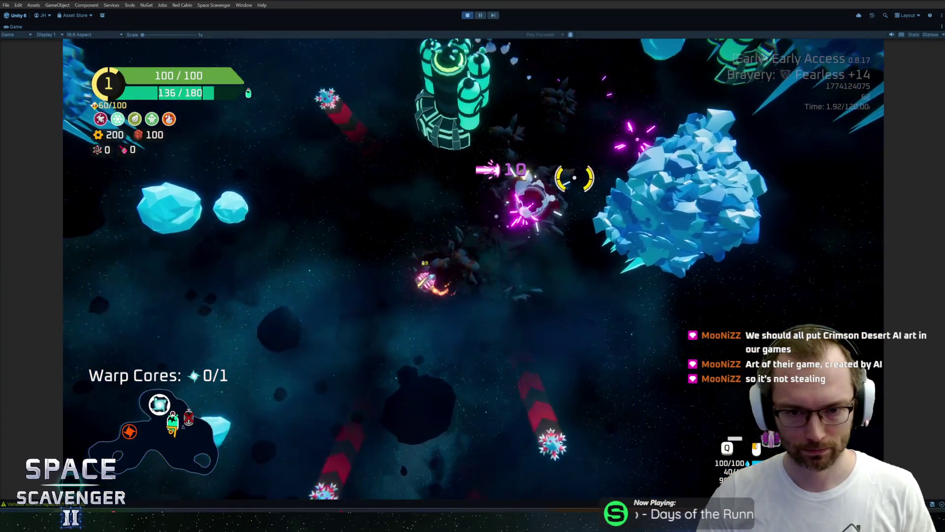
key("s")
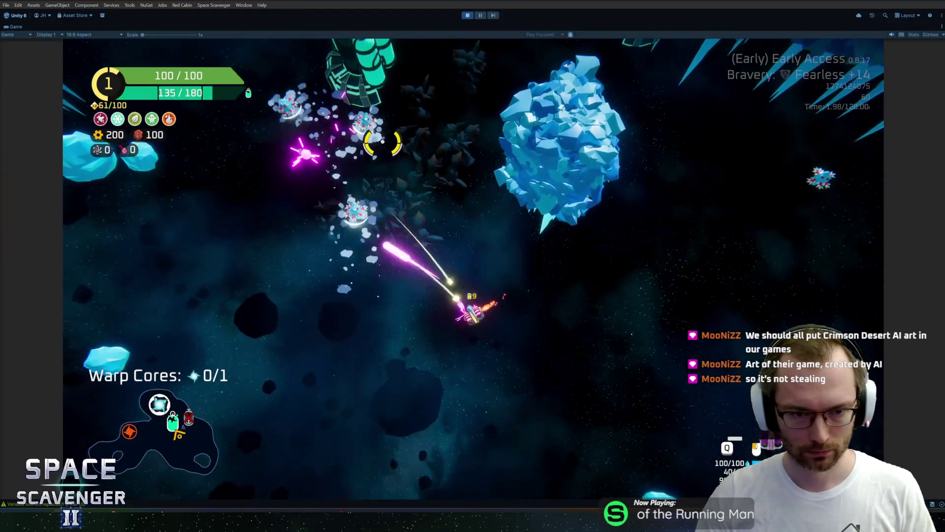
key("w")
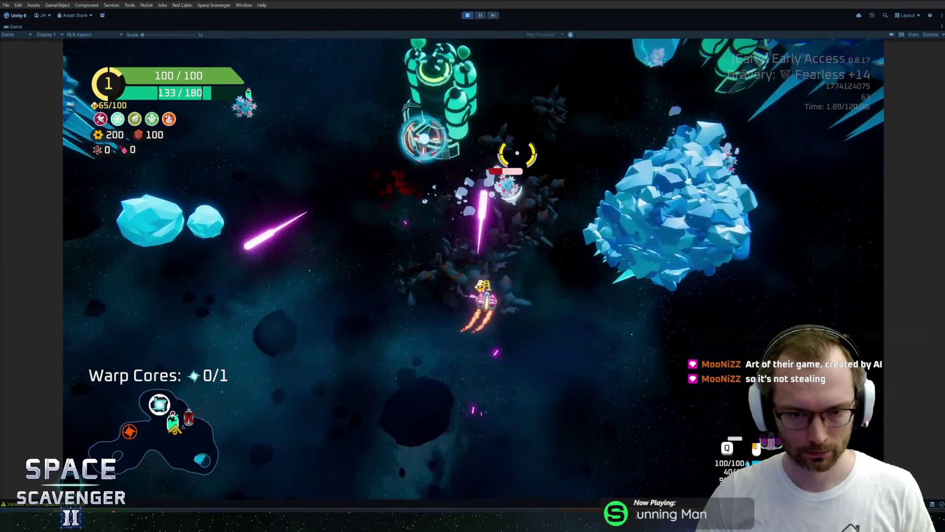
key("a")
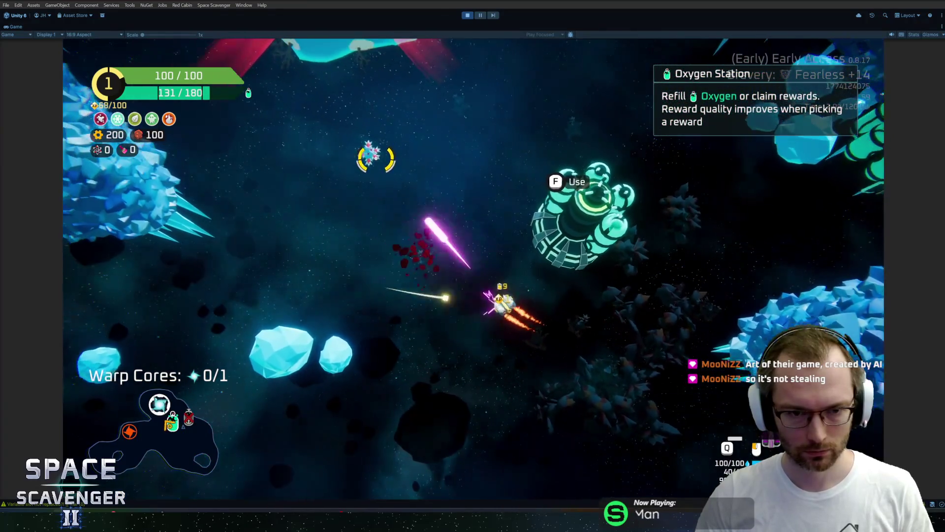
key("d")
key("f")
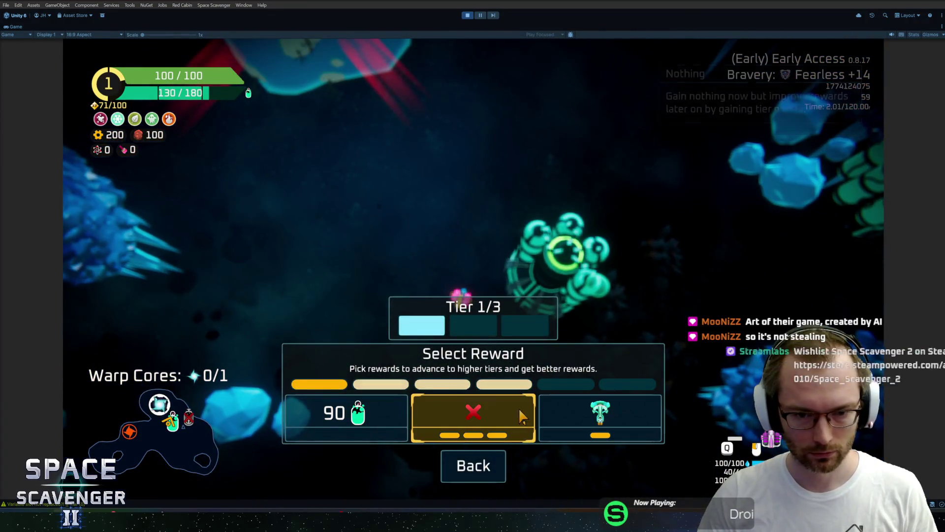
Claim the Zap Anchor reward, dismiss the placement view and keep flying.
left_click(568, 417)
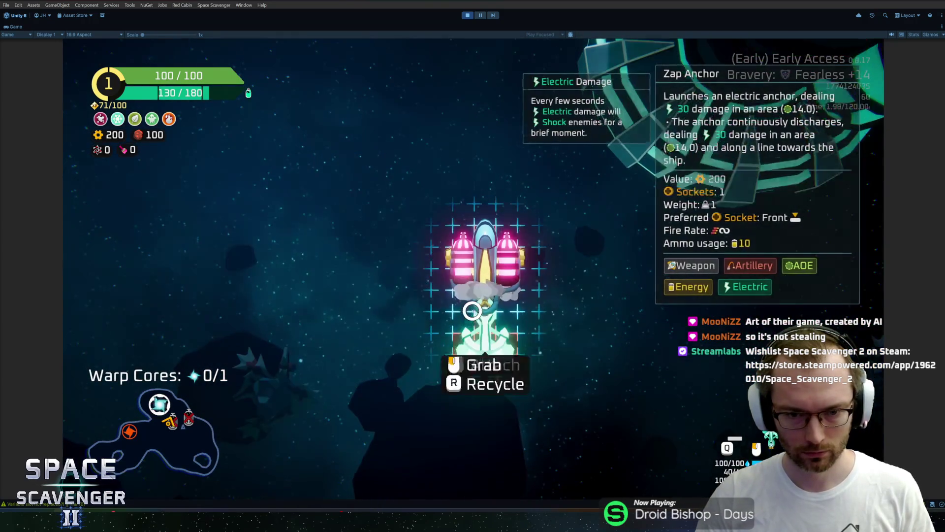
left_click(471, 310)
key("w")
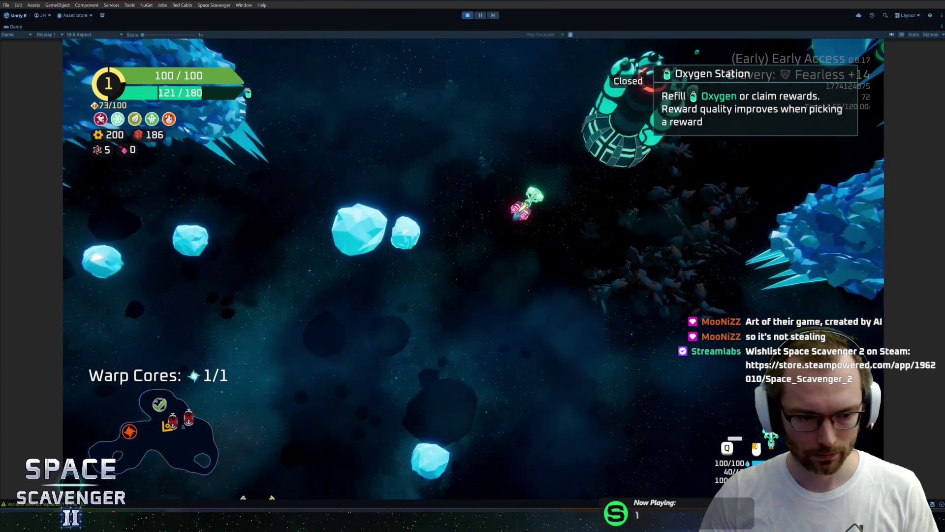
Create the HacknPlan task 'Sound Effect for Zap Anchor usage' in the Audio category.
mouse_move(340, 521)
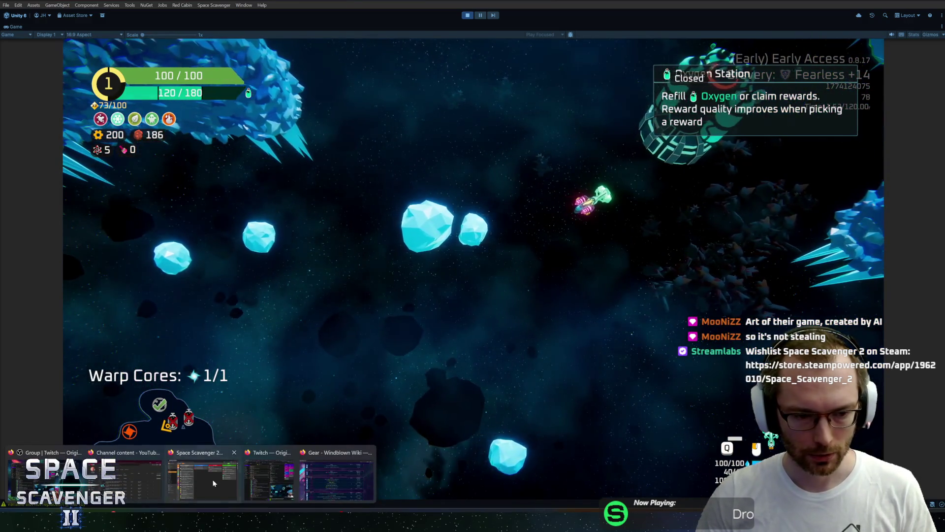
left_click(339, 480)
left_click(754, 62)
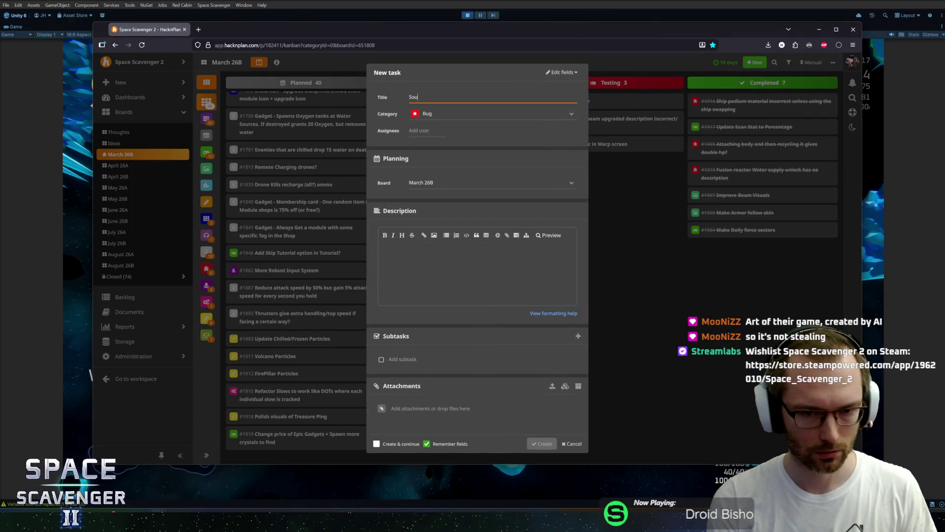
type("nd Effect for Zap Anc")
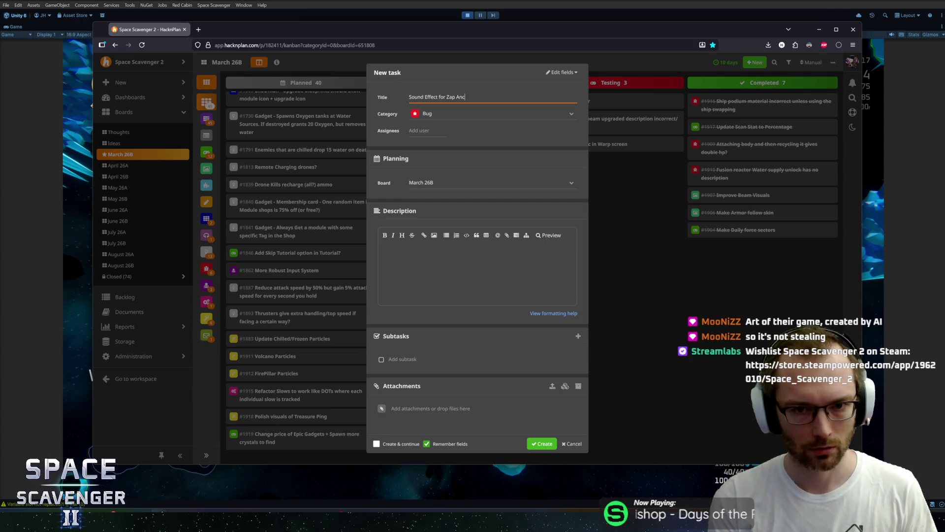
type("hor usage")
key("Tab")
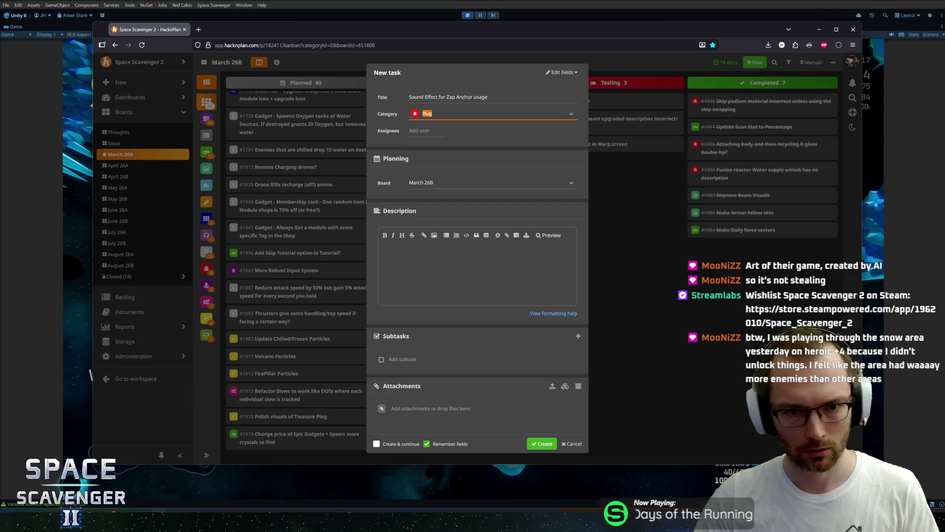
type("audio")
key("Return")
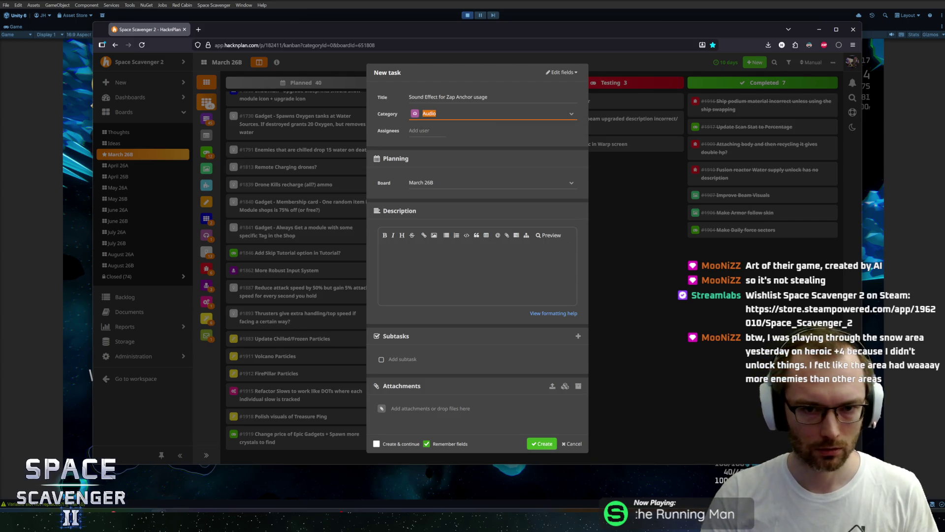
left_click(545, 444)
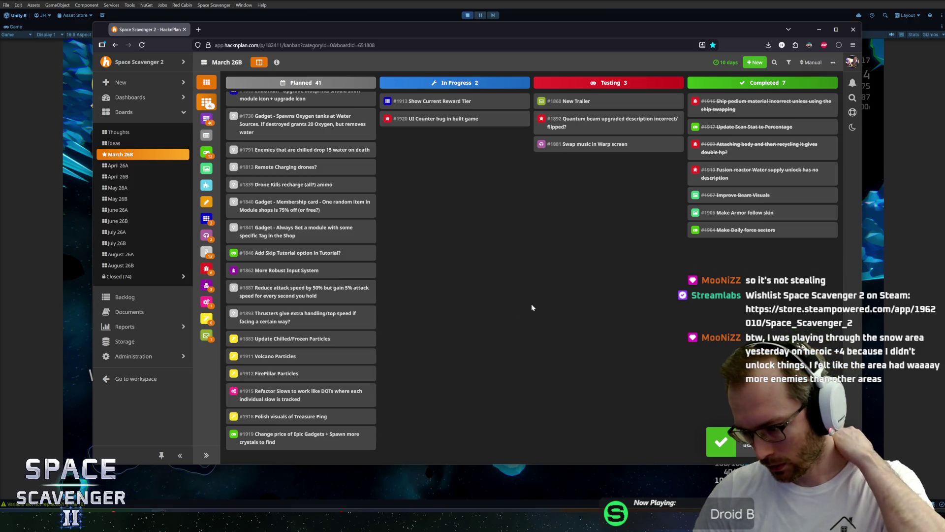
Back in Unity, stop play mode and collapse the Menu folder.
key("alt+Tab")
left_click(468, 16)
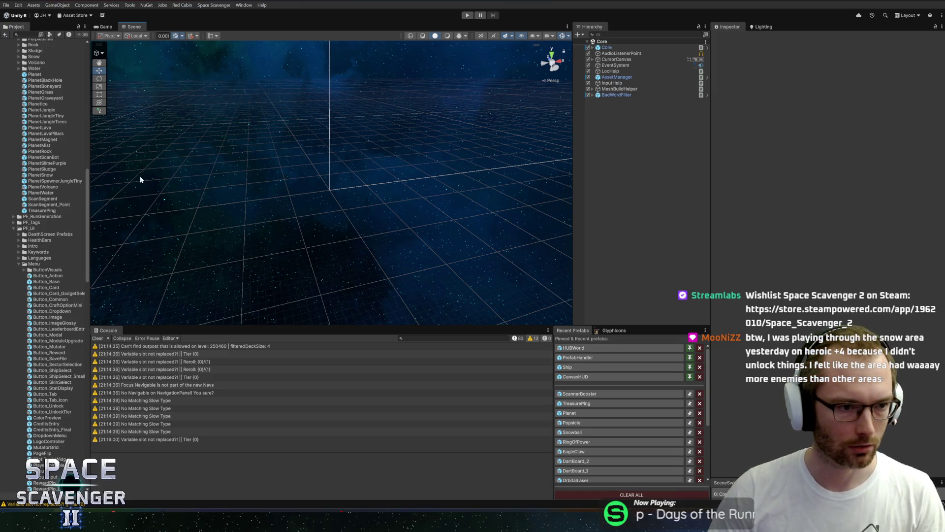
left_click(35, 264)
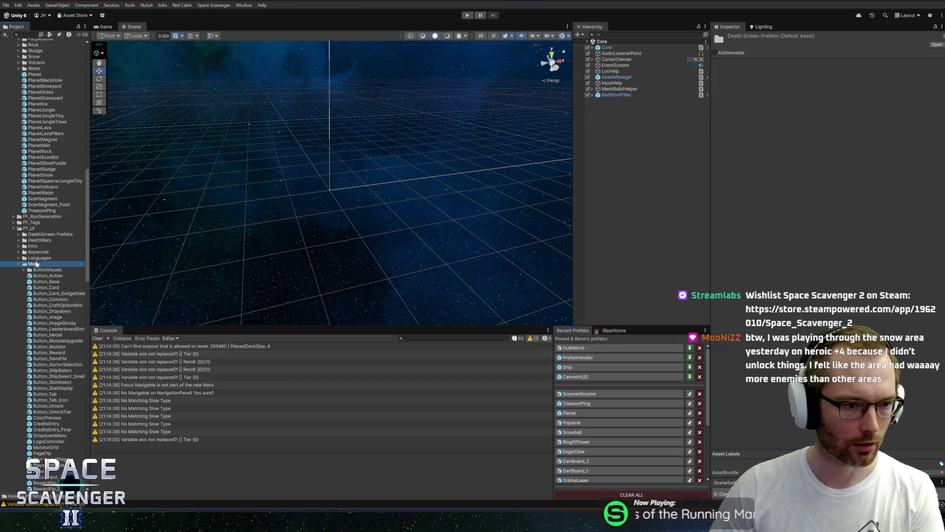
key("Left")
key("Left")
key("Left")
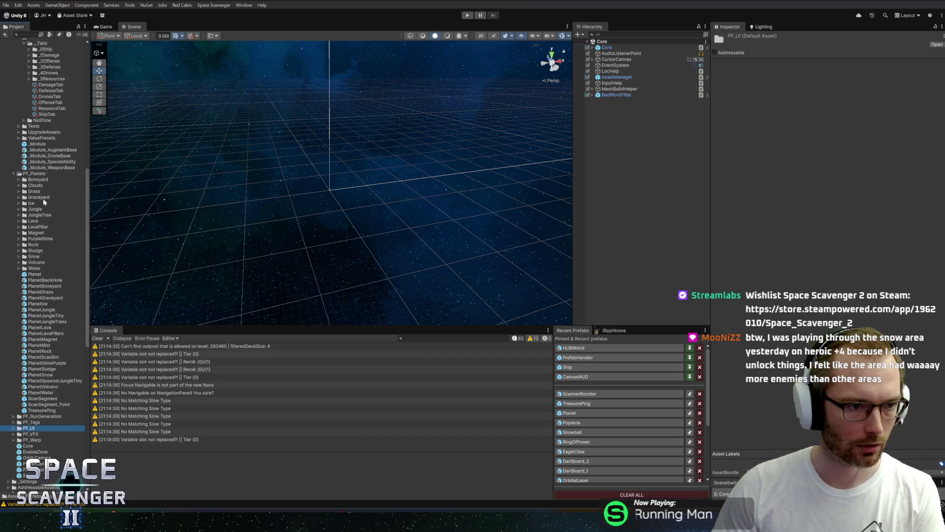
Collapse the expanded PF_Planets and Stats folders in the Project window.
left_click(25, 168)
key("Down")
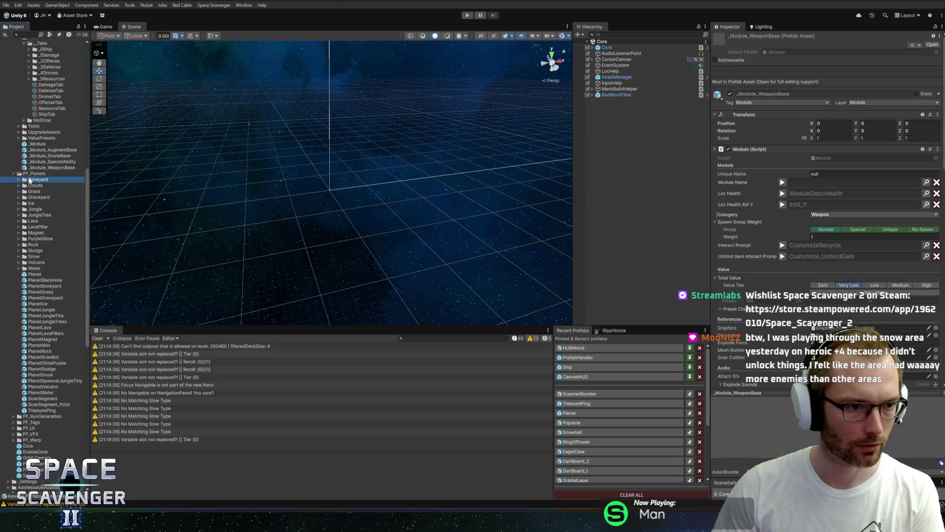
key("Left")
left_click(34, 170)
key("Down")
key("Left")
key("Left")
key("Left")
scroll(34, 175, "up", 10)
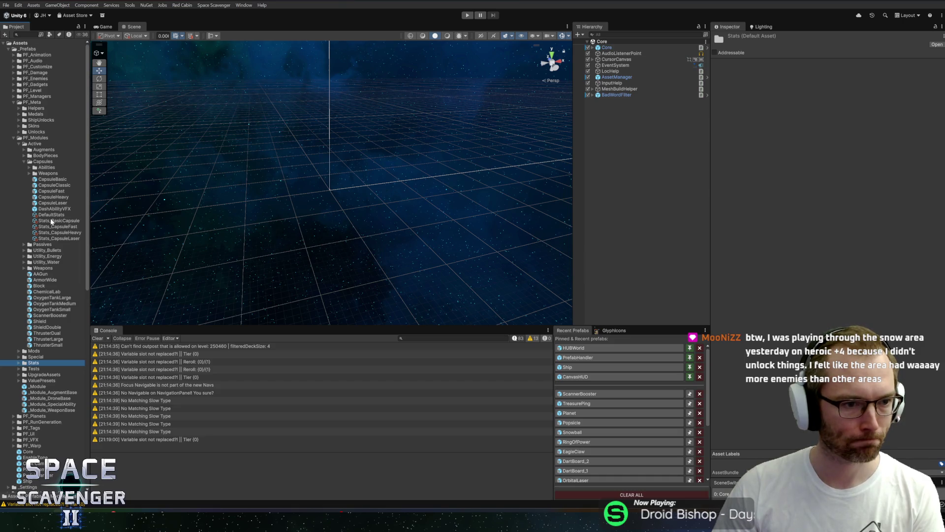
Look through PF_Level's LevelPieces folder, collapse it, and select PF_Meta.
left_click(25, 97)
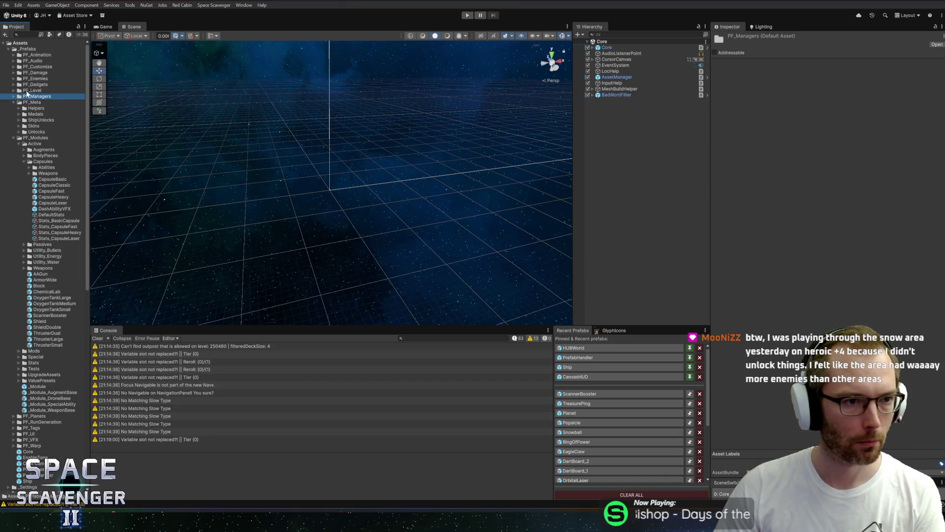
key("Up")
key("Right")
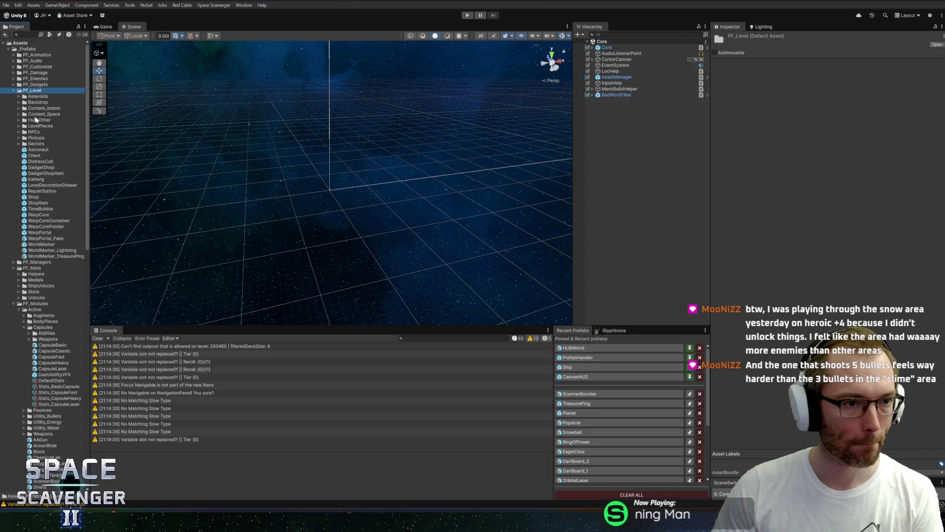
left_click(29, 127)
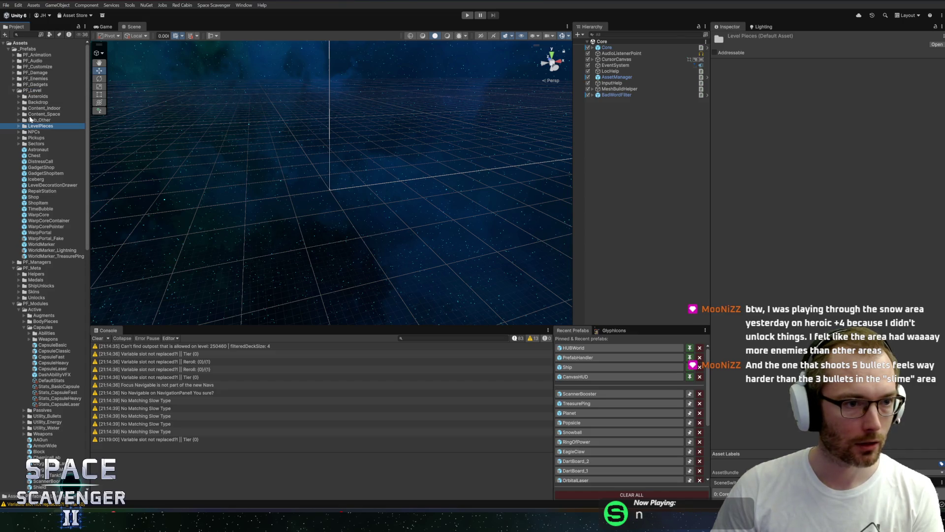
key("Left")
key("Left")
left_click(31, 102)
scroll(42, 263, "down", 5)
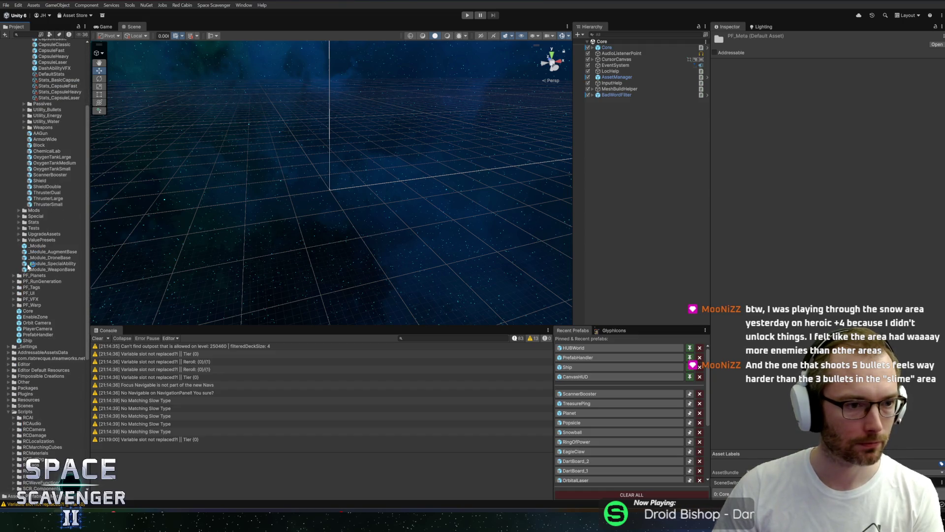
Expand PF_RunGeneration > 3_Levels and select the Level_Glacier_A asset.
left_click(26, 283)
key("Right")
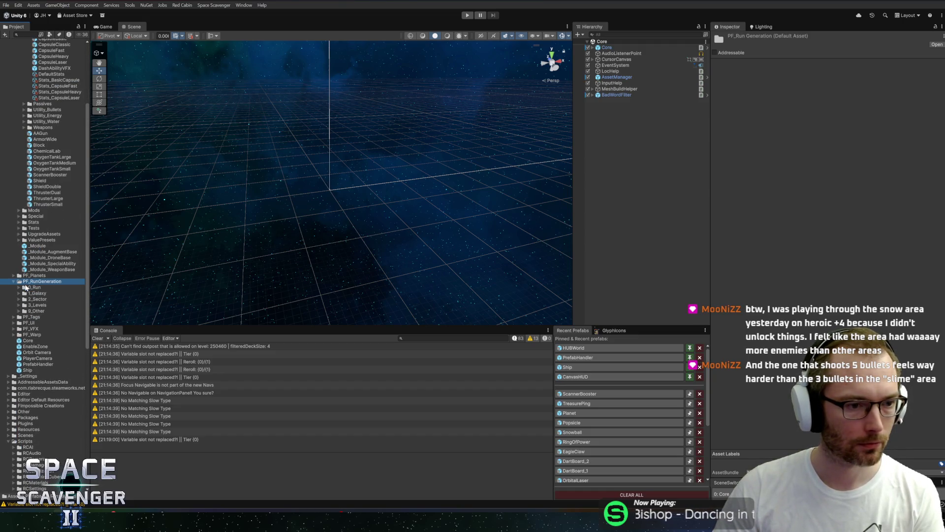
left_click(31, 304)
key("Right")
scroll(50, 227, "down", 6)
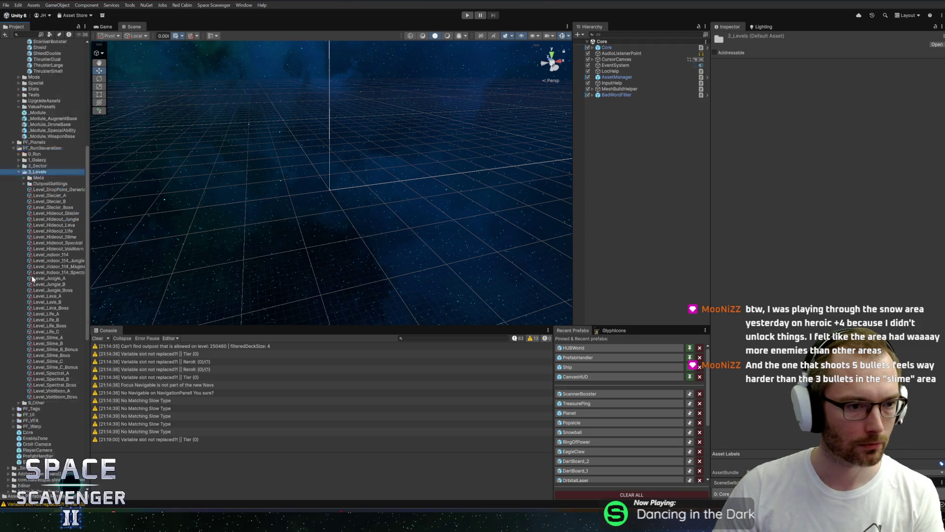
left_click(49, 173)
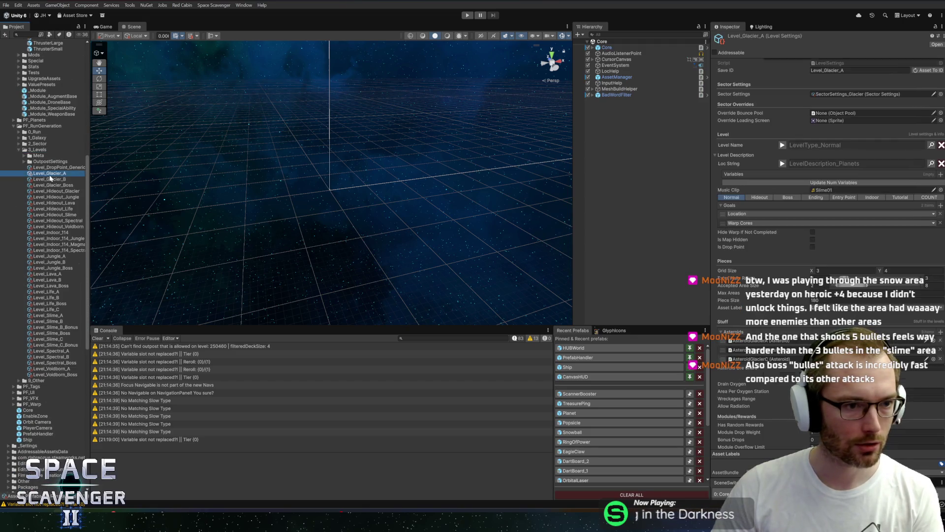
Widen the Inspector and Project panels to give the level settings more room.
left_click_drag(709, 270, 696, 273)
scroll(743, 311, "down", 5)
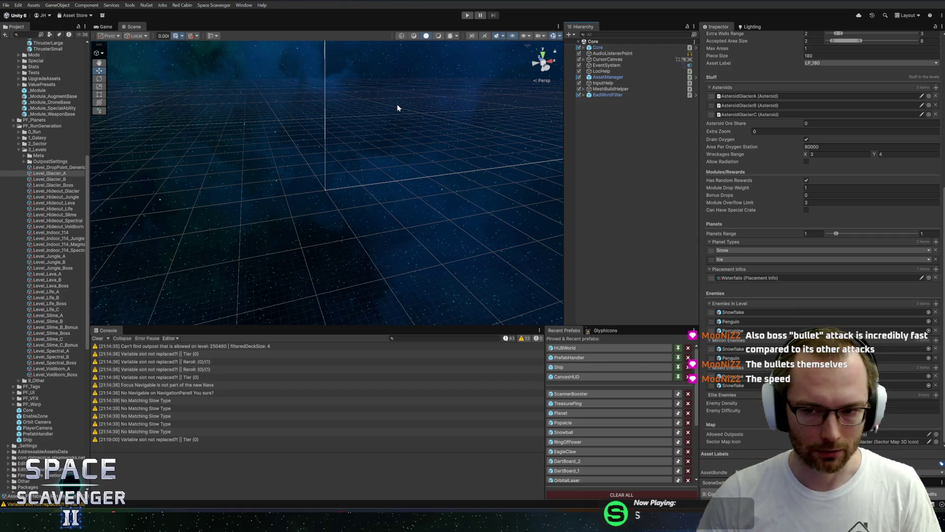
left_click_drag(90, 149, 99, 149)
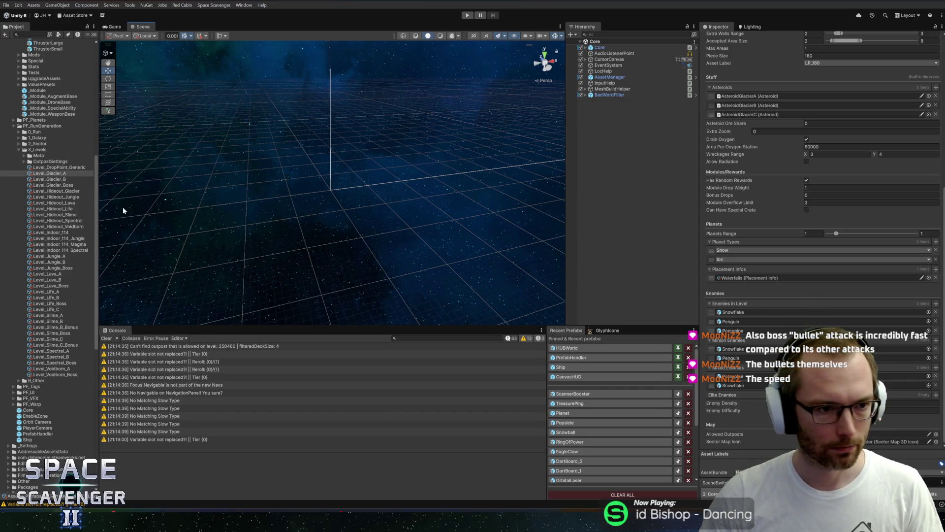
Open Level_Glacier_A's Properties in a floating window and move it to the centre.
left_click(56, 175)
right_click(56, 174)
left_click(79, 393)
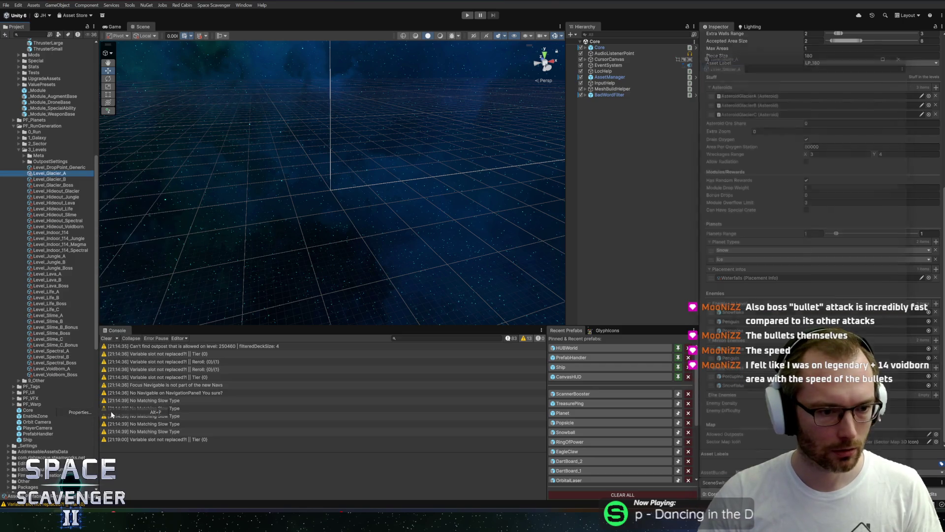
left_click_drag(776, 42, 364, 22)
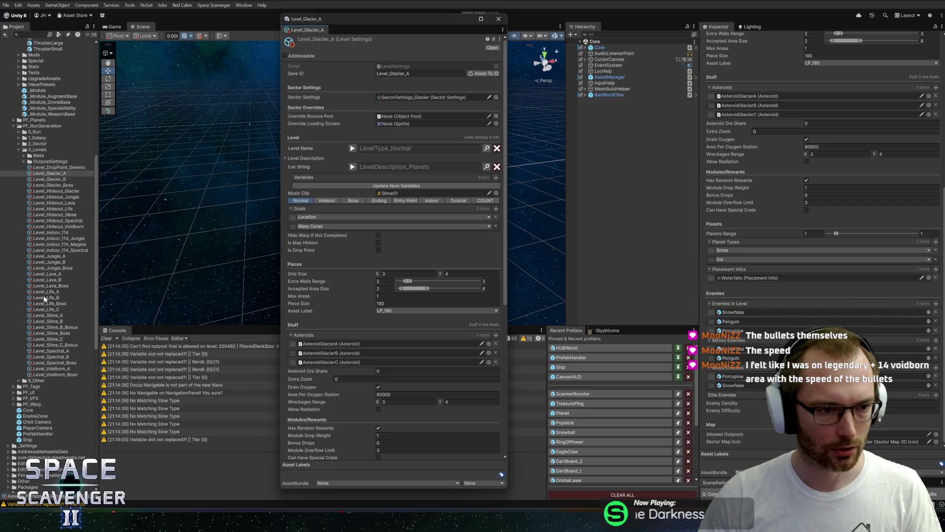
Compare Level_Slime_A's Enemies section (Enemy Difficulty left at 1), then show Level_Slime_B.
left_click(38, 316)
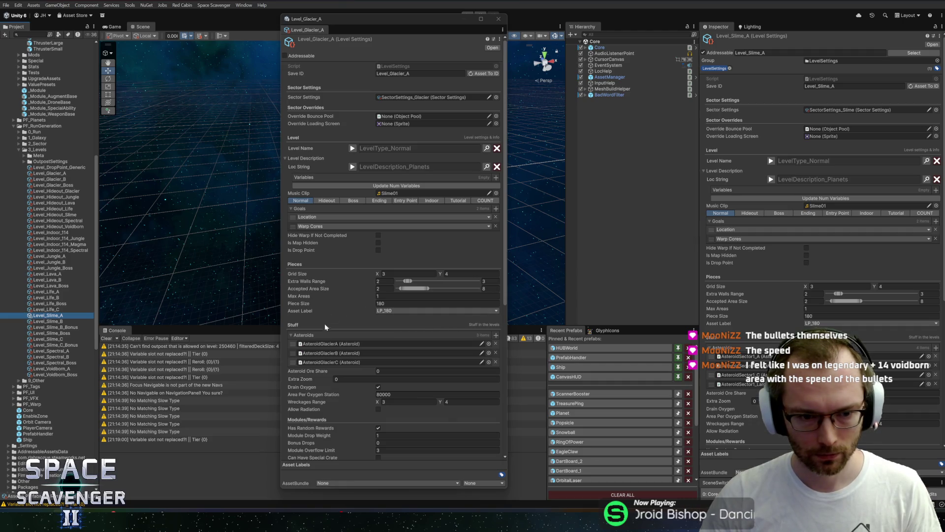
scroll(328, 418, "down", 2)
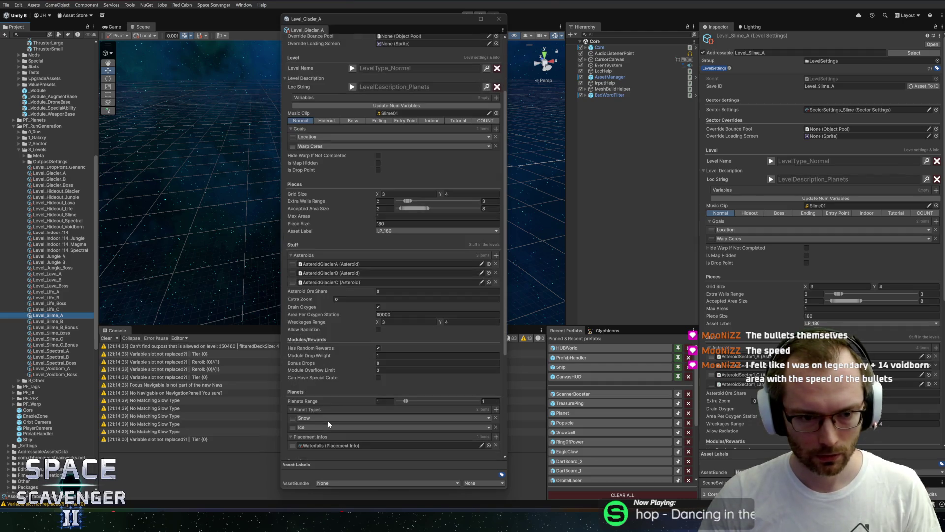
scroll(331, 385, "down", 4)
scroll(325, 289, "up", 4)
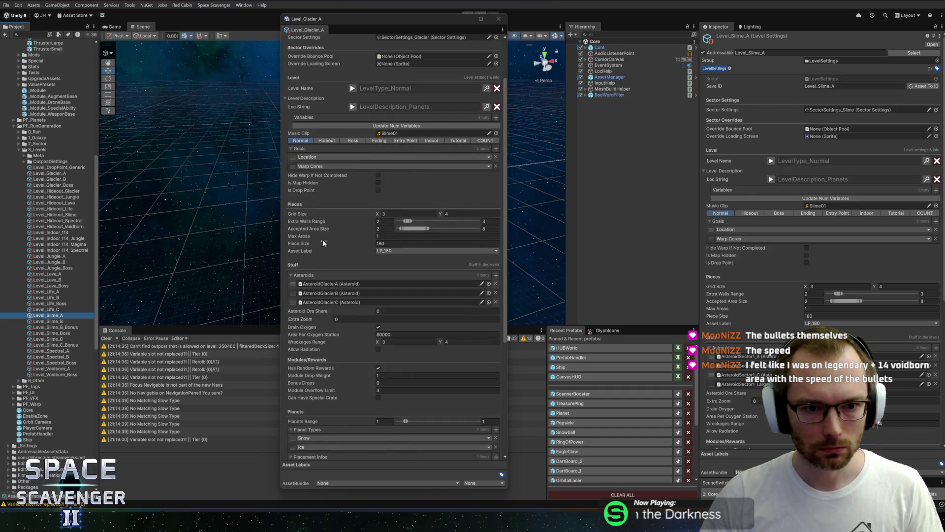
scroll(323, 239, "down", 6)
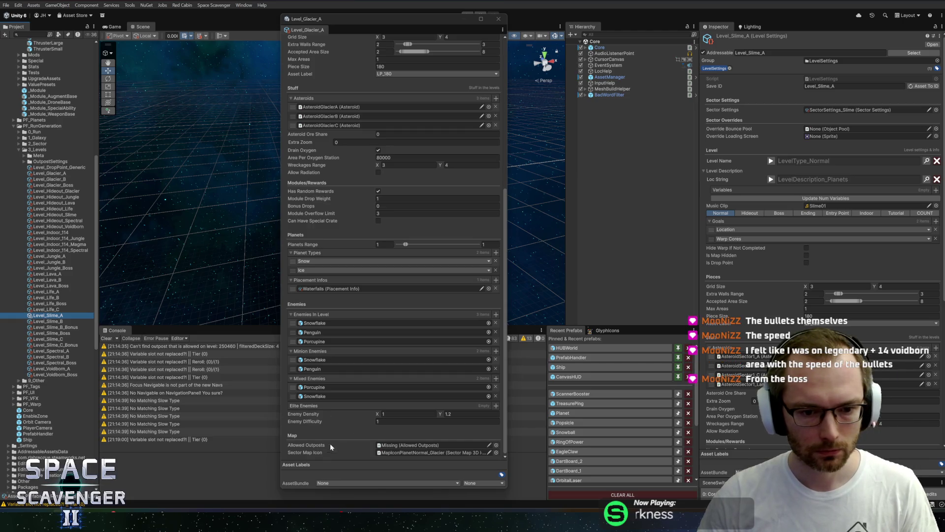
scroll(788, 314, "down", 7)
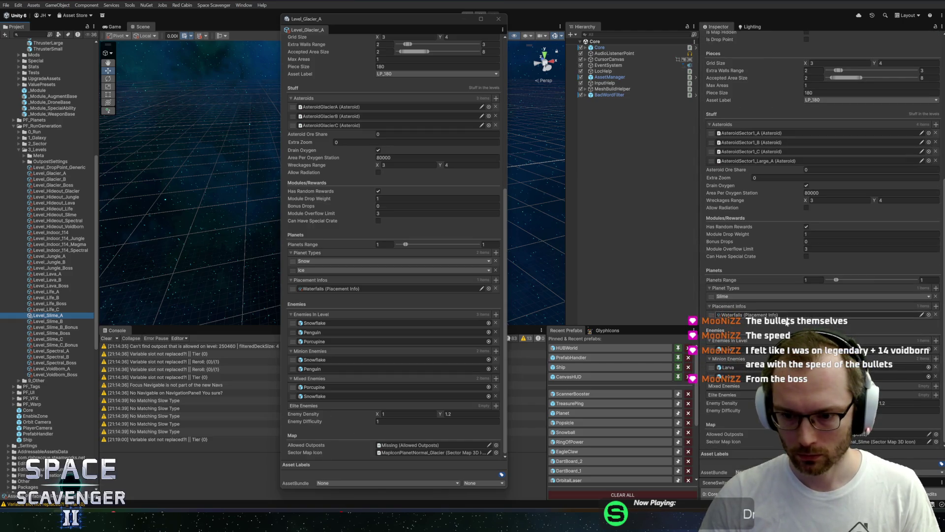
left_click(435, 421)
key("Return")
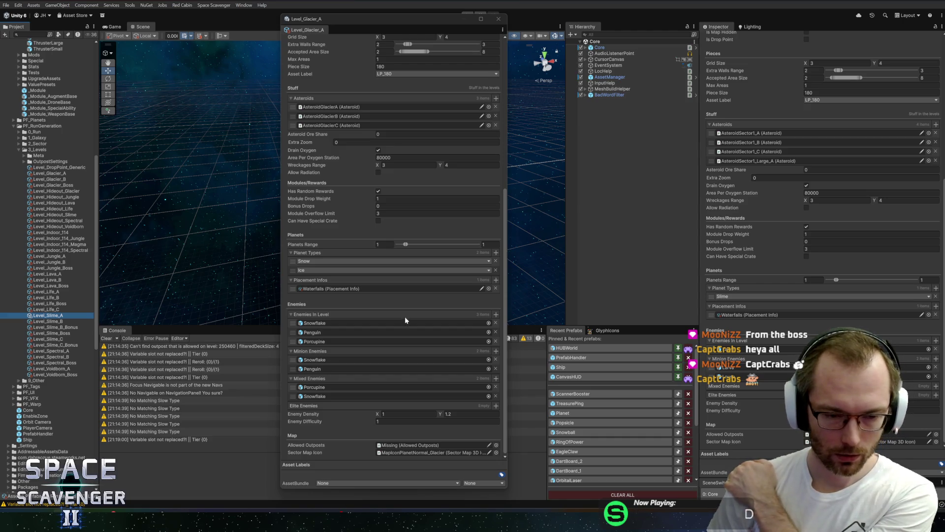
left_click(63, 321)
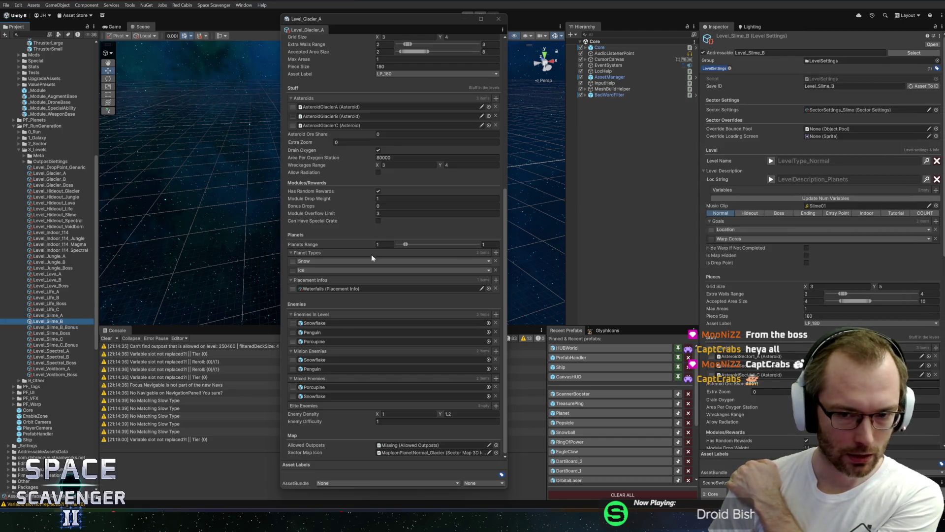
Open Level_Glacier_B's Properties and dock it alongside the Level_Glacier_A window.
left_click(52, 181)
right_click(52, 180)
left_click(74, 393)
mouse_move(321, 41)
left_mouse_down()
mouse_move(353, 22)
mouse_move(342, 33)
left_mouse_up()
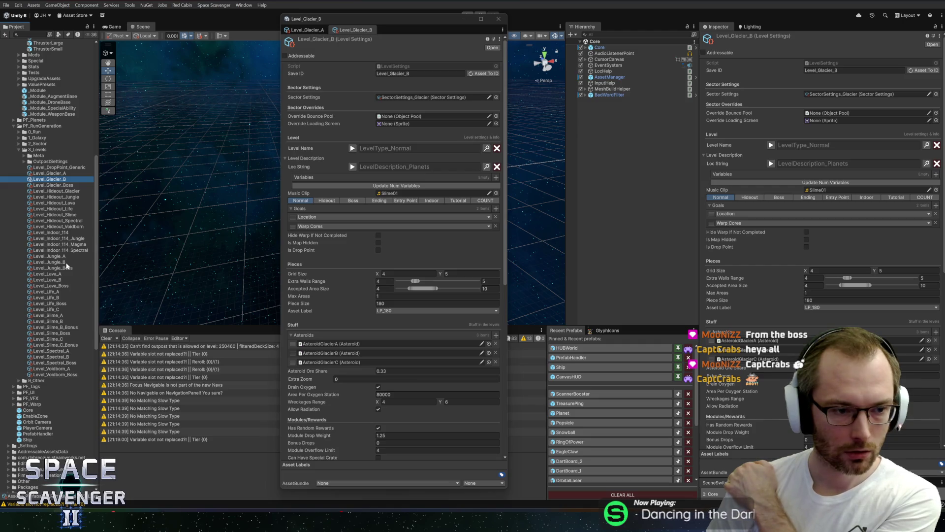
Set Level_Glacier_B's Enemy Difficulty to 3 against Level_Slime_B, then close the floating window.
left_click(48, 323)
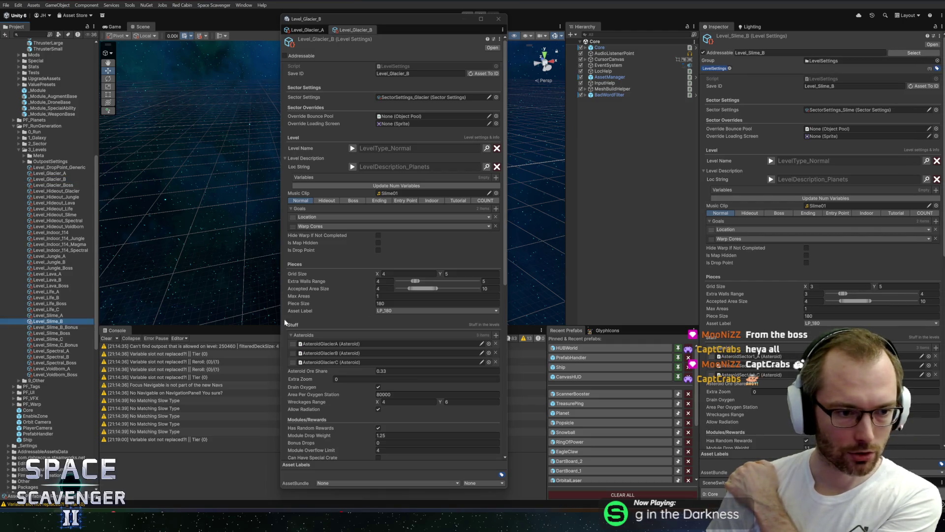
scroll(773, 328, "down", 5)
scroll(772, 320, "down", 3)
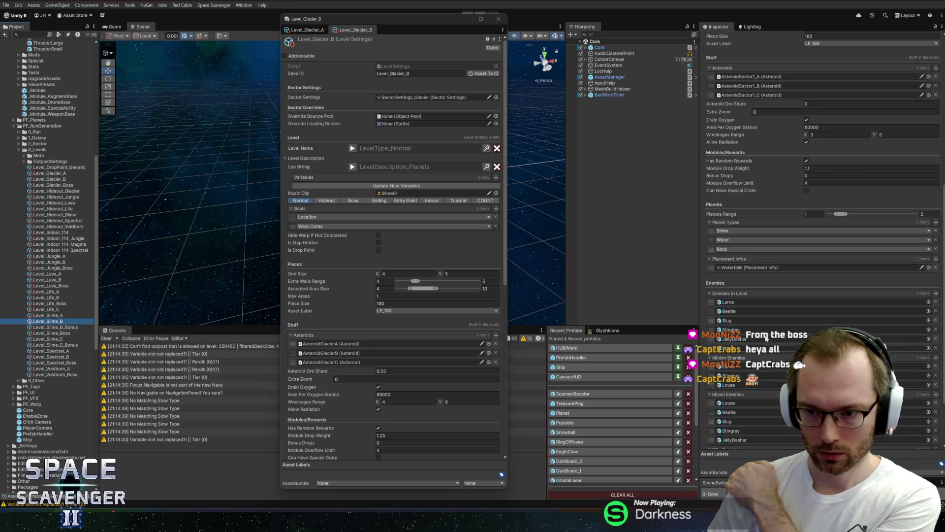
scroll(778, 275, "down", 5)
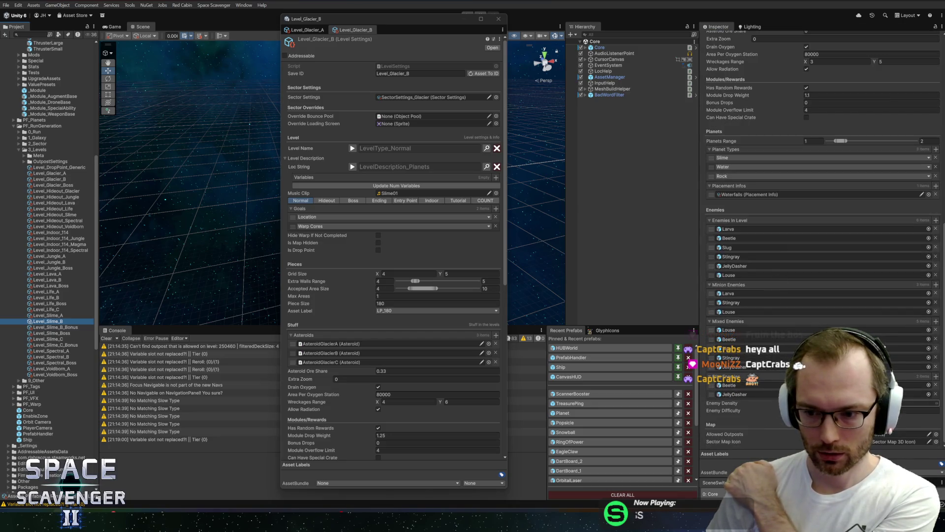
scroll(373, 272, "down", 10)
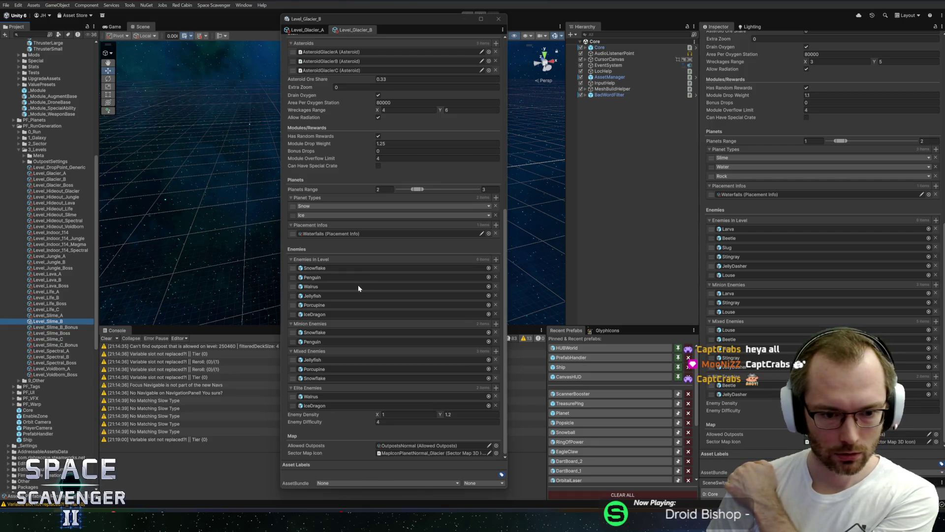
left_click(437, 421)
type("3")
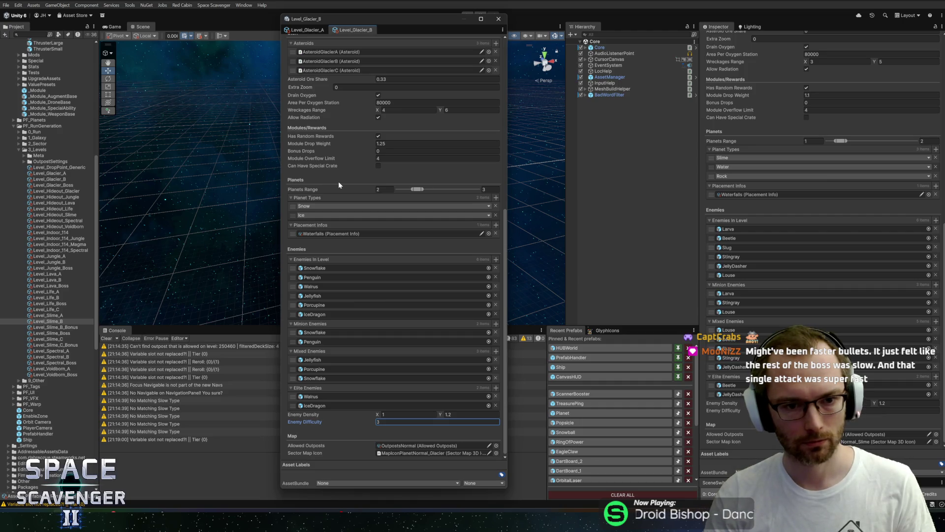
left_click(498, 19)
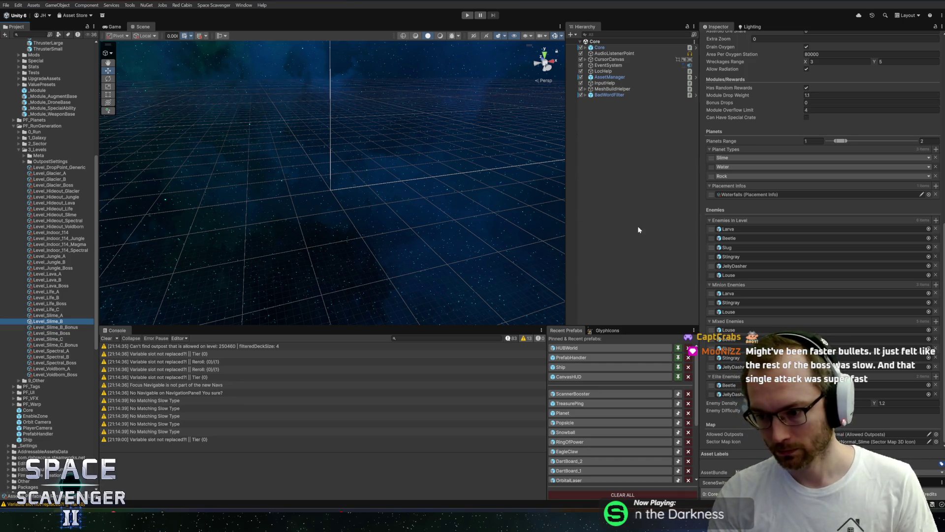
Collapse the run-generation folders, search 'bossg', and open the BossGlacier prefab.
left_click(14, 150)
key("Left")
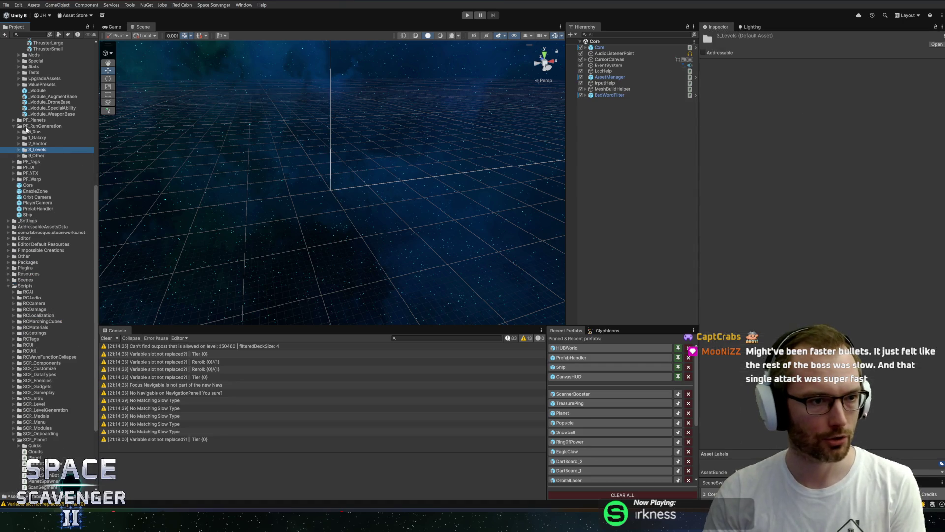
key("Left")
key("Left")
left_click(39, 35)
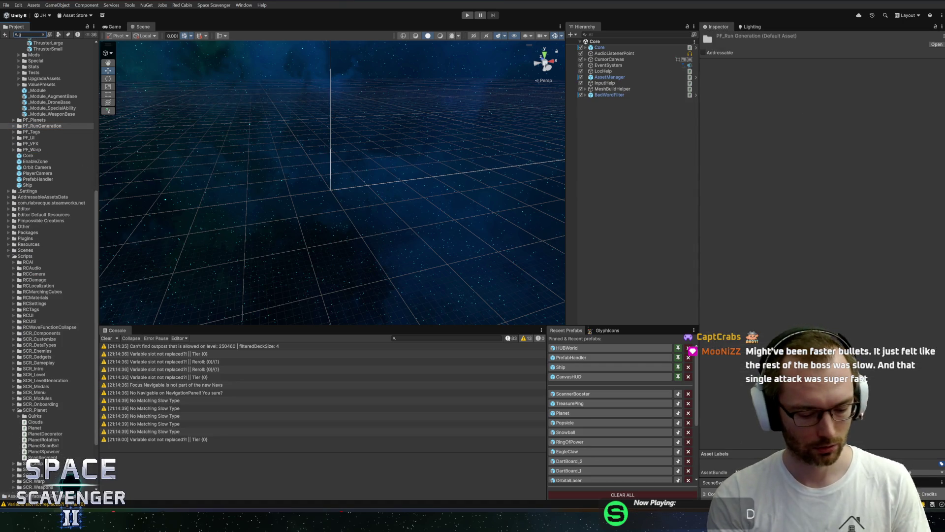
type("erb")
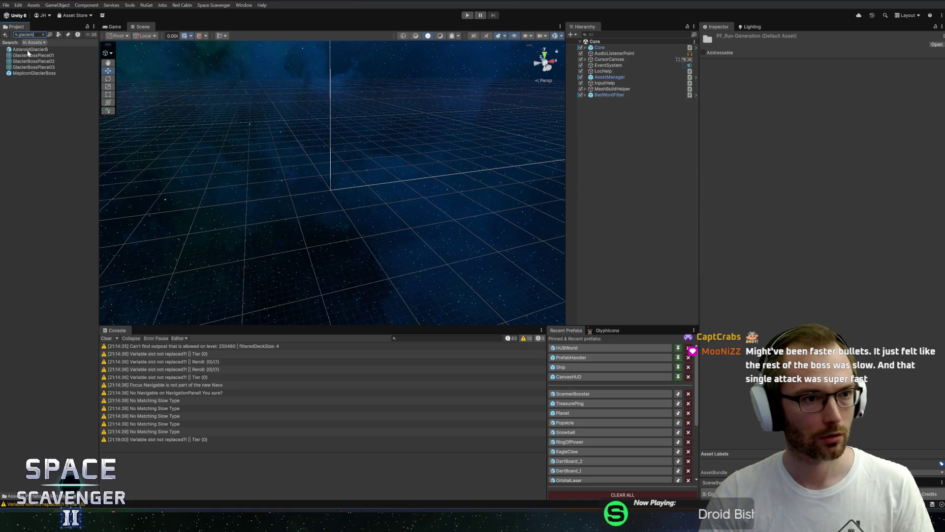
key("ctrl+a")
type("bossg")
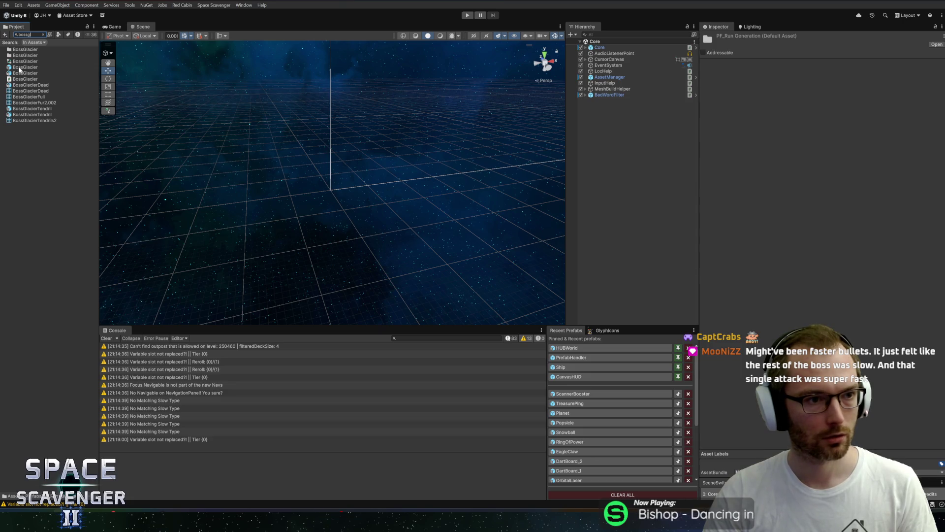
double_click(20, 67)
Review OffsetShooter and NormalShooter settings, then search the project for 'boss1'.
scroll(594, 184, "down", 10)
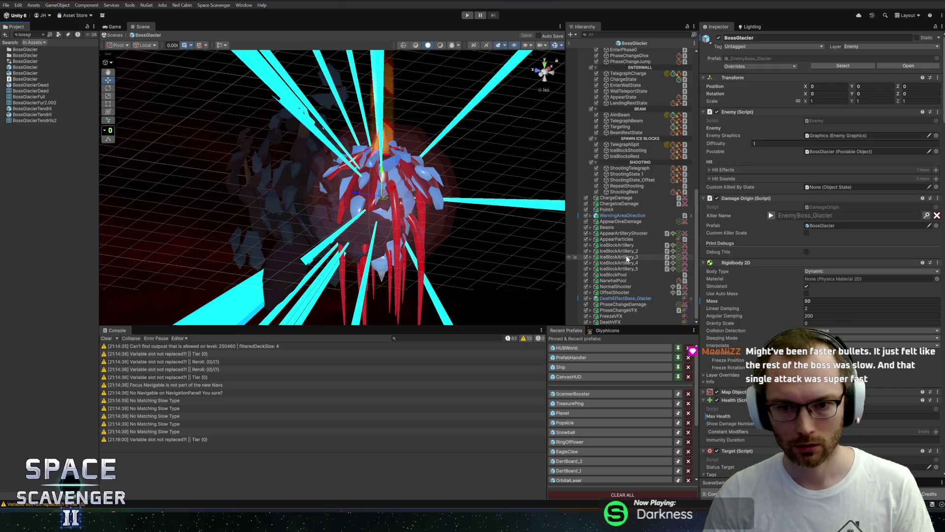
left_click(615, 293)
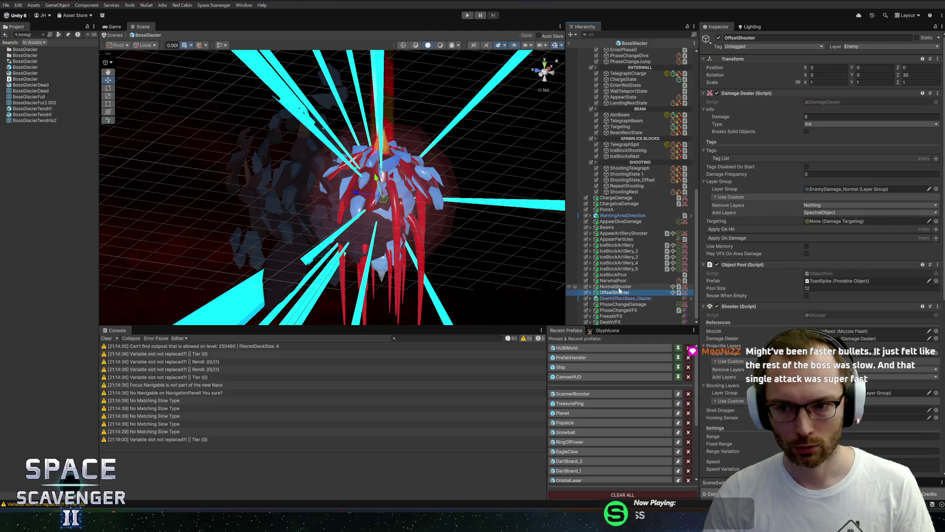
left_click(617, 287)
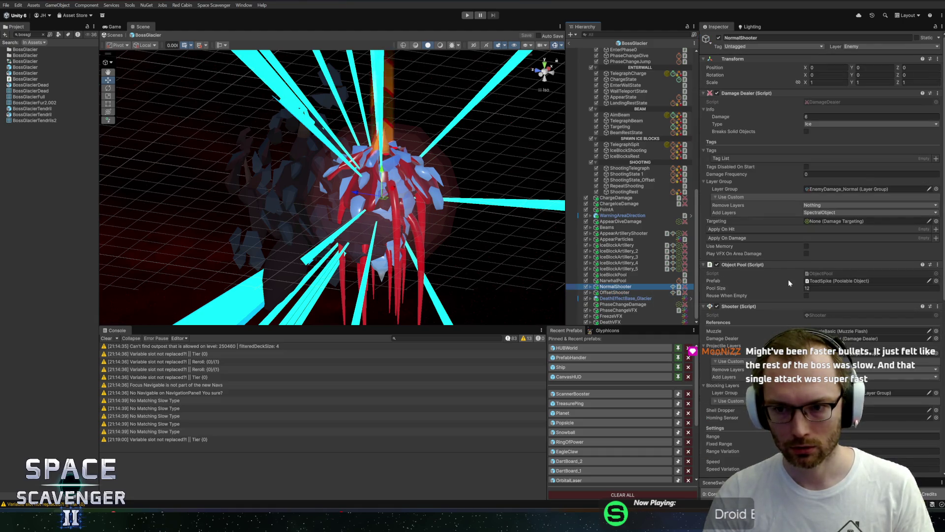
scroll(781, 218, "down", 2)
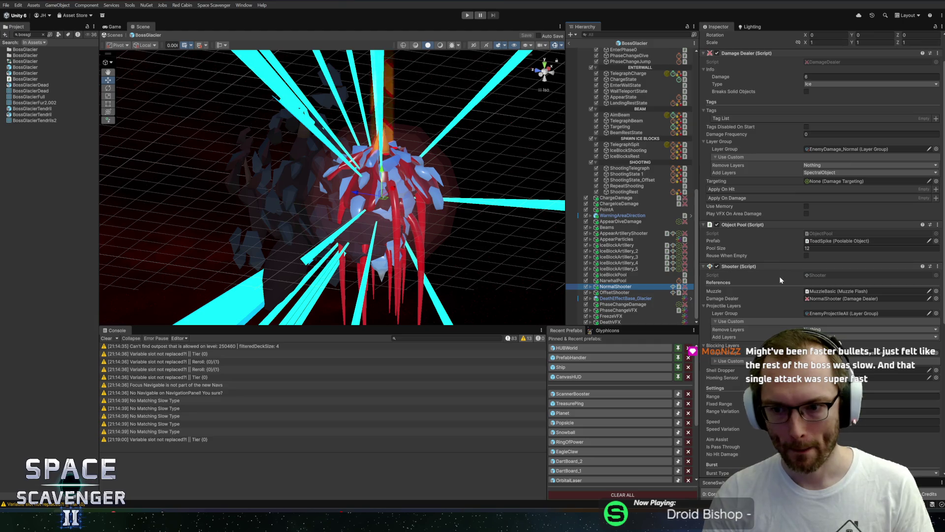
scroll(764, 296, "down", 2)
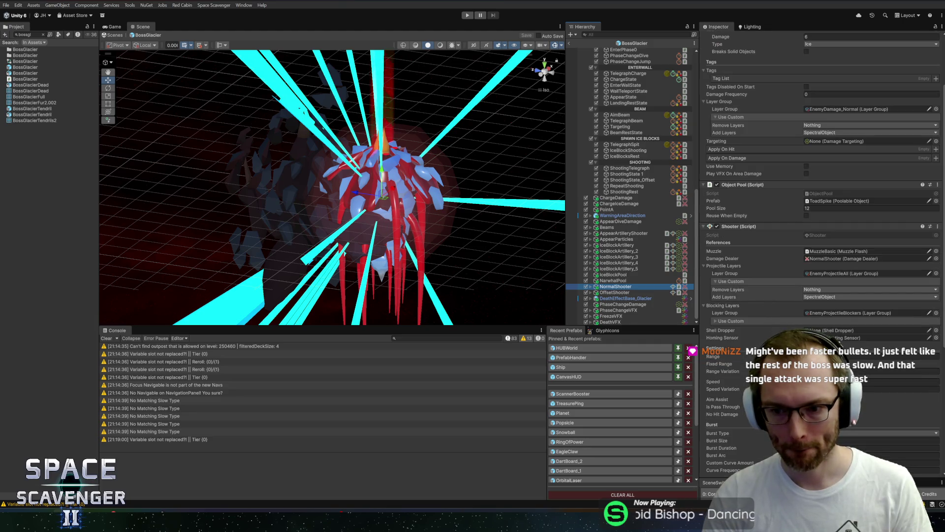
left_click(27, 34)
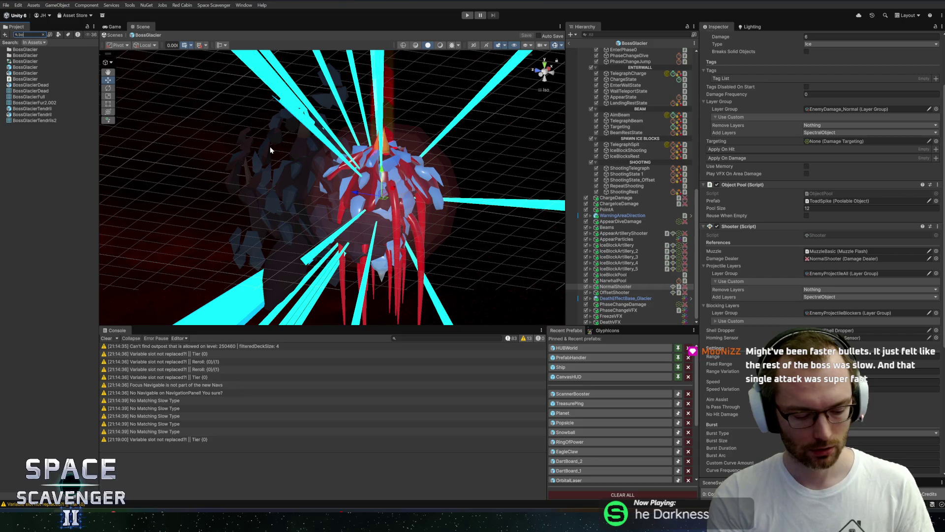
type("boss1")
double_click(42, 79)
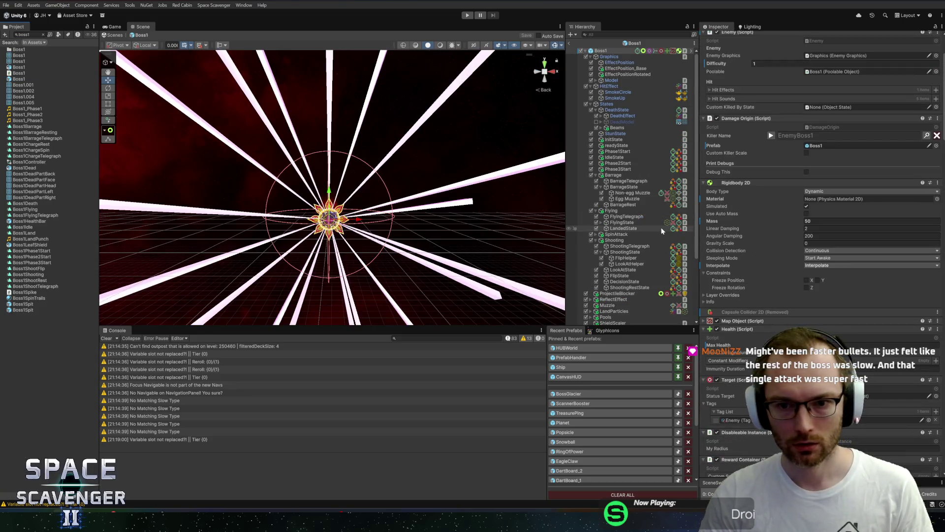
scroll(650, 258, "down", 3)
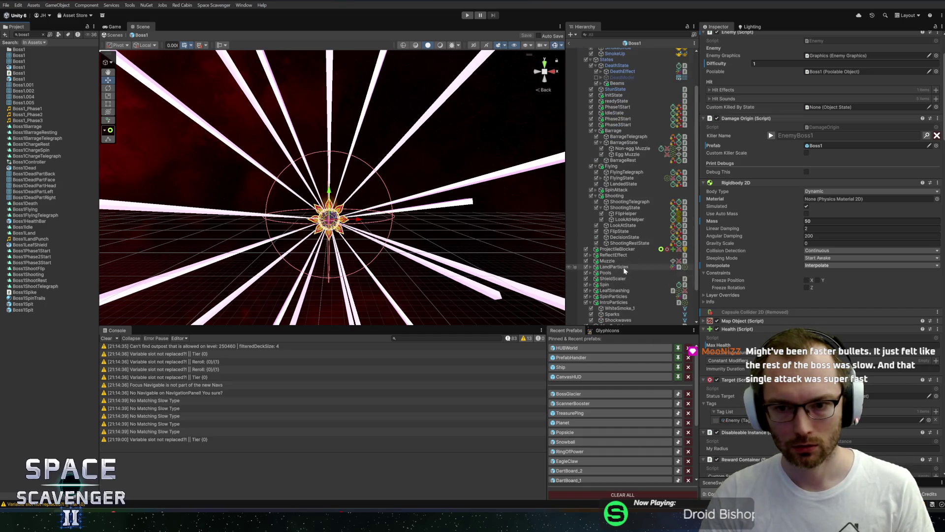
left_click(640, 260)
left_click(925, 420)
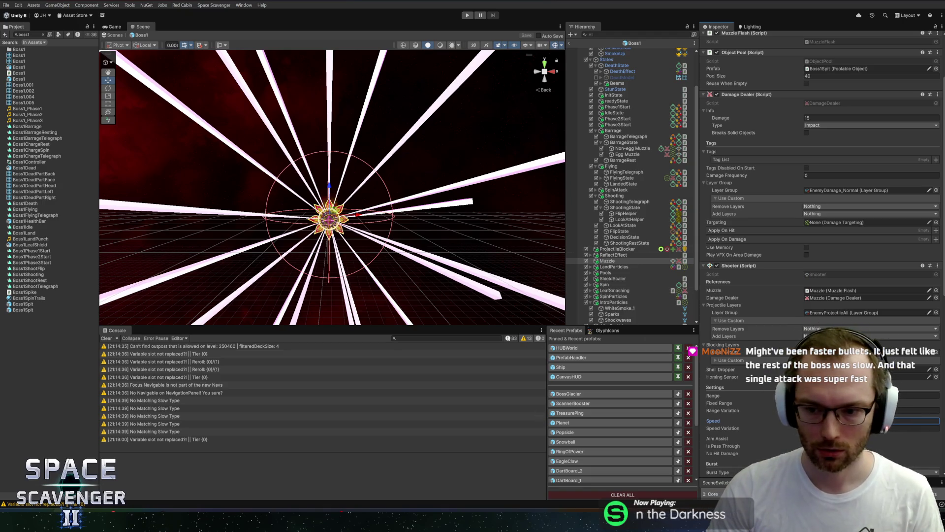
left_click(566, 394)
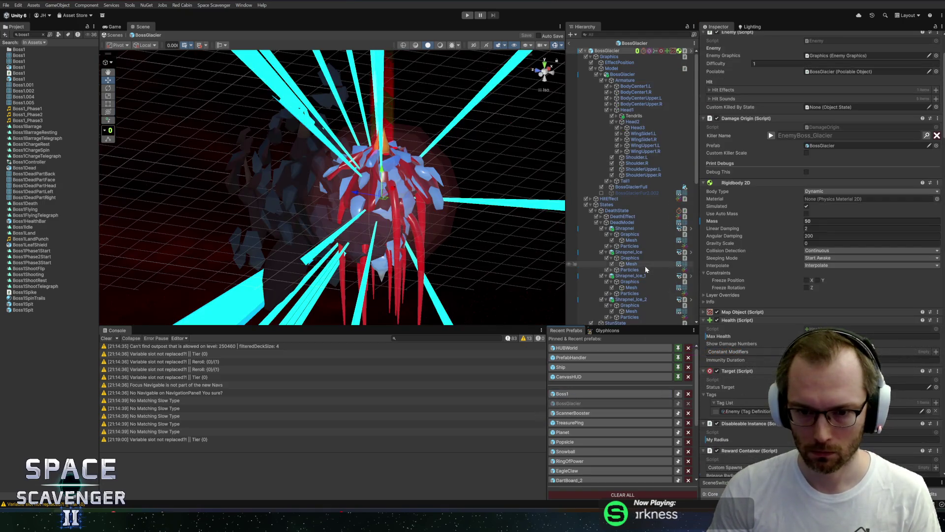
Collapse the glacier boss's States list and inspect the AppearArtilleryShooter settings.
scroll(597, 195, "down", 3)
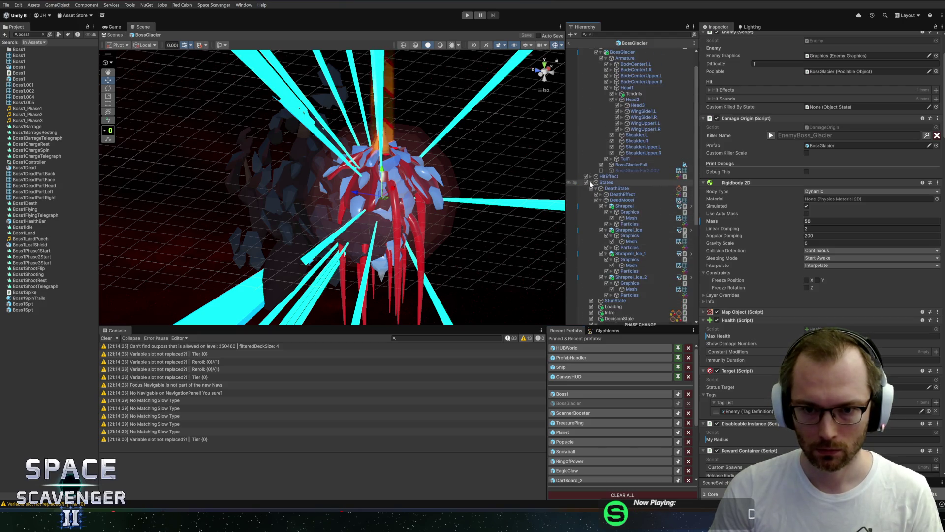
left_click(591, 182)
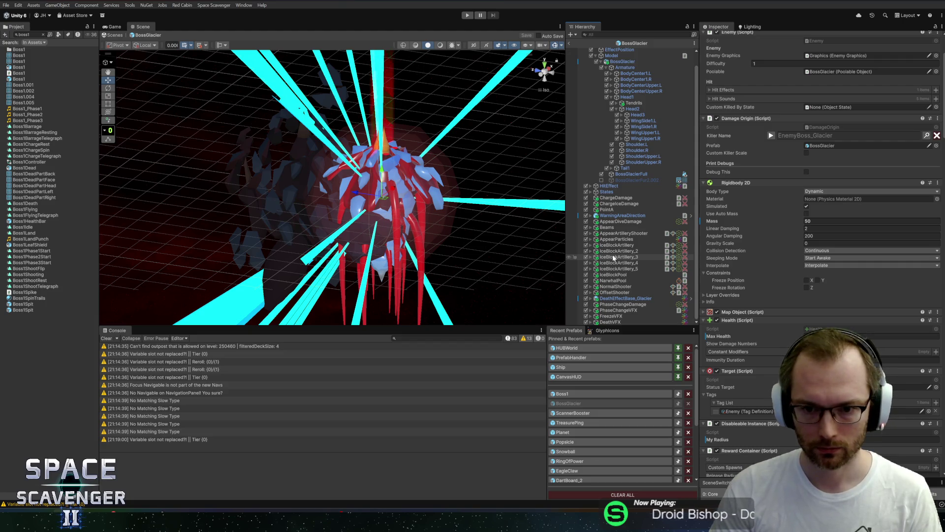
left_click(628, 239)
left_click(628, 234)
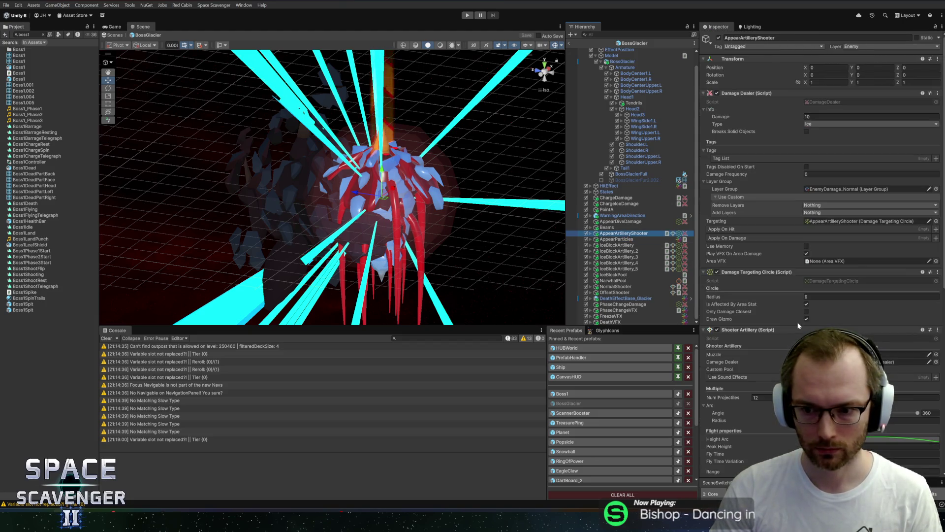
scroll(797, 327, "down", 10)
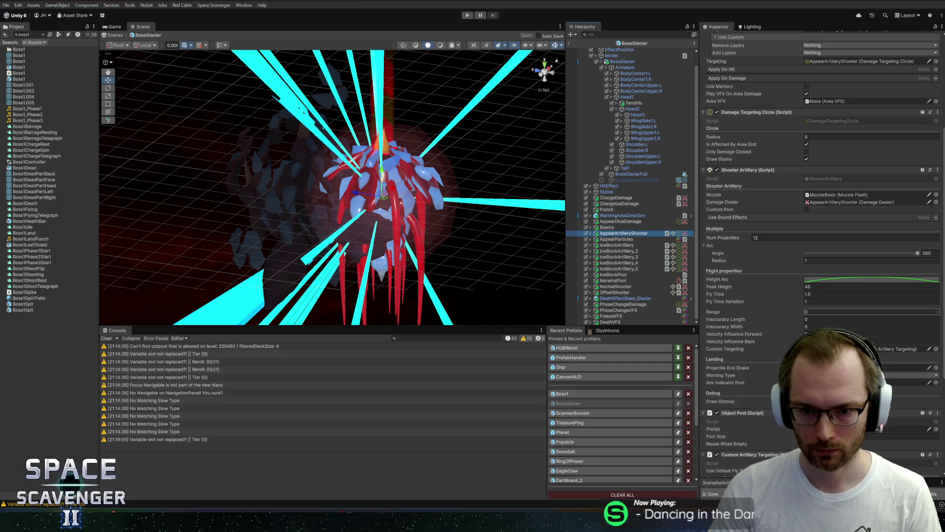
Compare the NormalShooter and OffsetShooter rotation offsets, then exit the BossGlacier prefab.
left_click(615, 286)
left_click(614, 292)
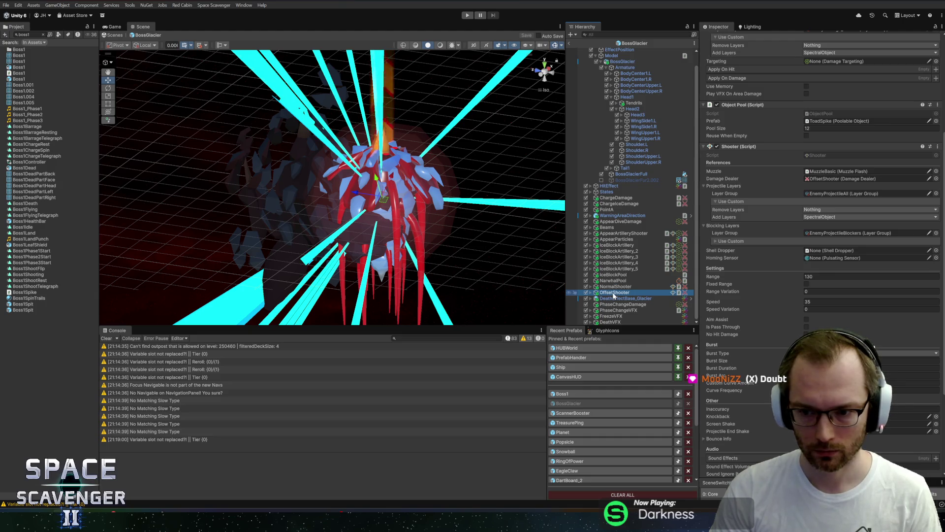
left_click(615, 286)
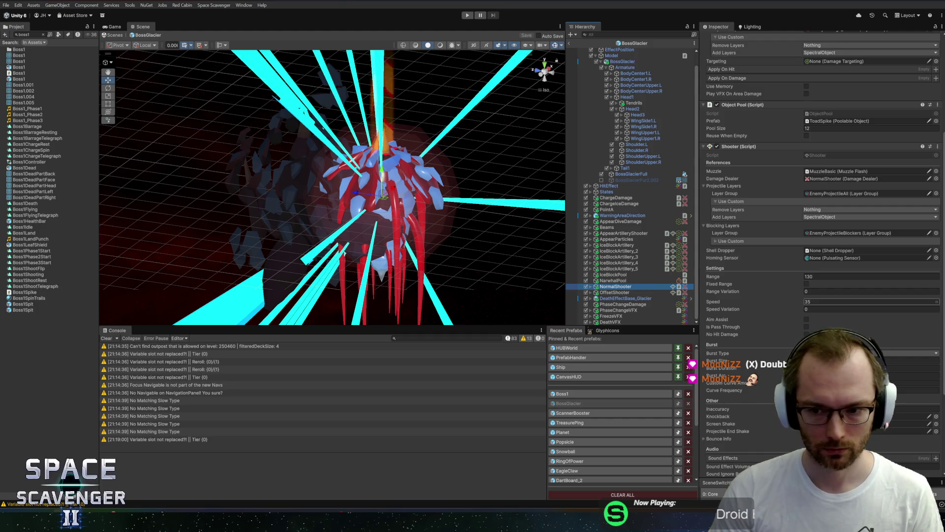
scroll(782, 297, "down", 5)
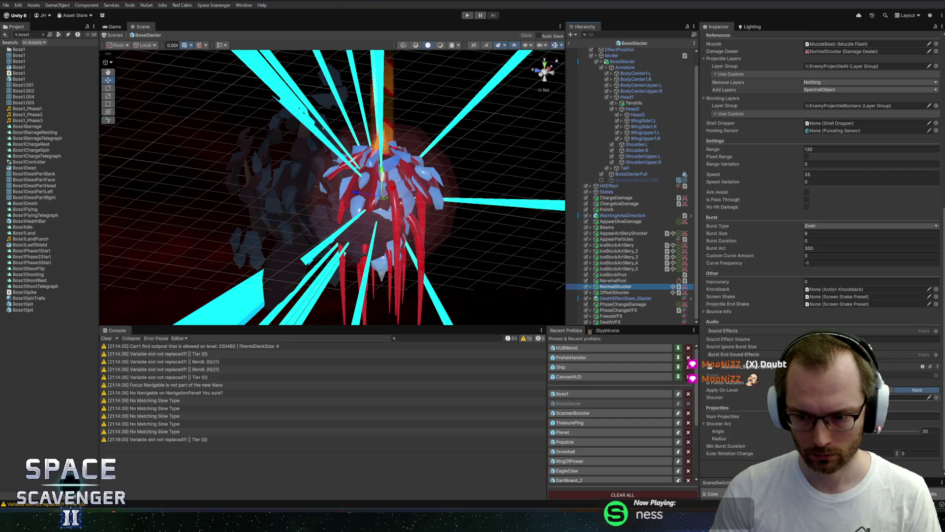
left_click(626, 293)
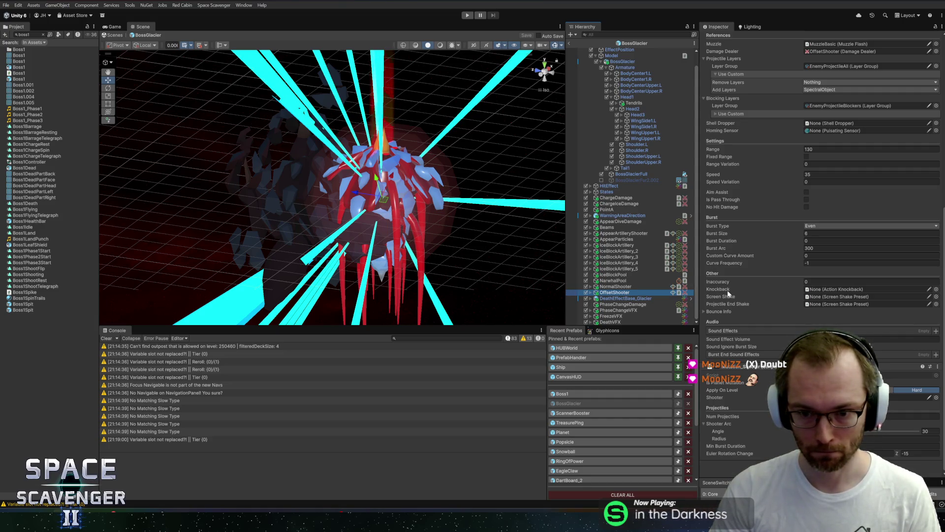
left_click(571, 45)
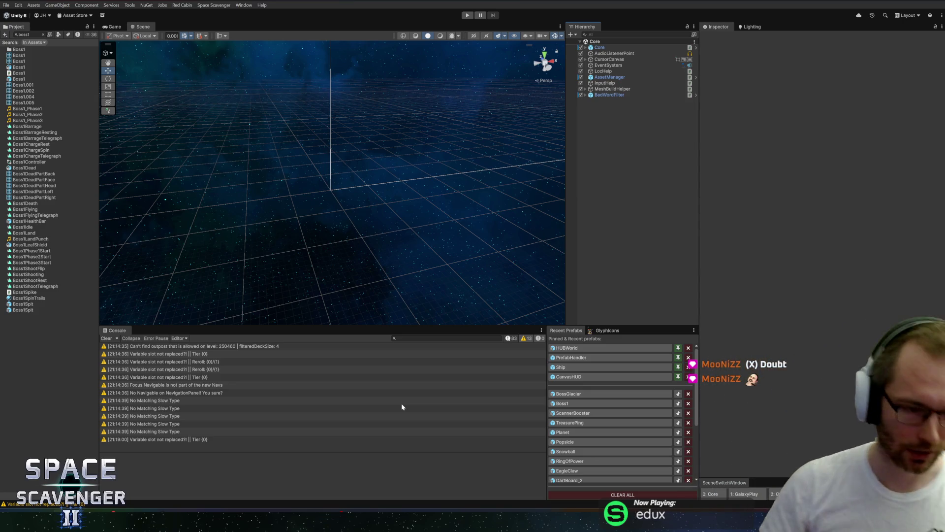
Clear the Project search and open the CanvasHUD prefab from the Recent Prefabs list.
left_click(43, 35)
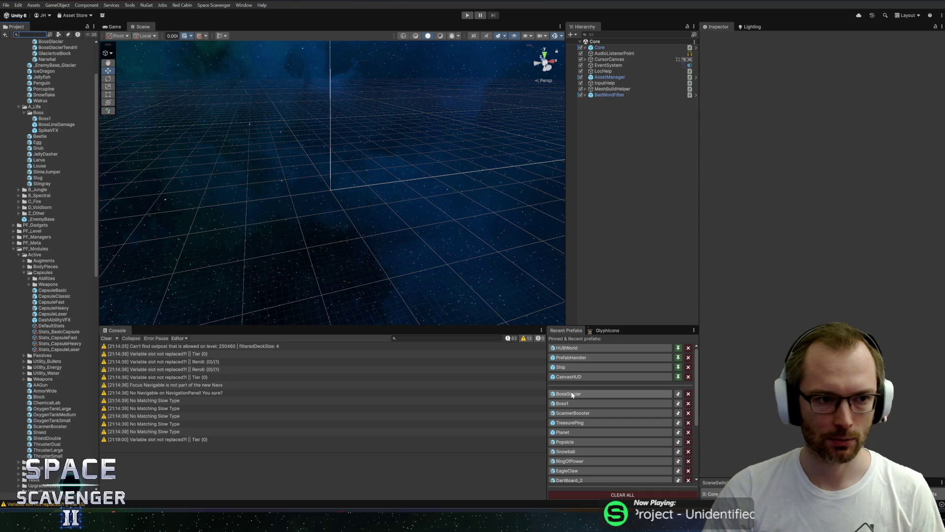
scroll(606, 392, "down", 5)
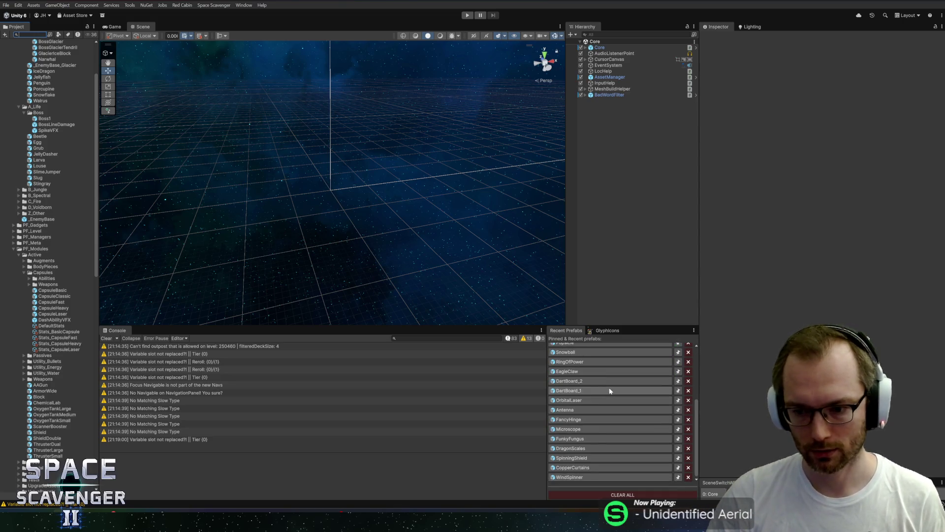
scroll(623, 411, "up", 5)
left_click(570, 378)
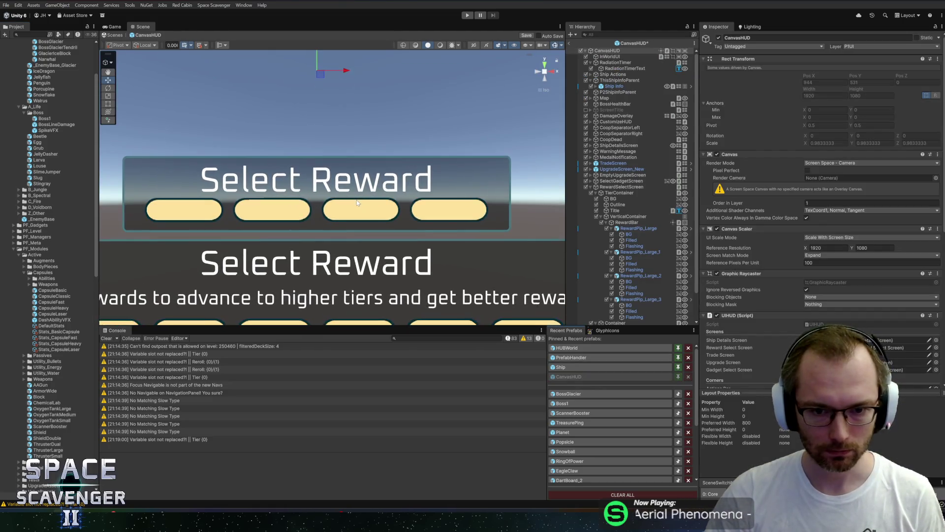
Colour all four RewardPip Filled images light cyan (8CE8FF) and save the prefab.
left_click(633, 241)
scroll(637, 220, "down", 2)
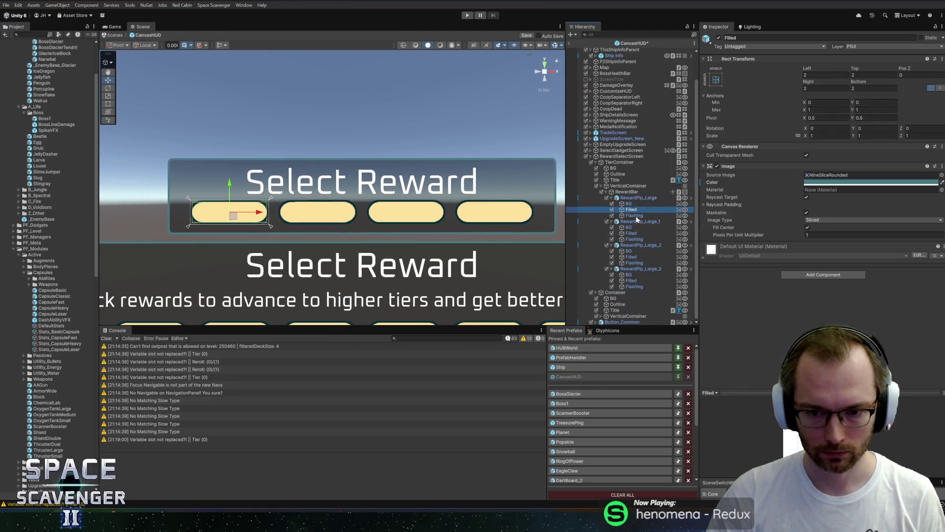
left_click(632, 232, "ctrl")
left_click(631, 256, "ctrl")
left_click(631, 280, "ctrl")
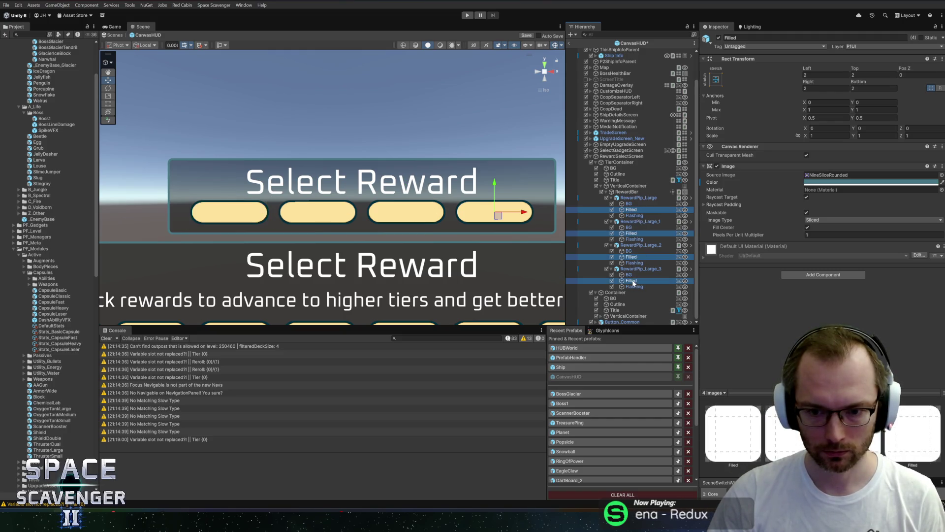
left_click(837, 182)
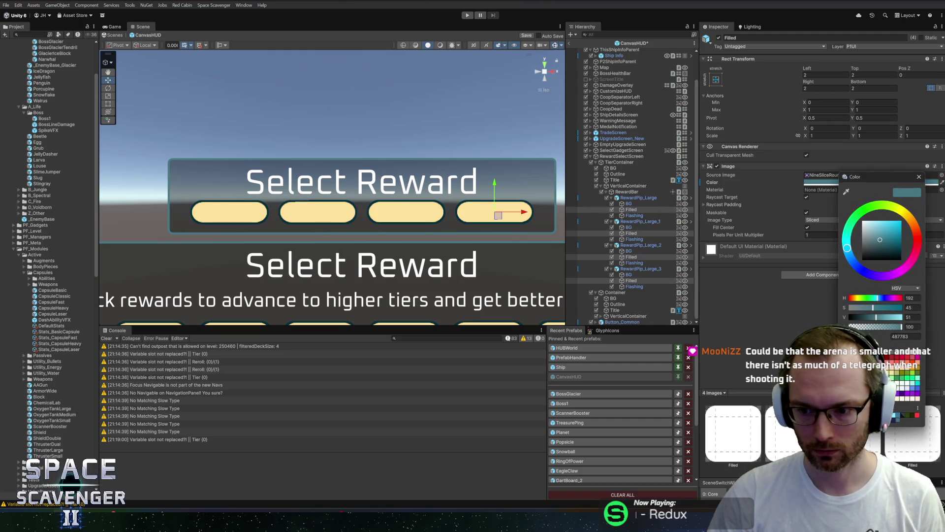
left_click(894, 416)
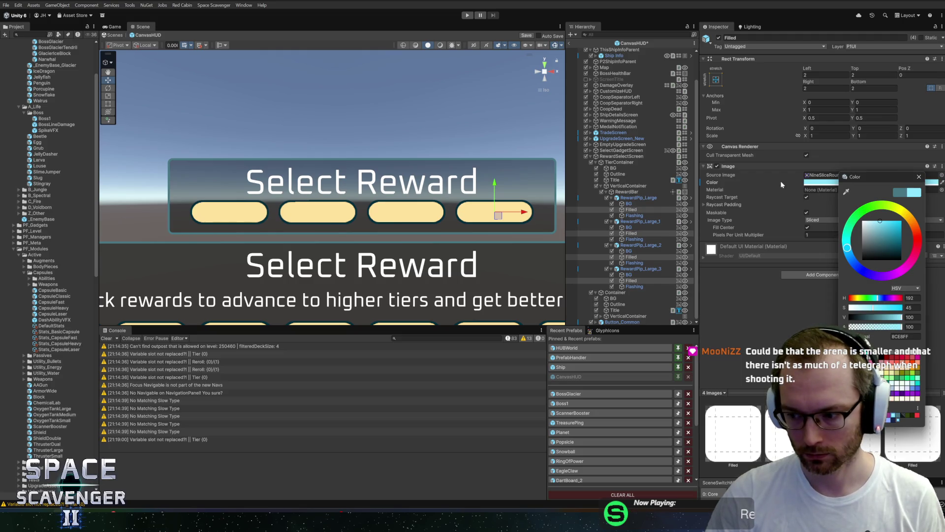
left_click(919, 177)
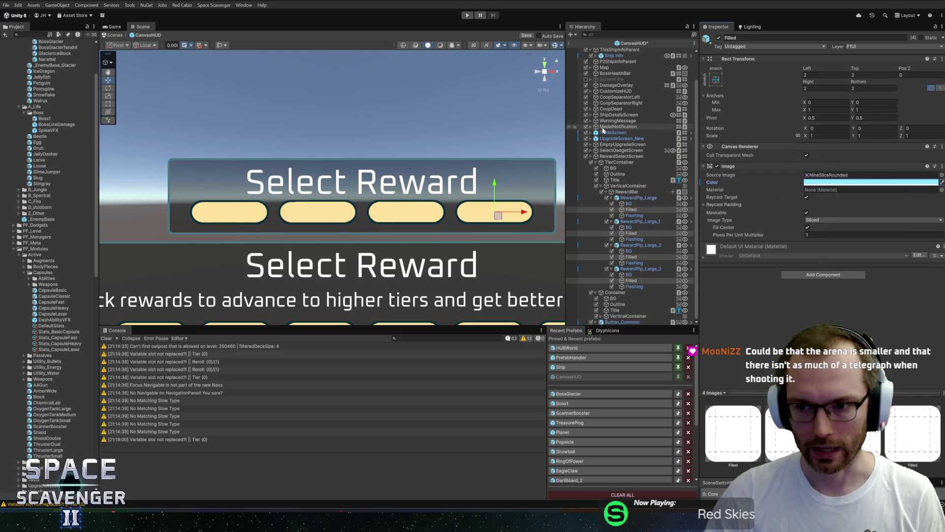
key("ctrl+s")
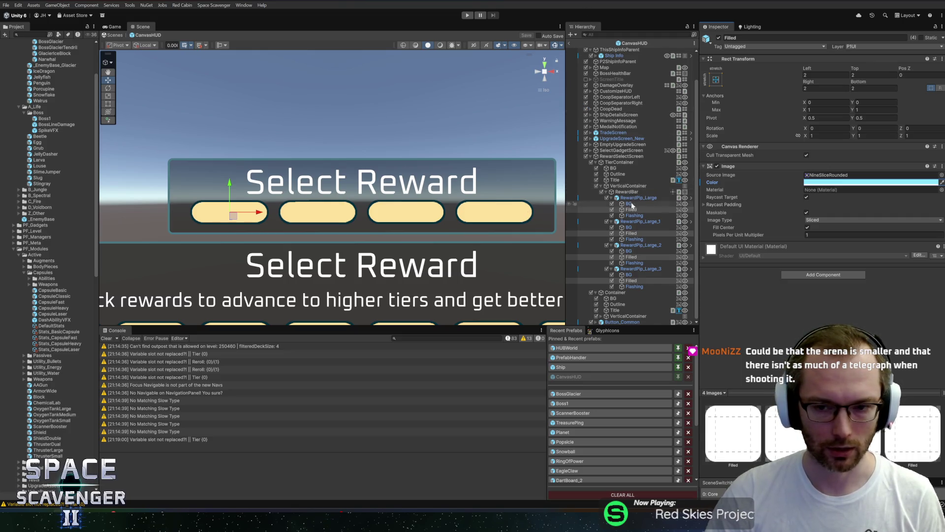
Set the TierContainer panel's height to 90.
left_click(632, 186)
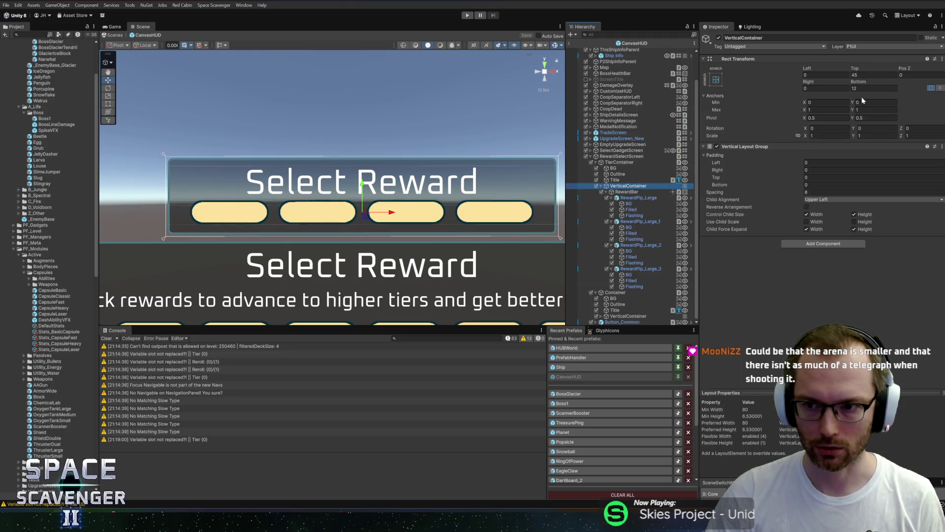
left_click(619, 162)
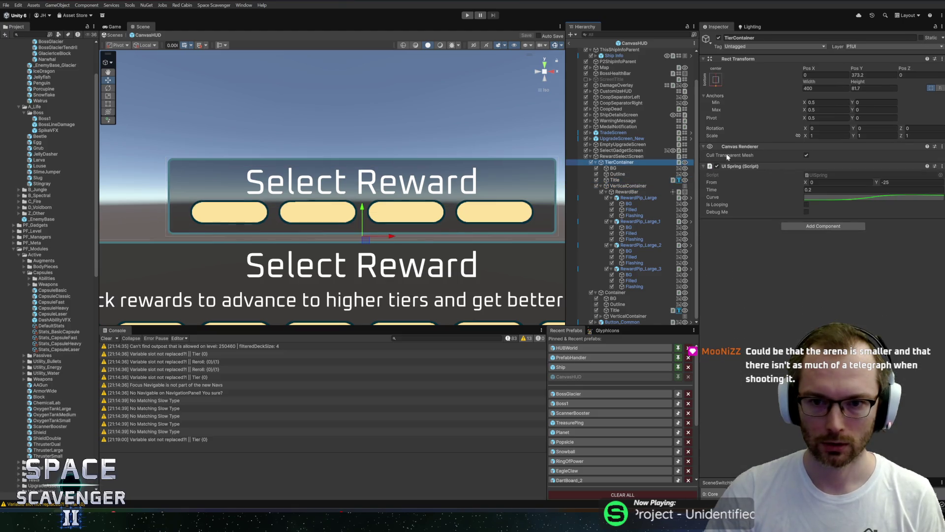
left_click(871, 88)
type("92.2")
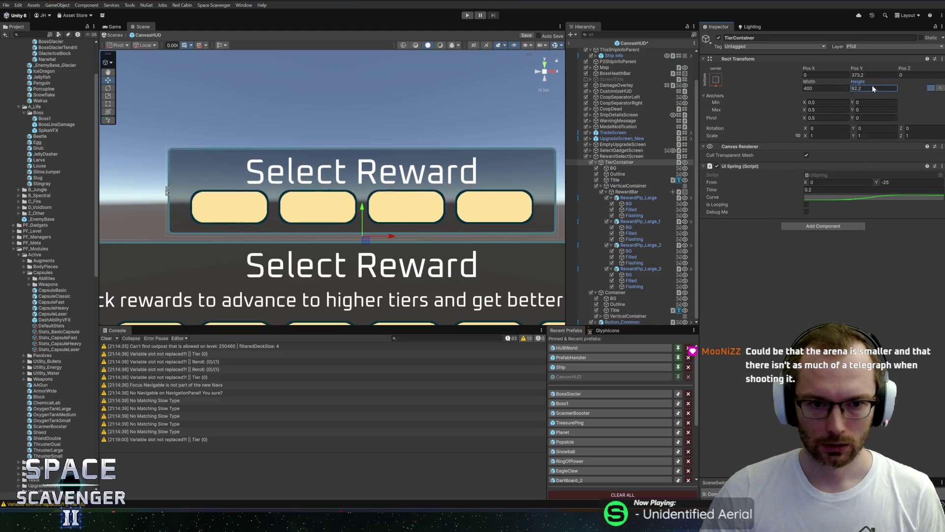
type(".7")
type("90")
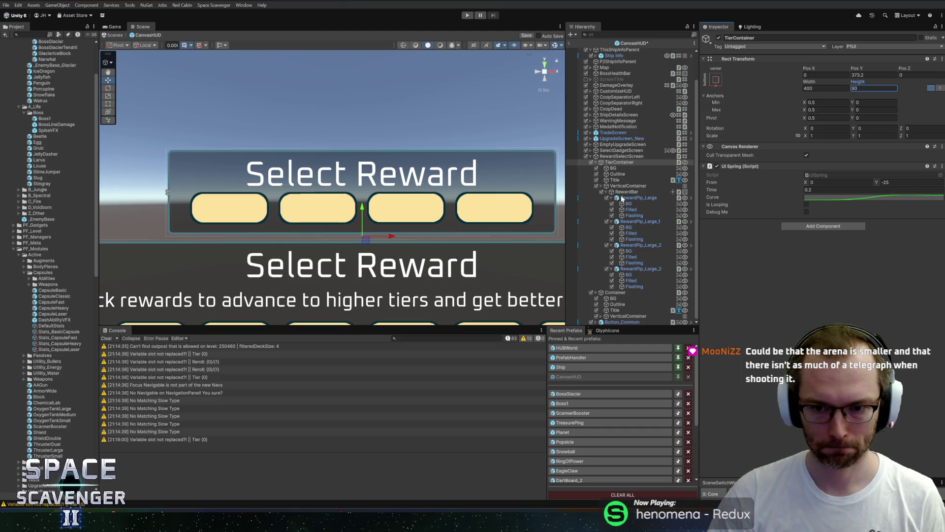
left_click(628, 205)
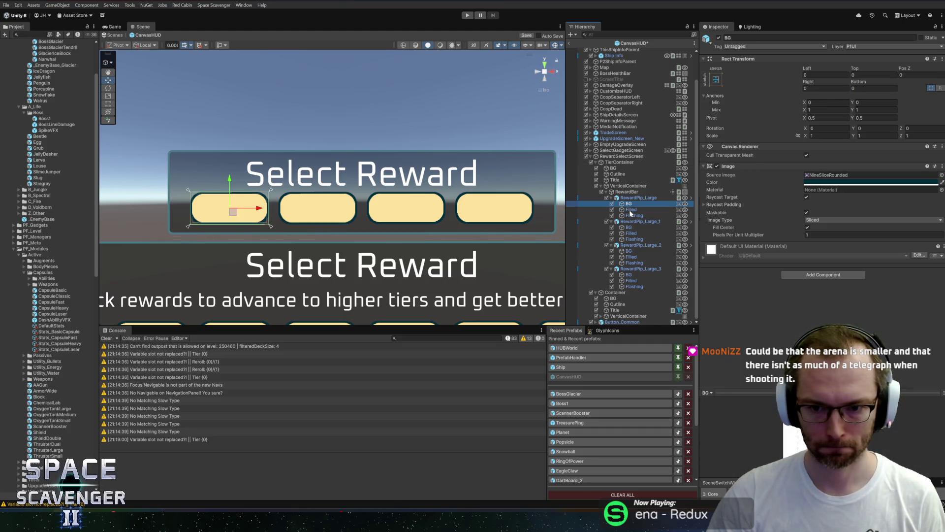
Give the selected reward pip parts a Pixels Per Unit Multiplier of 2 and save.
left_click(634, 287, "shift")
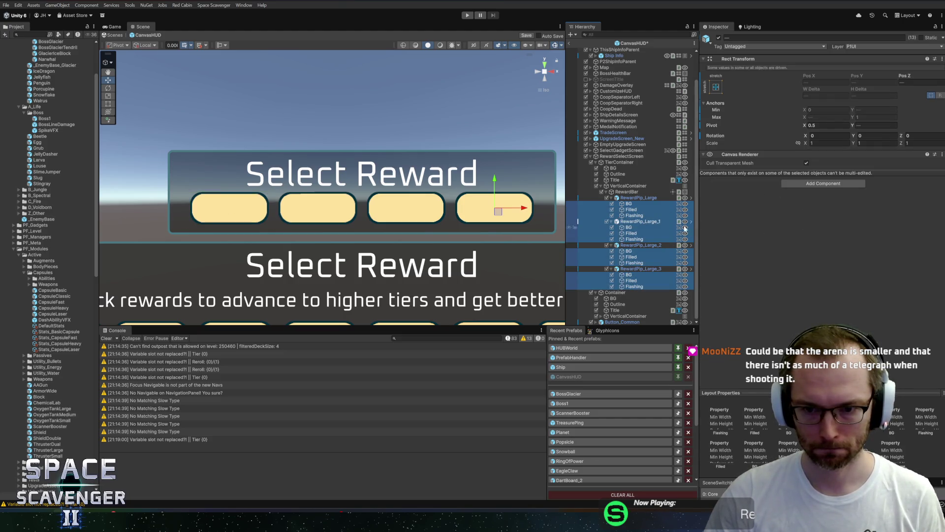
left_click(640, 221, "ctrl")
left_click(836, 235)
type("2")
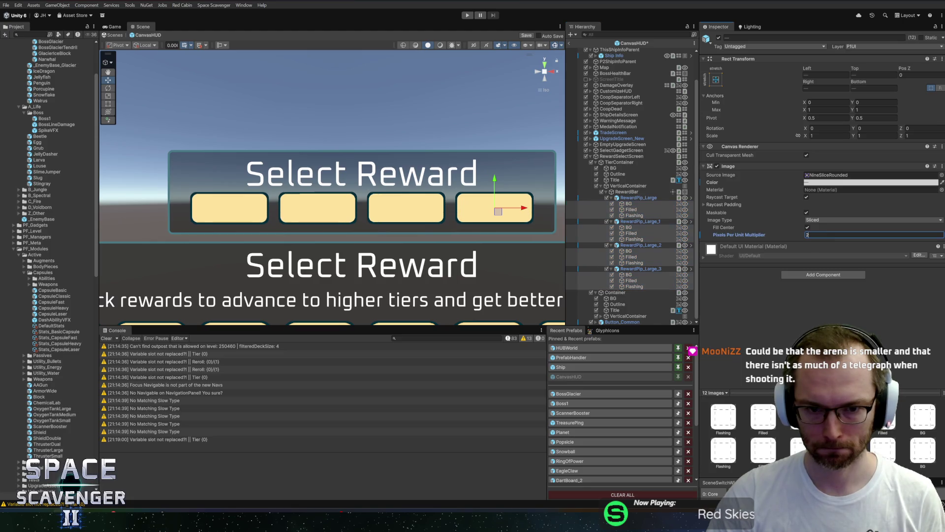
key("ctrl+s")
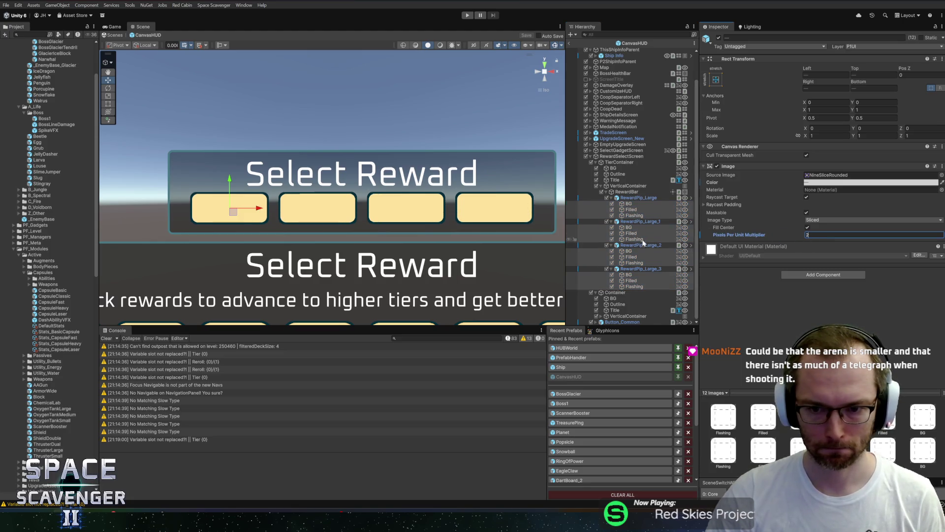
Recolour the pips' Flashing images to light cyan BBF2FF.
left_click(634, 239)
left_click(634, 216, "ctrl")
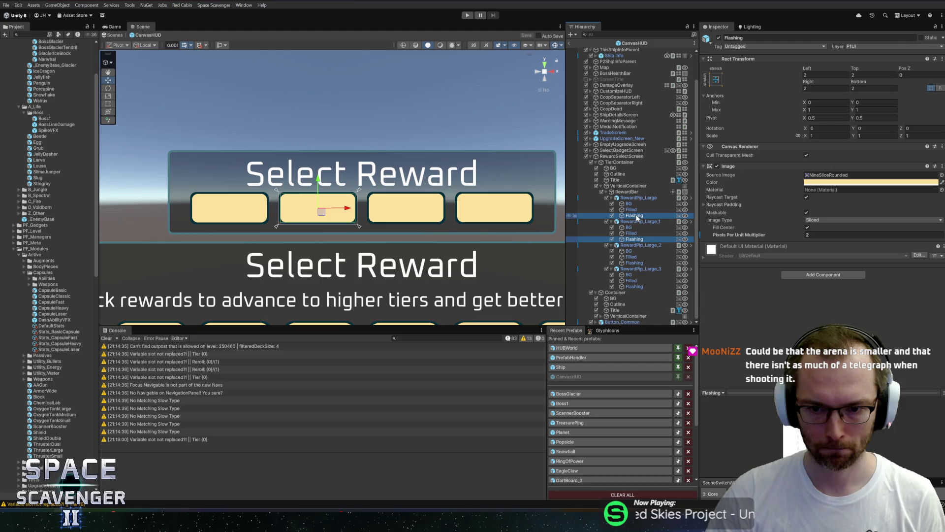
left_click(634, 286, "ctrl")
left_click(826, 182)
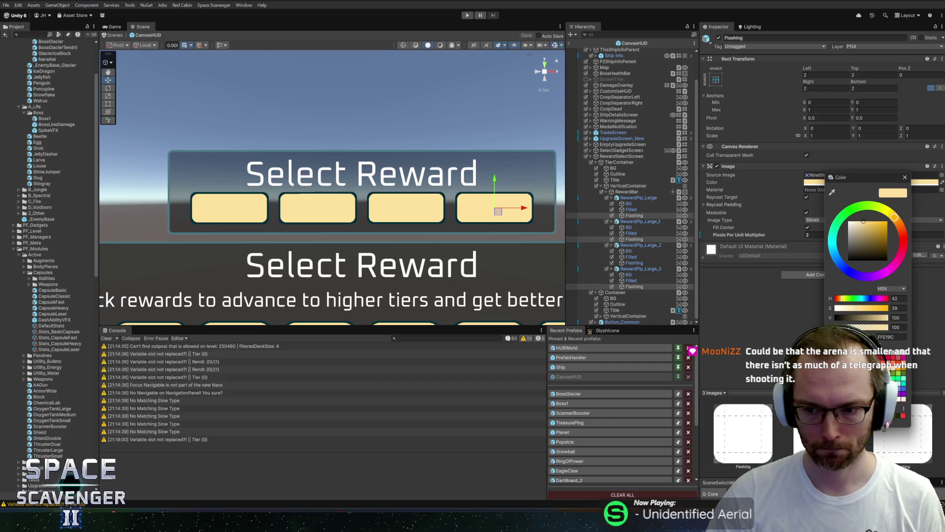
left_click(833, 248)
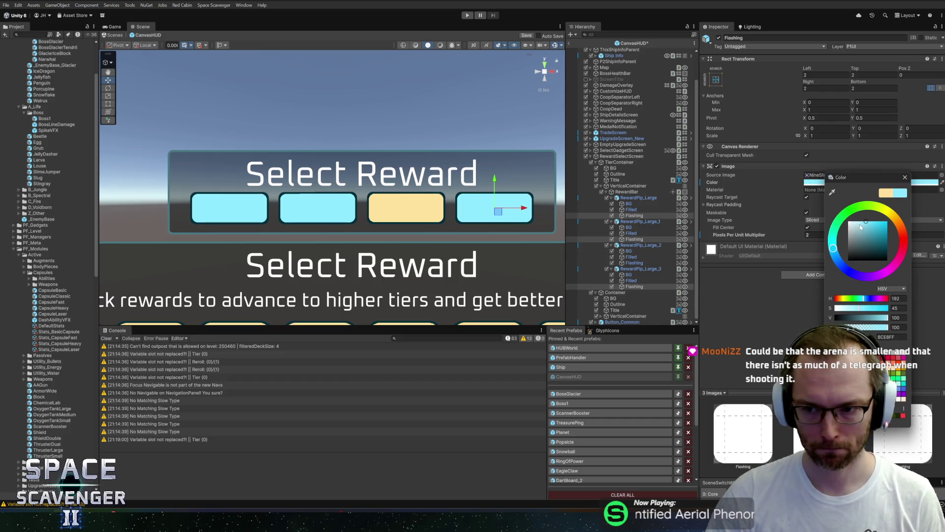
left_click_drag(861, 227, 859, 221)
left_click(906, 177)
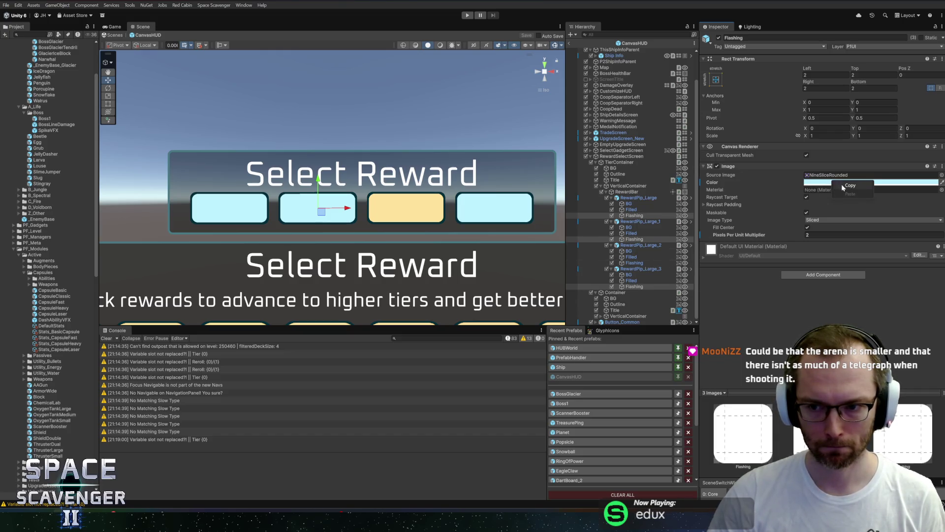
Paste the light cyan onto the third pip's Flashing image and exit the CanvasHUD prefab.
left_click(640, 264)
right_click(837, 182)
left_click(853, 196)
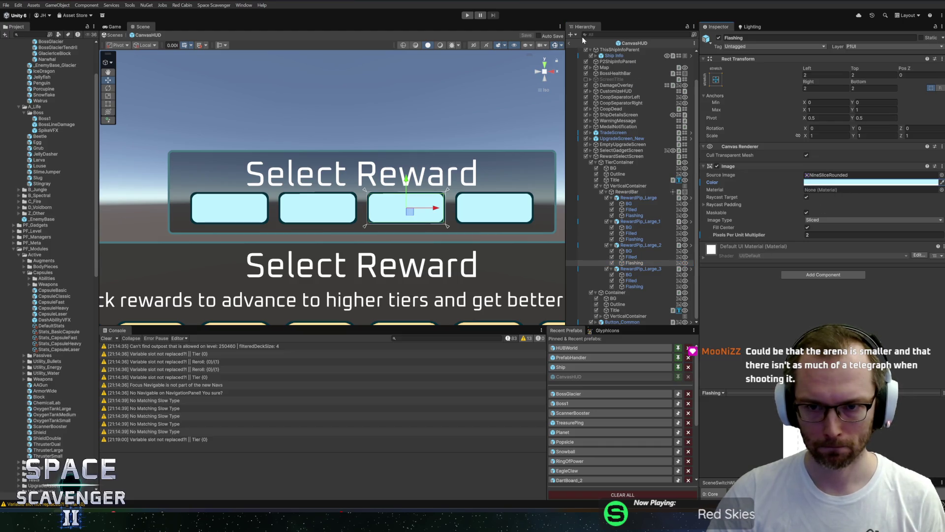
left_click(569, 44)
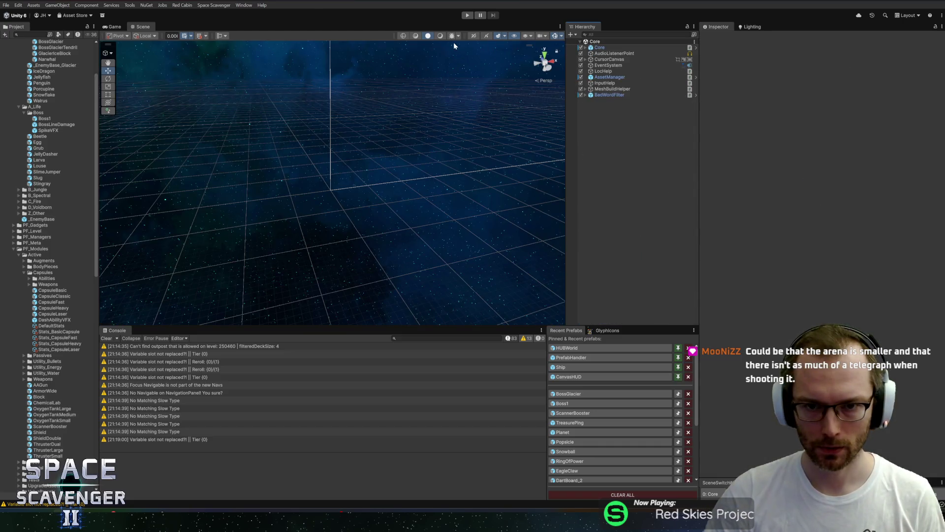
Enter Play mode and maximise the Game view.
left_click(468, 16)
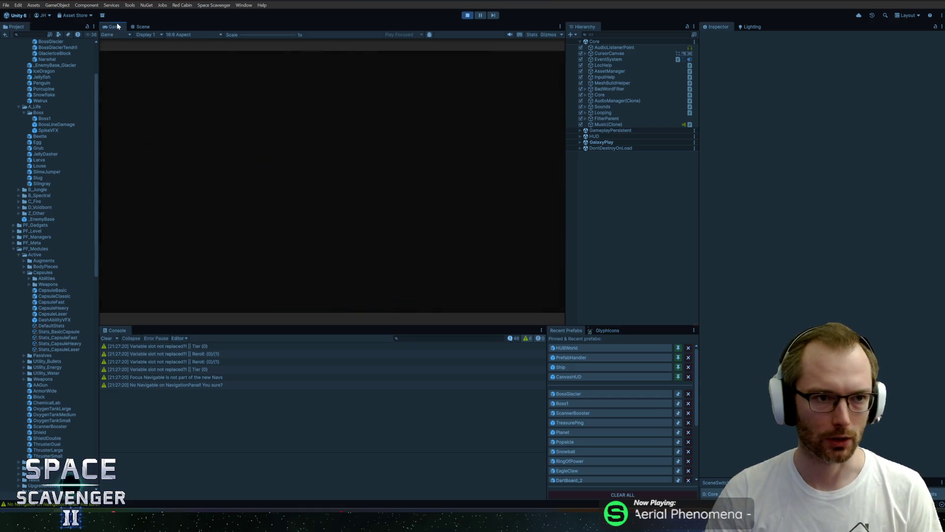
double_click(117, 26)
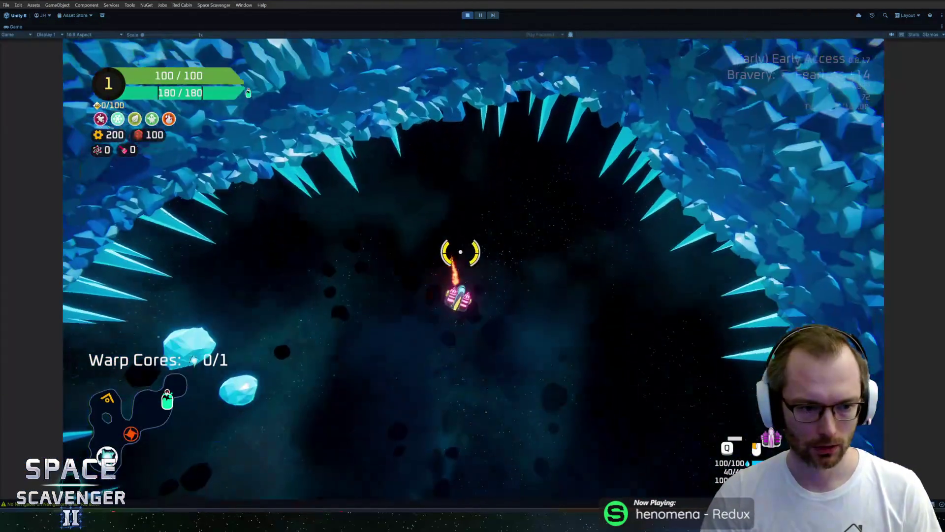
Teleport the ship beside the oxygen station with the ship teleport command and claim 65 copper.
key("grave")
type("level")
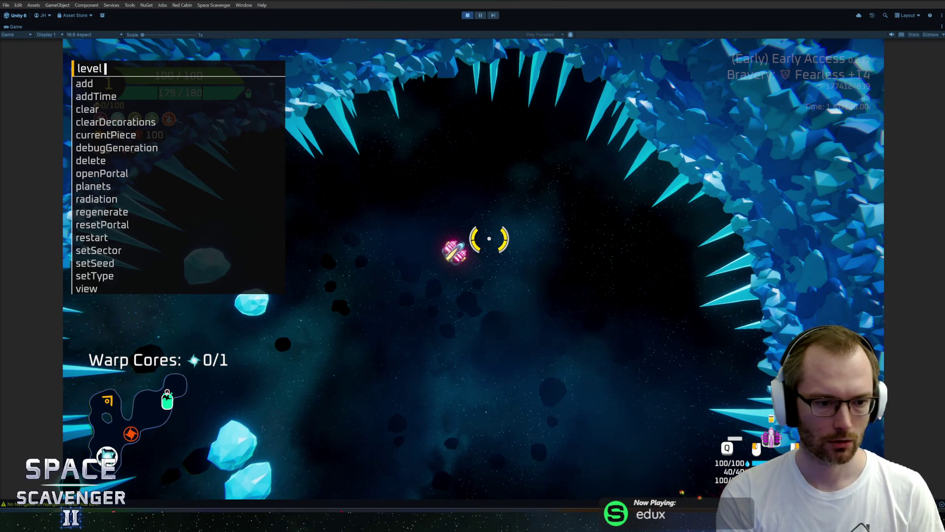
key("BackSpace")
key("BackSpace")
key("BackSpace")
type("ship tele")
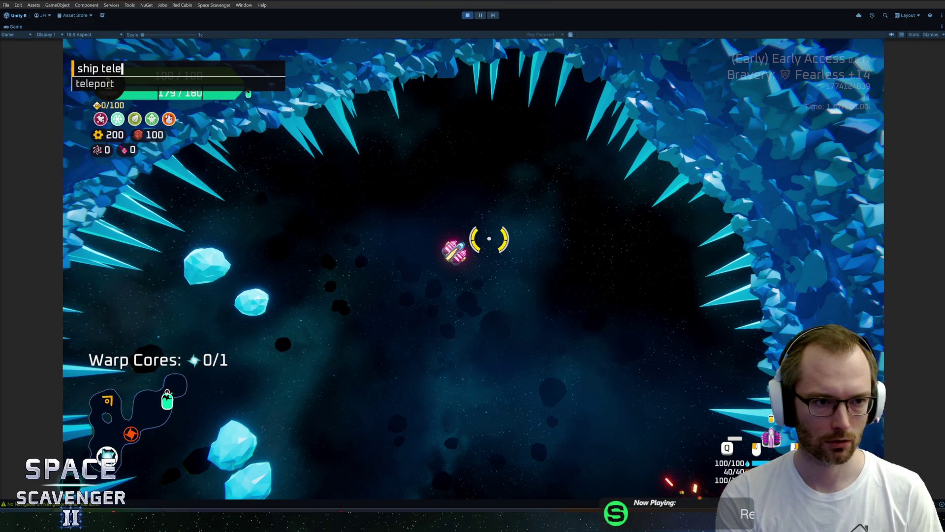
key("Return")
left_click(488, 238)
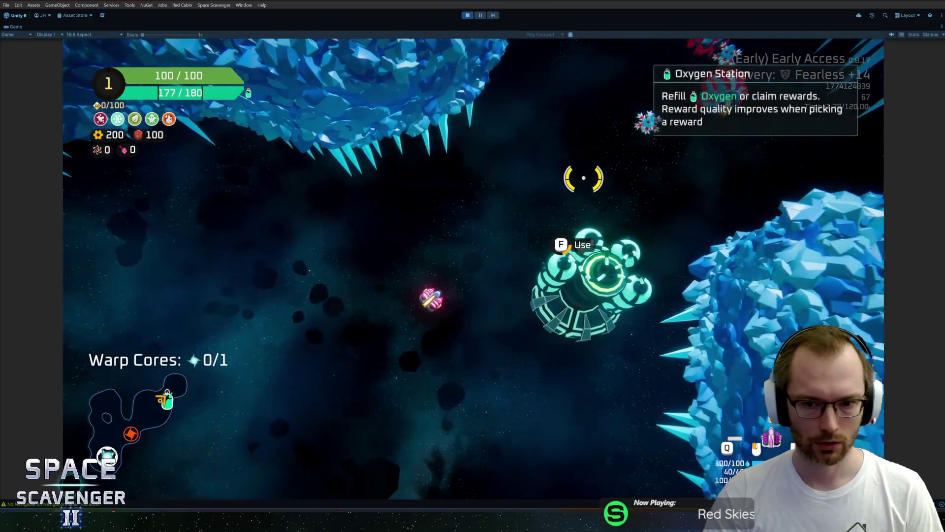
key("e")
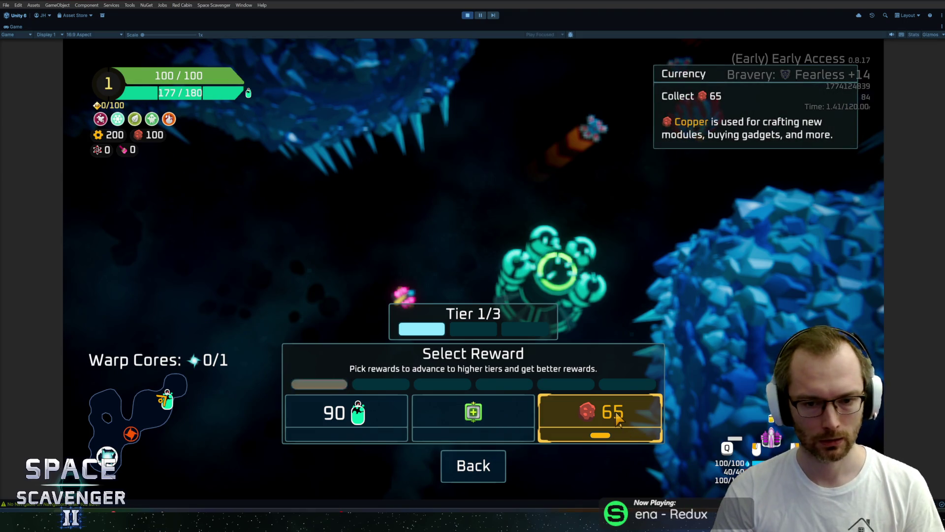
left_click(618, 418)
key("grave")
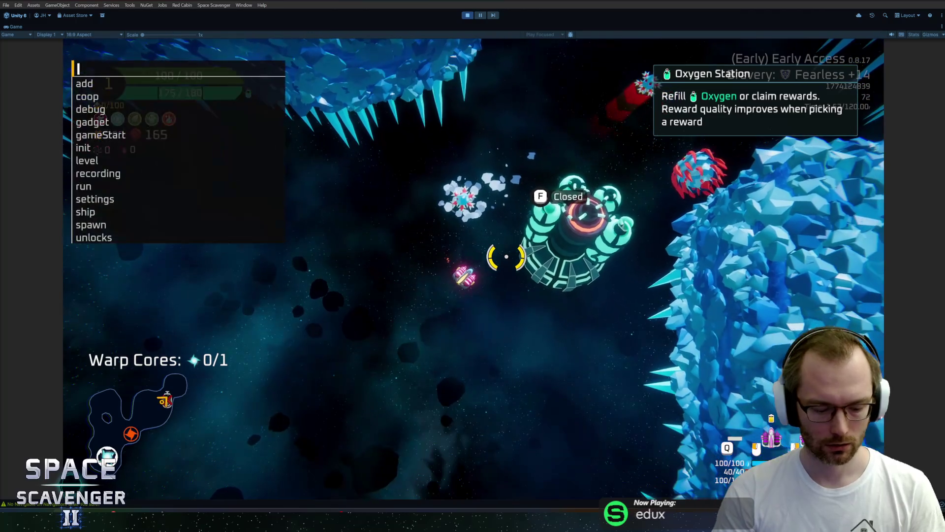
Run debug.oxygen.openStations in the console to reopen the oxygen stations.
type("dbeu")
key("BackSpace")
key("BackSpace")
type("ebug o")
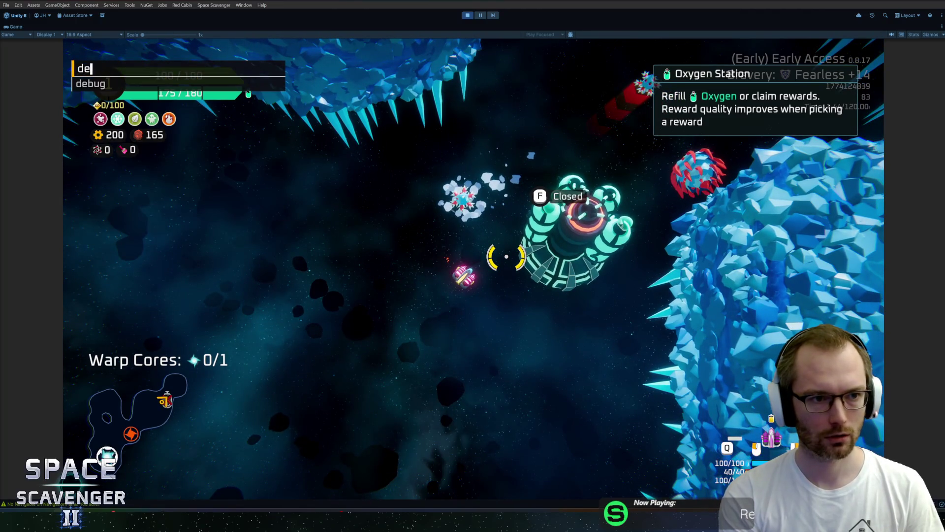
key("Tab")
type("o")
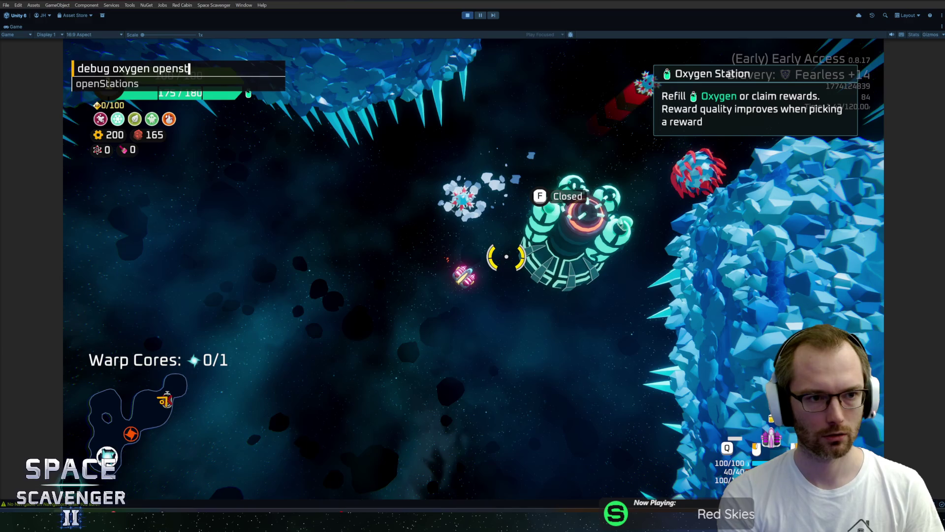
key("Tab")
key("Return")
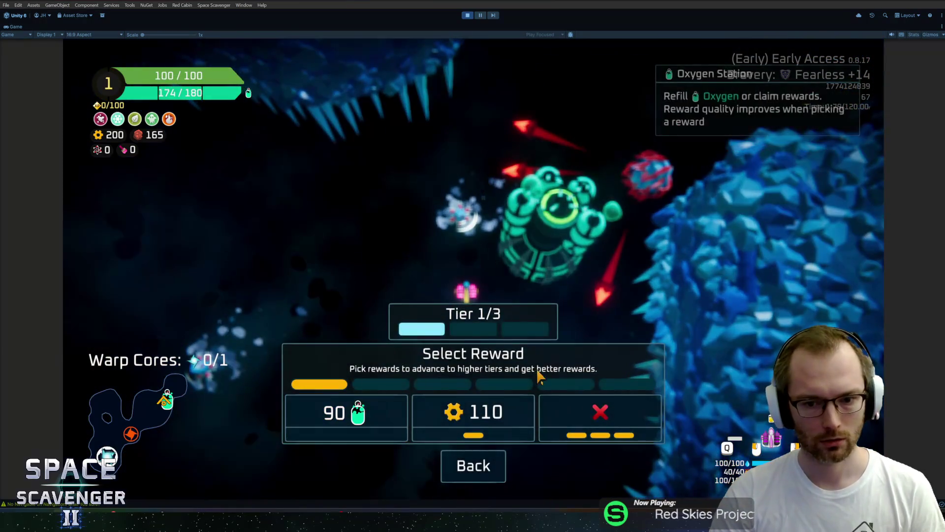
key("Escape")
Use the oxygen station twice, claiming XP rewards including 26 XP.
key("grave")
key("grave")
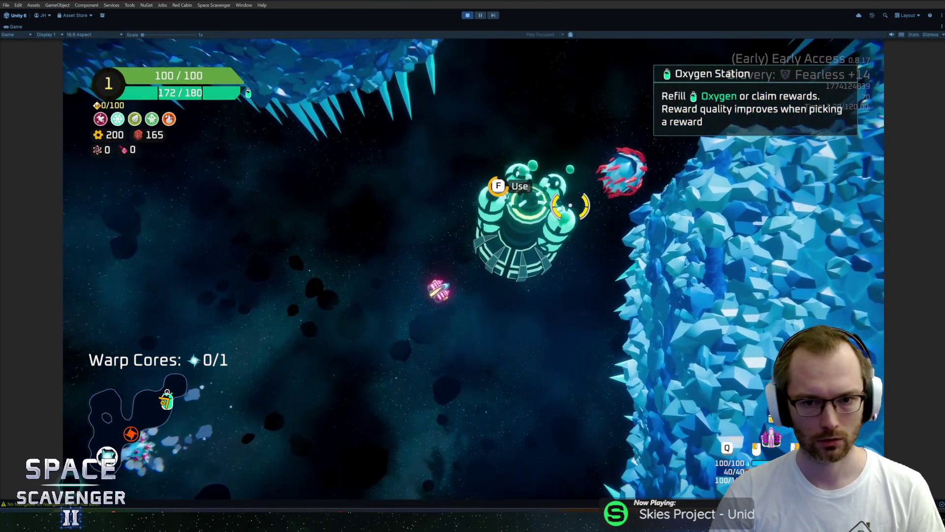
key("f")
left_click(595, 419)
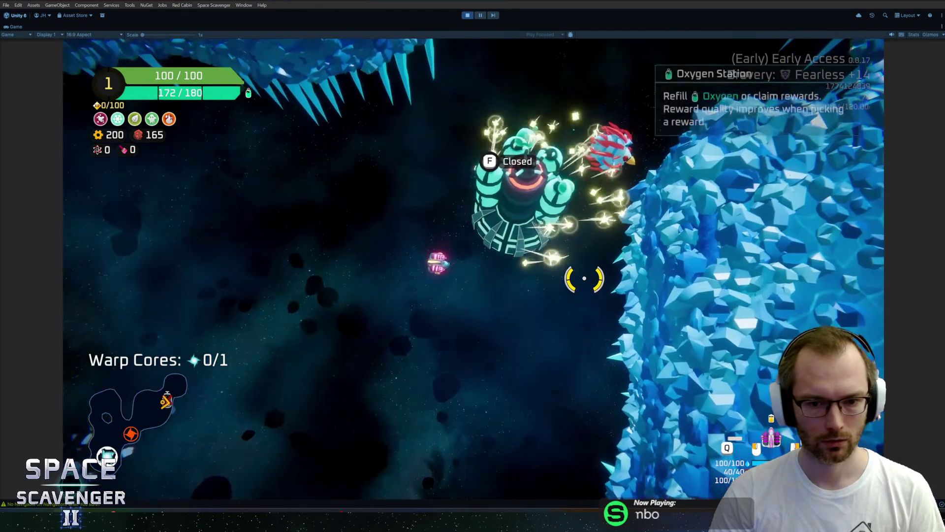
key("f")
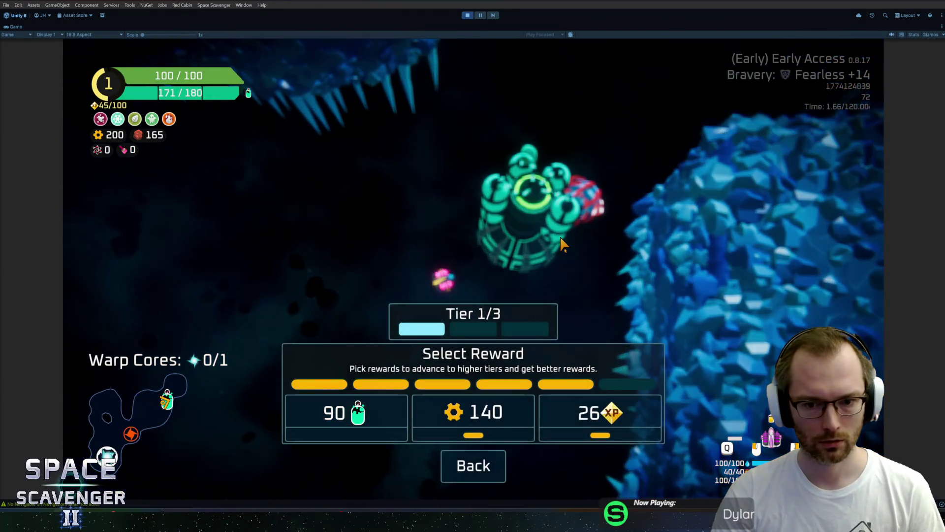
left_click(598, 416)
Reopen the stations again, pick a Tier 2/3 reward card, and stop Play mode.
key("grave")
type("debug.oxygen.openStations")
key("Return")
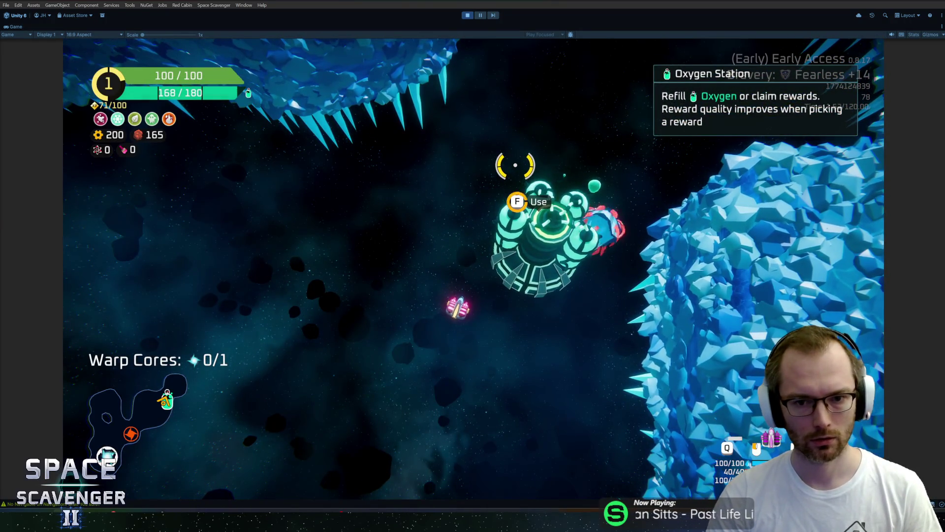
key("f")
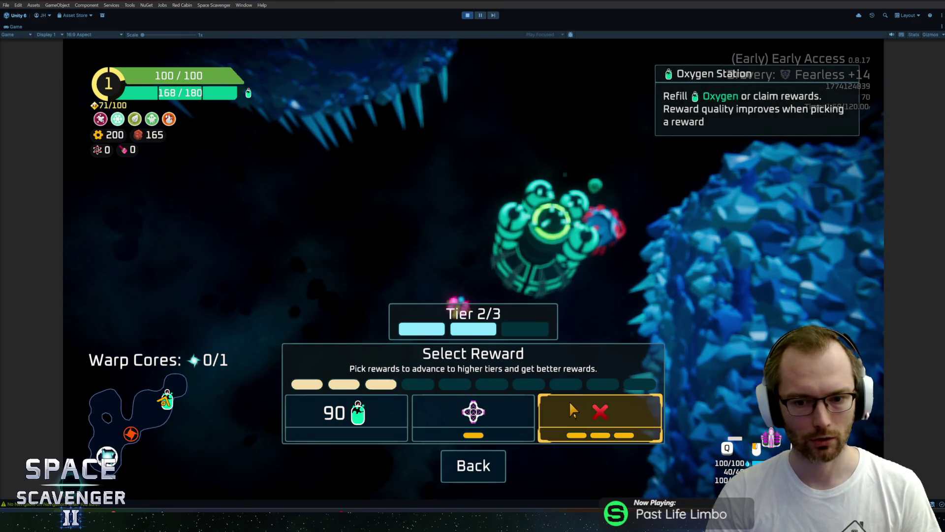
left_click(592, 412)
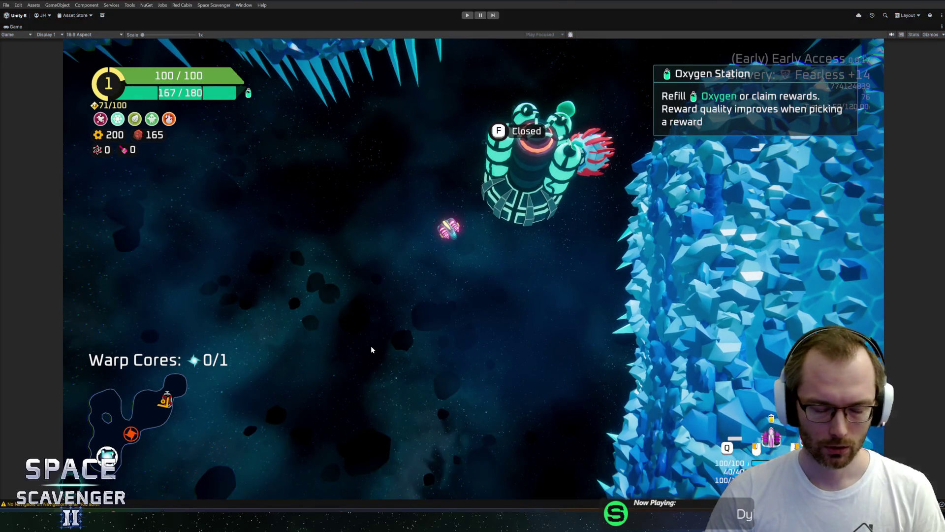
key("ctrl+p")
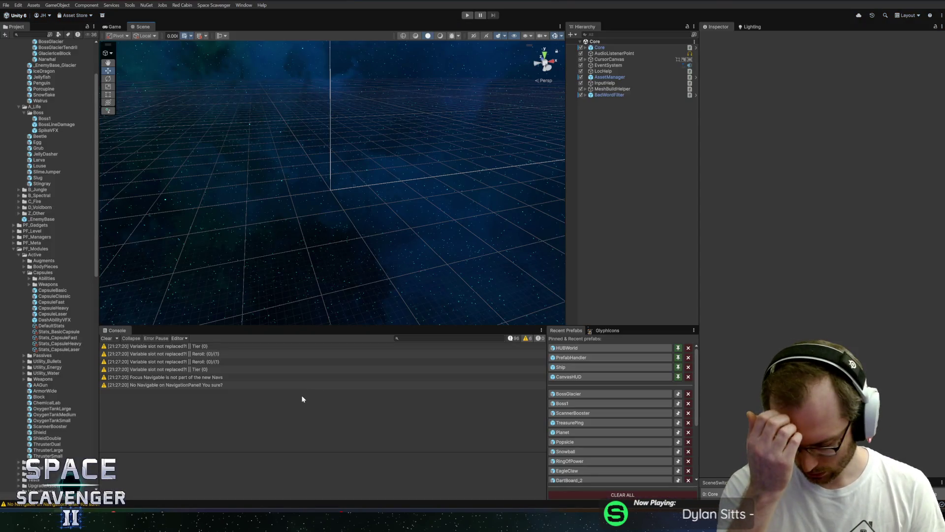
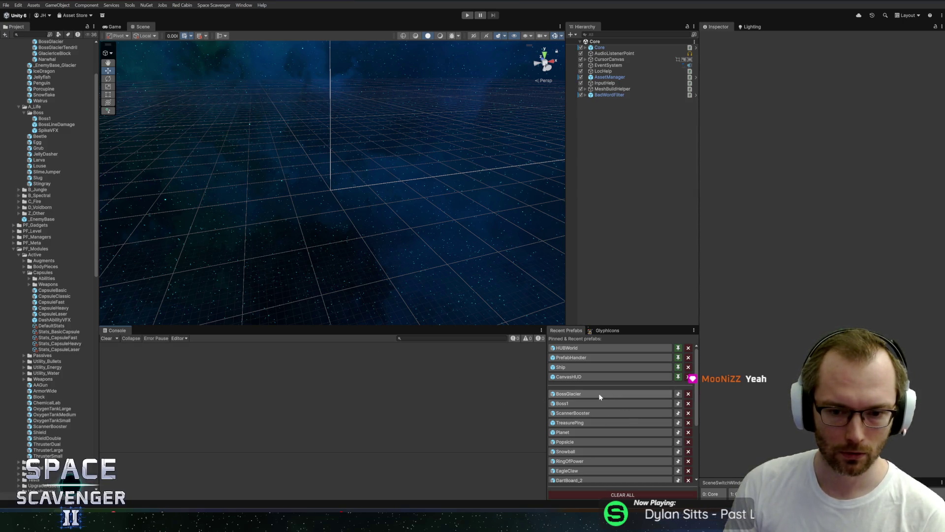
Go from OnRewardSelected in RewardSelectScreen.cs to the AddTierCounter definition in PlayerRewardTracker.cs.
key("alt+Tab")
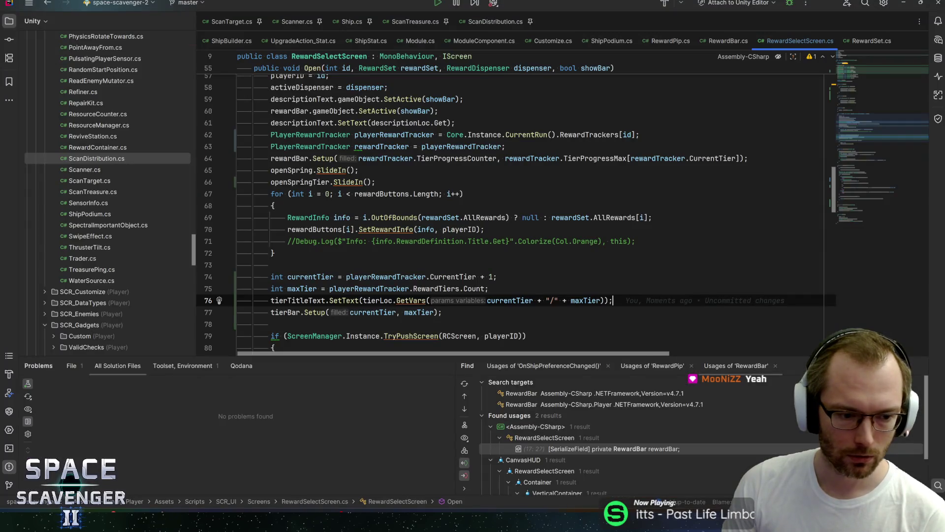
key("alt+Tab")
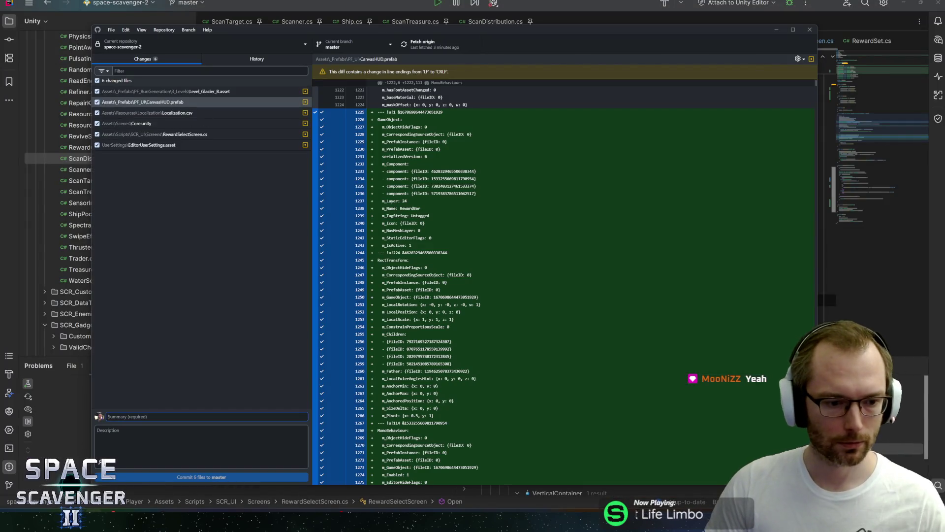
key("alt+Tab")
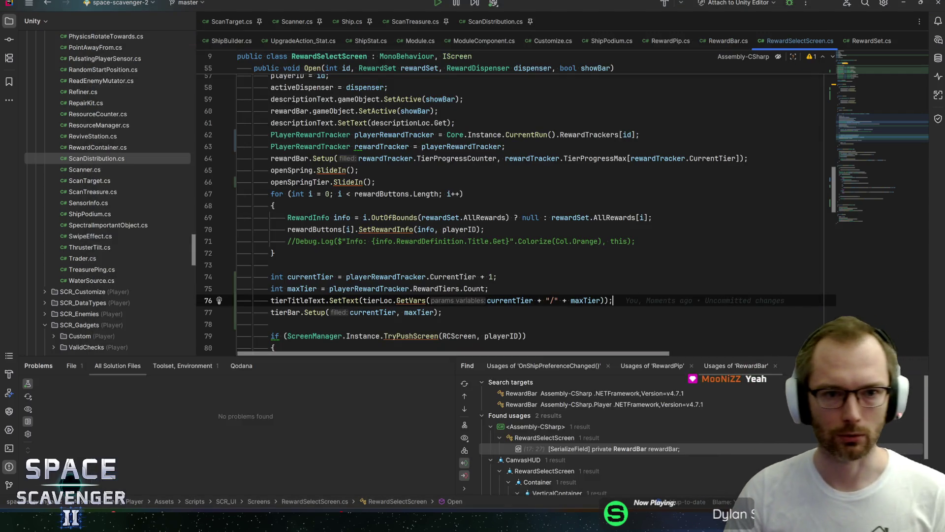
left_click(375, 181)
scroll(492, 211, "down", 7)
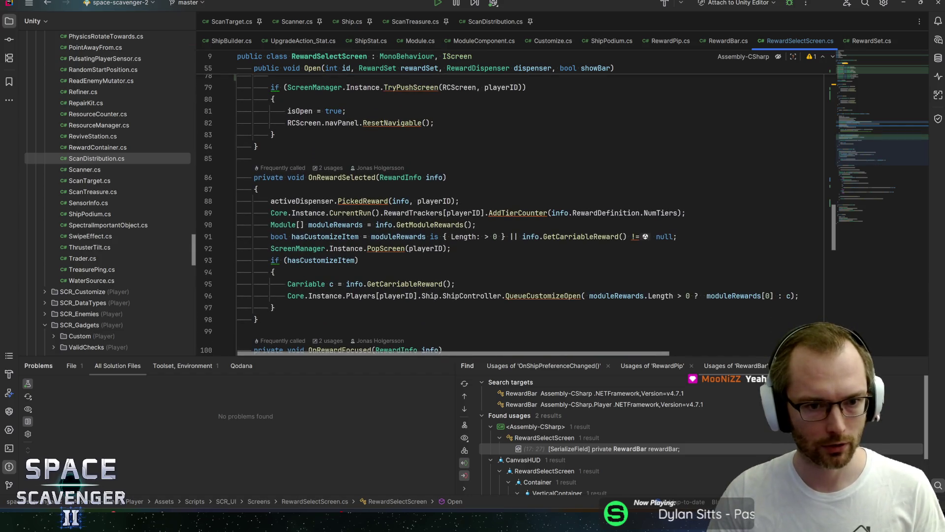
left_click(350, 177)
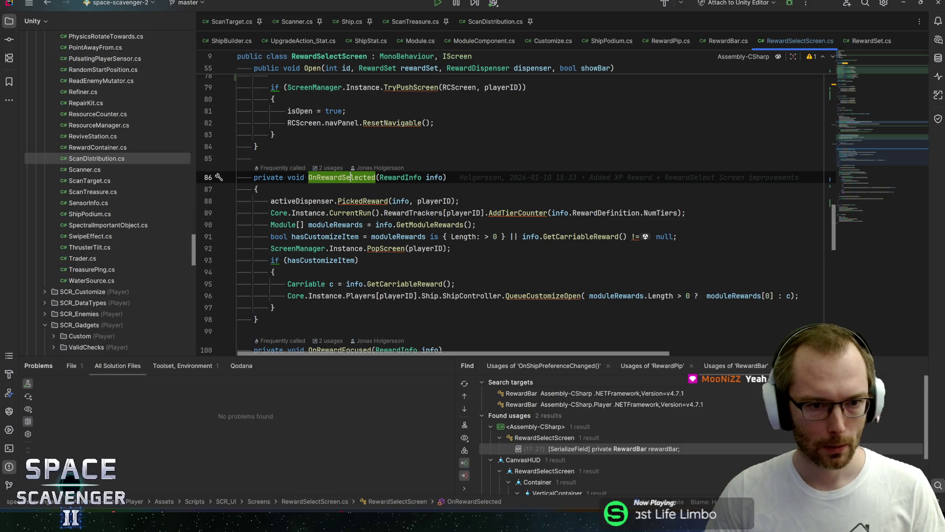
left_click(517, 213)
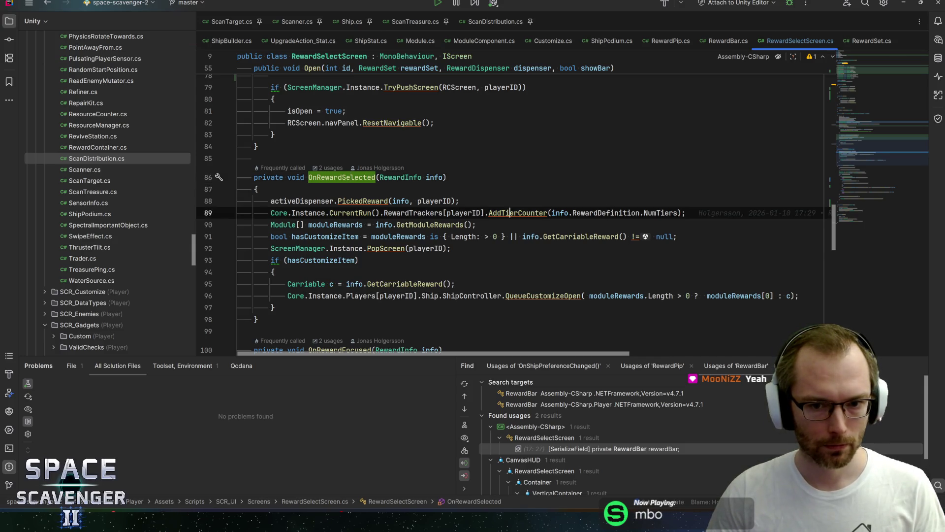
key("ctrl+b")
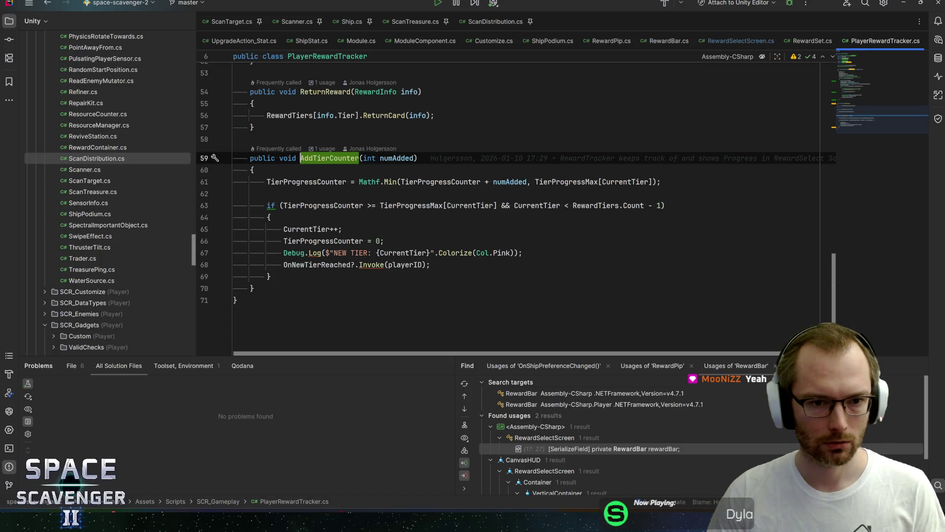
Change AddTierCounter's return type from void to bool.
left_click(310, 181)
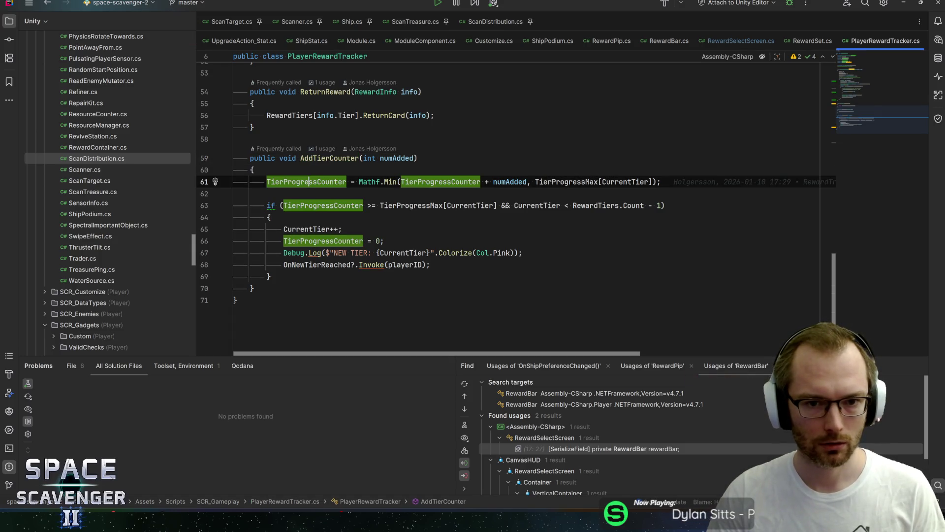
left_click(320, 205)
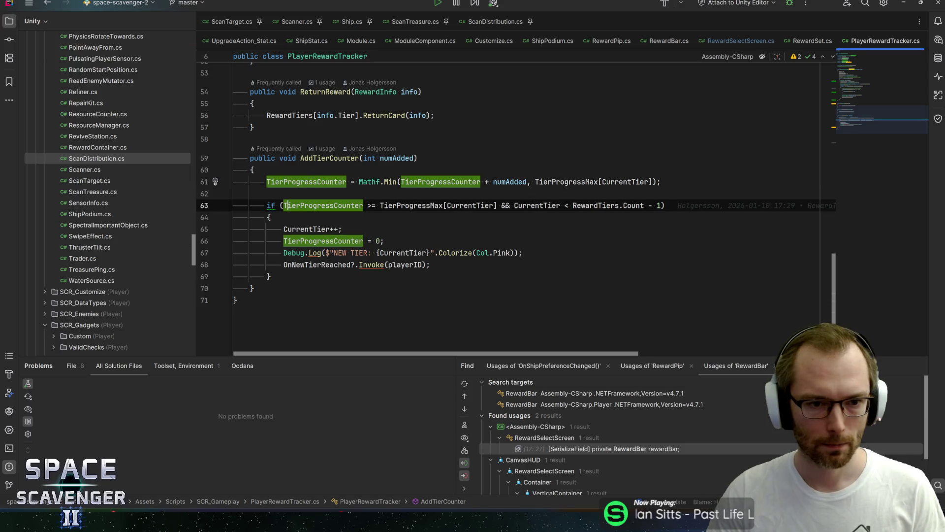
left_click(291, 158)
type("bool")
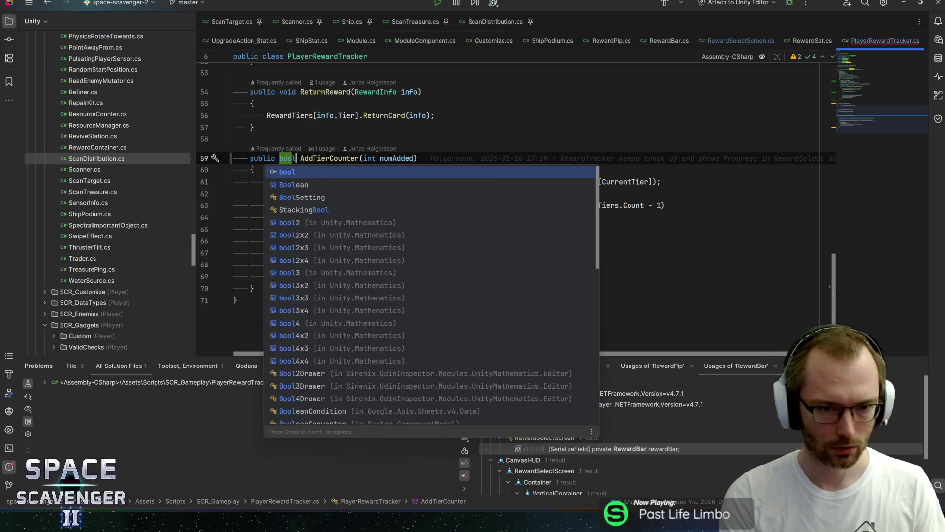
key("End")
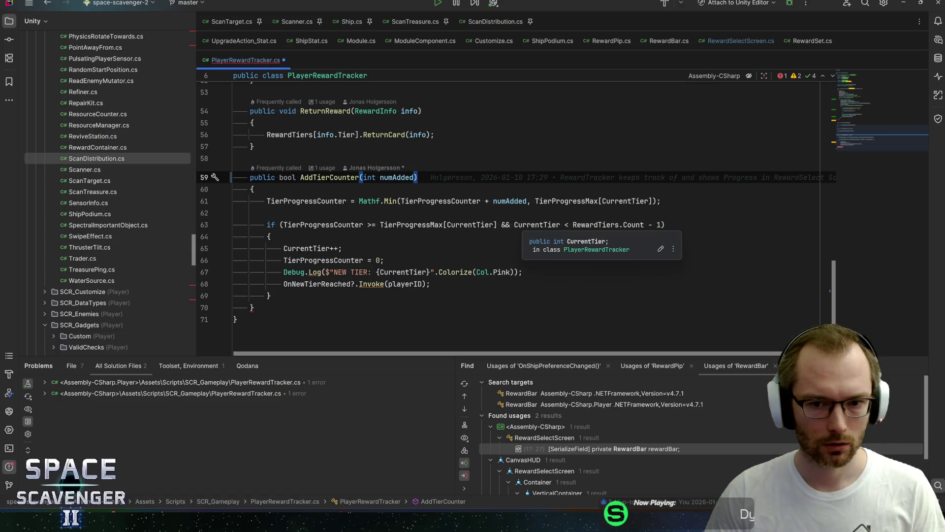
Drop the half-written return line and set AddTierCounter's return type back to void.
left_click(450, 279)
key("Return")
type("ret")
key("Return")
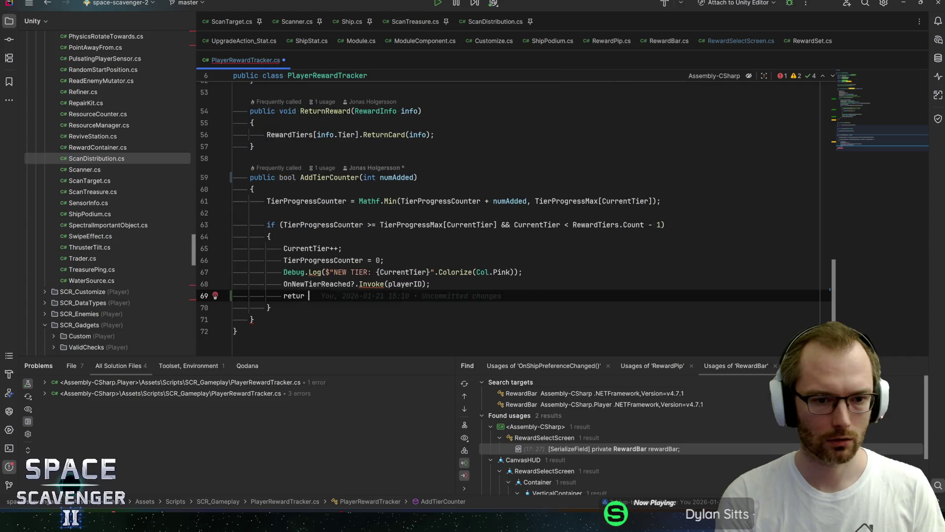
key("shift+Home")
key("BackSpace")
key("BackSpace")
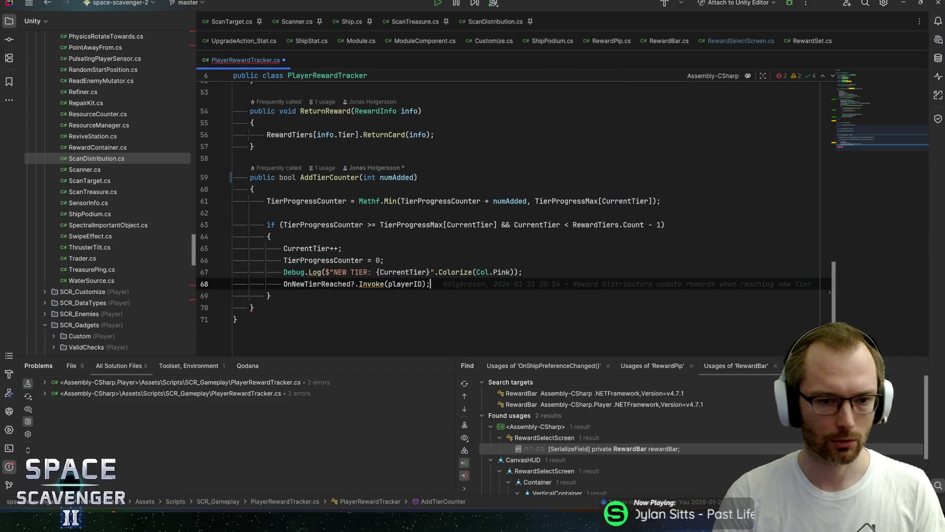
left_click(279, 177)
double_click(287, 178)
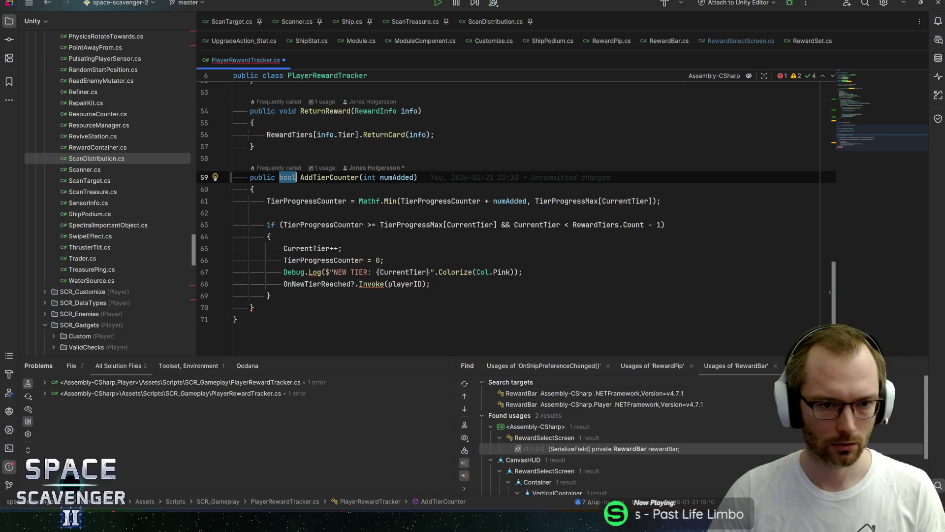
type("void")
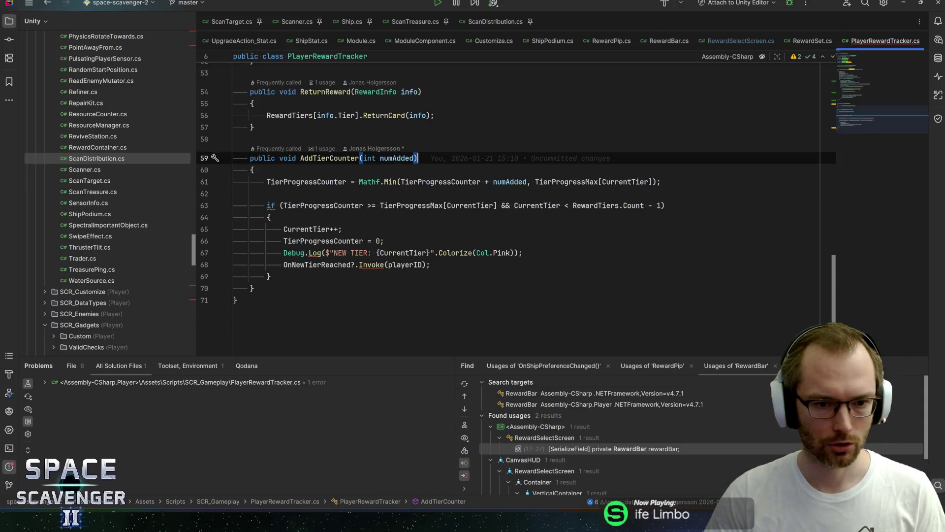
Search PlayerRewardTracker.cs for OnNewTierReached.
left_click(305, 265)
double_click(302, 264)
key("ctrl+f")
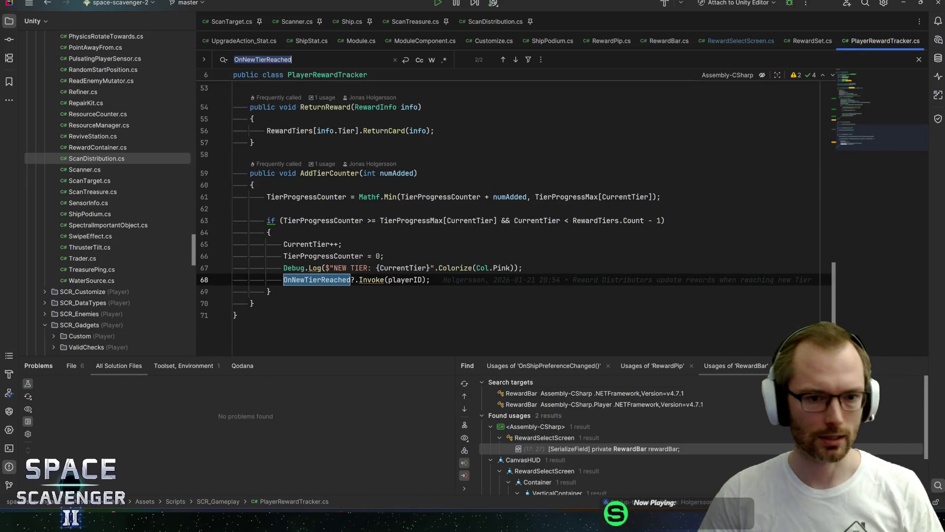
Find all usages of the OnNewTierReached event declaration.
key("Return")
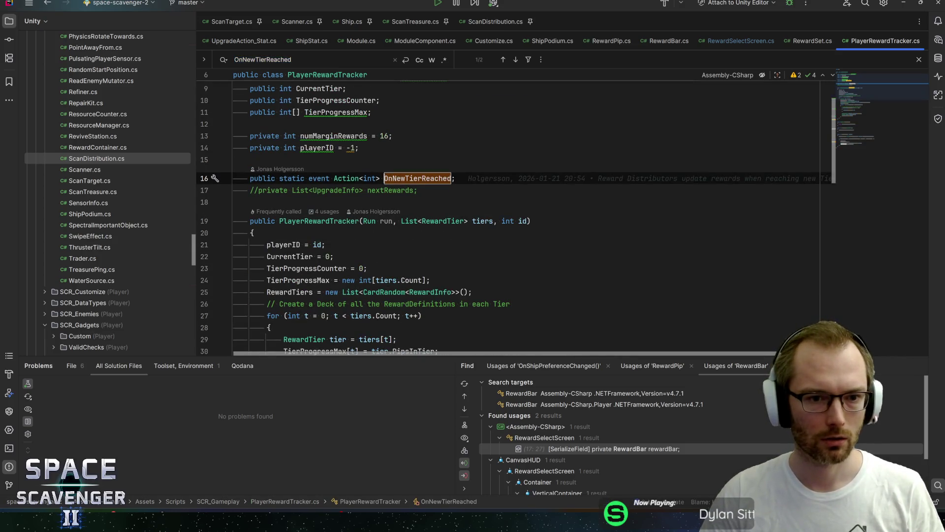
key("Return")
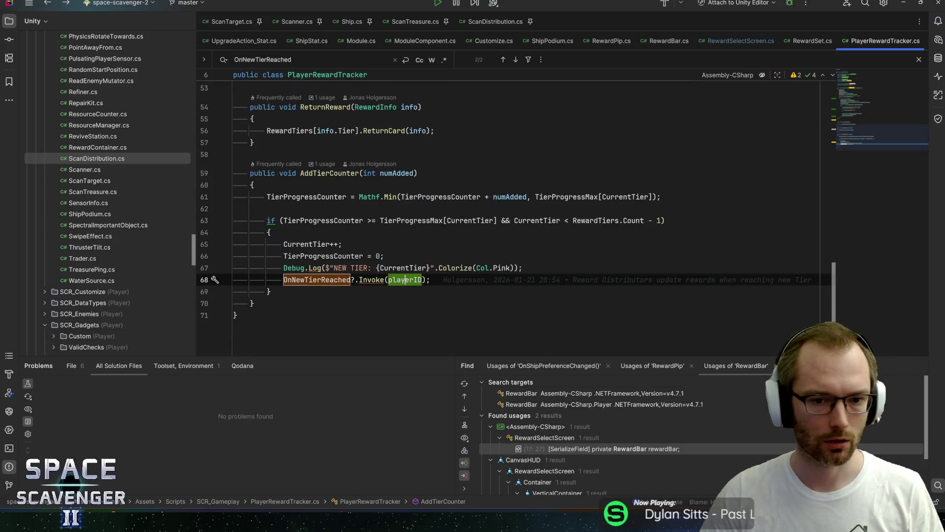
double_click(318, 280)
key("ctrl+f")
key("Return")
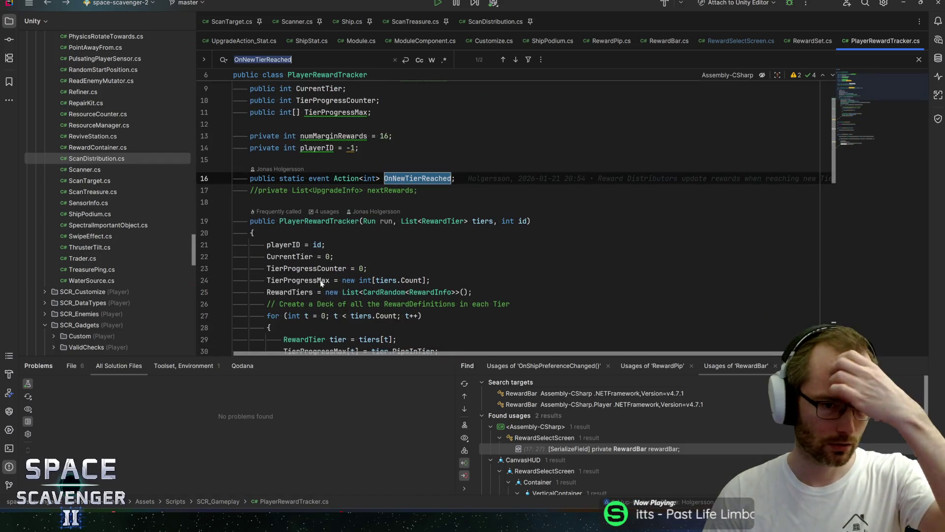
key("alt+F7")
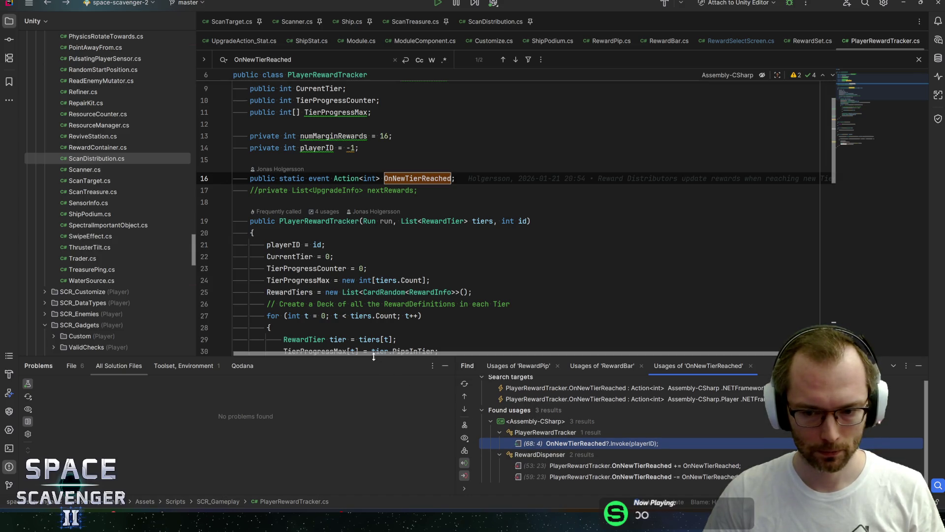
Open RewardDispenser's OnNewTierReached handler from the usages list.
left_click_drag(374, 356, 374, 331)
double_click(570, 444)
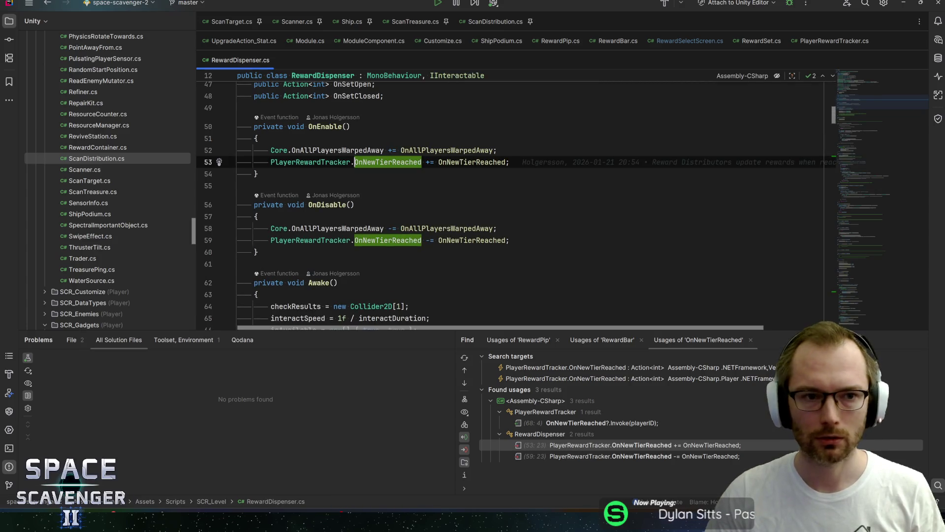
left_click(471, 162)
key("ctrl+b")
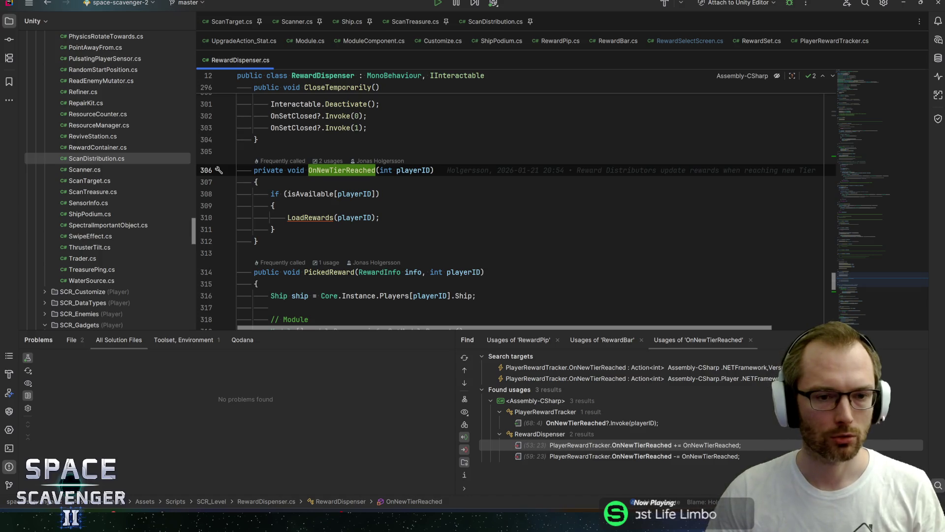
Start a 'Core.Instance.UIAudio.' line after the LoadRewards block.
left_click(274, 229)
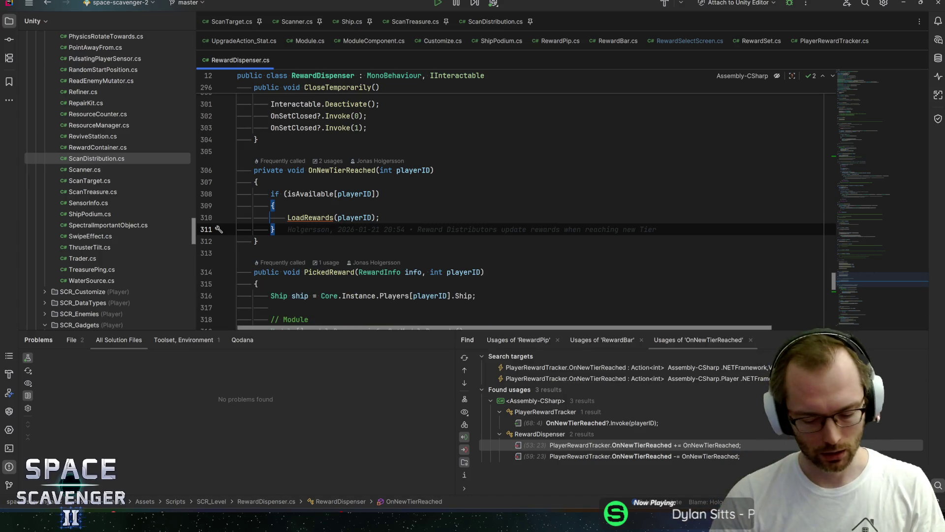
key("Return")
type("Core.Instance.audio")
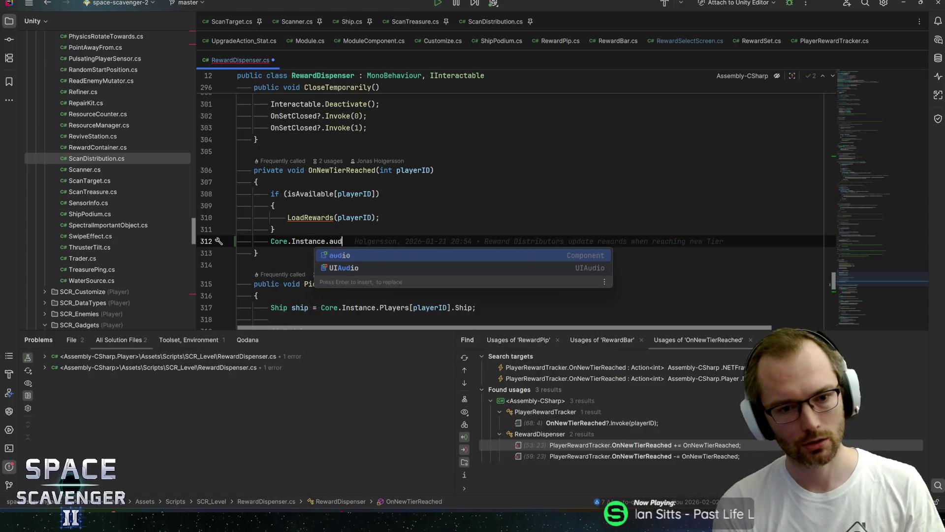
key("Down")
key("Return")
type(".")
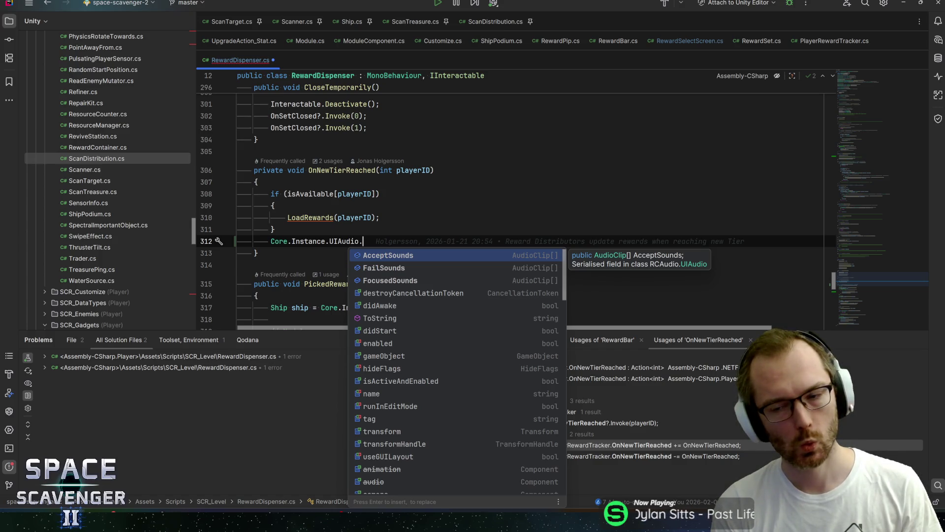
left_click(307, 241, "ctrl")
key("ctrl+alt+Left")
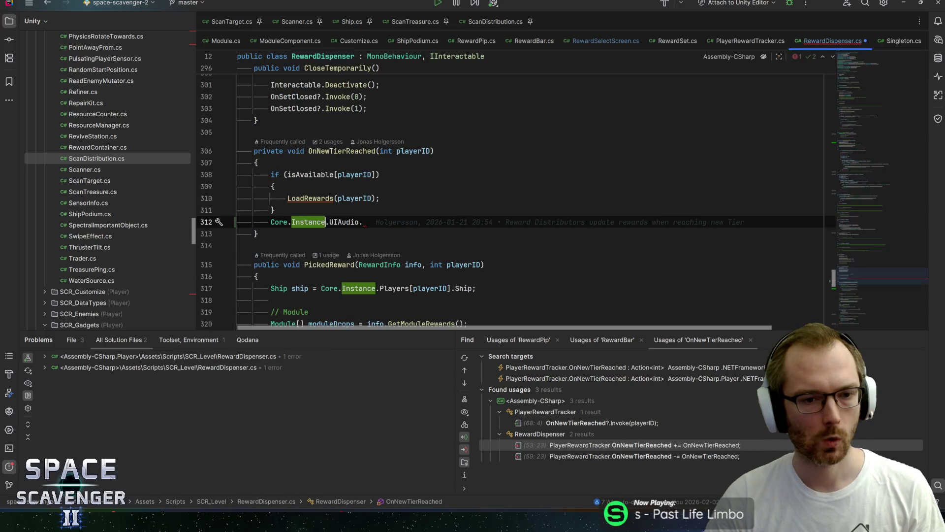
Check UIAudio's declaration in Core, then delete the unfinished 'Core.Instance.UIAudio.' line.
left_click(343, 221, "ctrl")
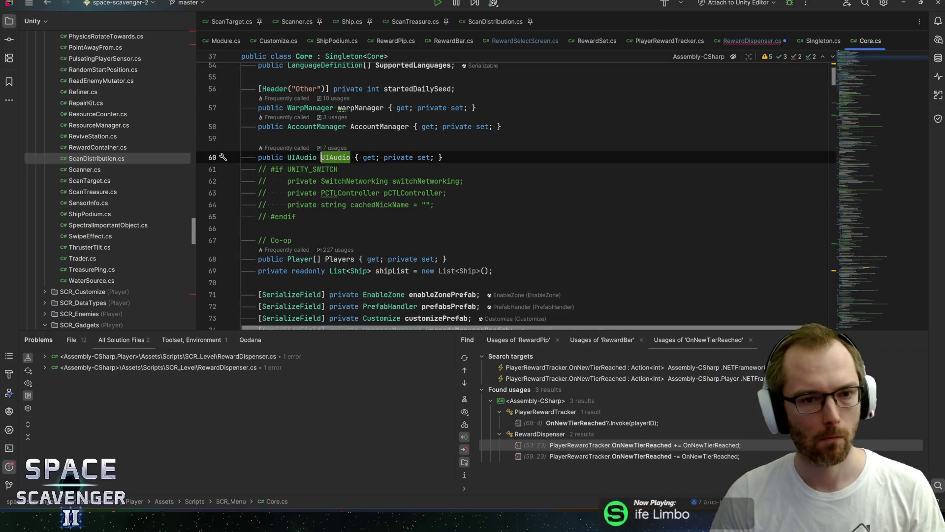
left_click(301, 159, "ctrl")
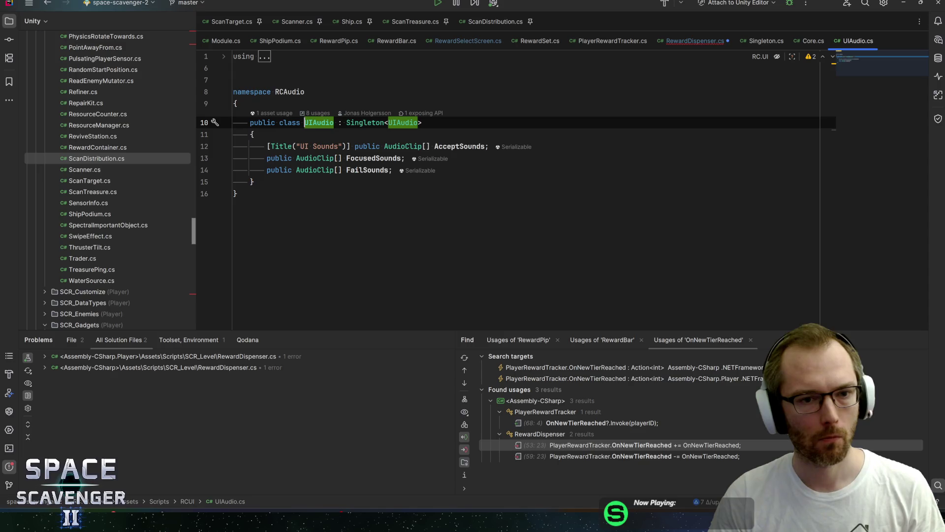
key("ctrl+alt+Left")
key("ctrl+alt+Left")
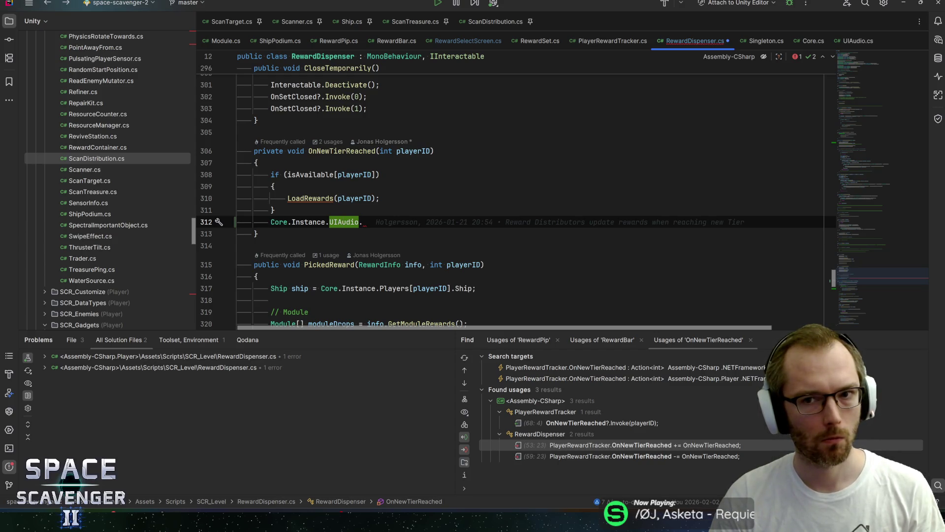
left_click(363, 222)
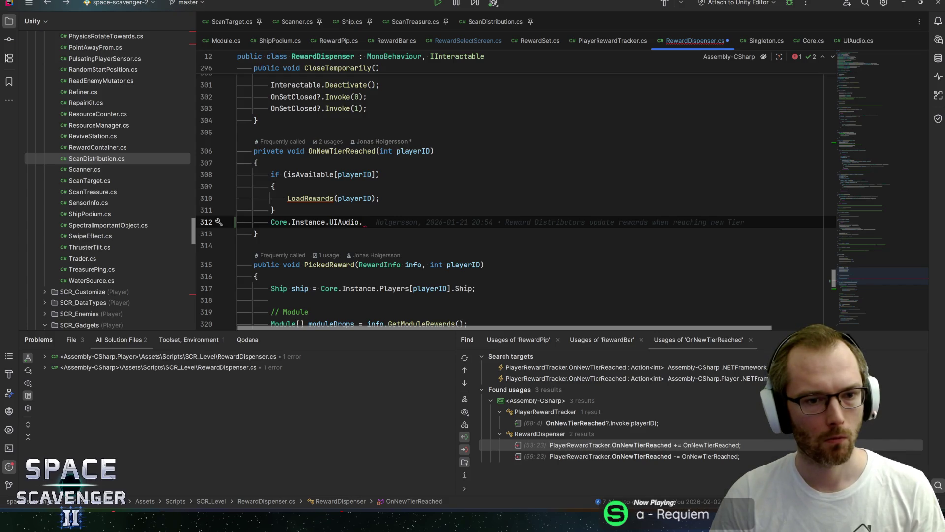
key("shift+Home")
key("shift+Home")
key("BackSpace")
key("BackSpace")
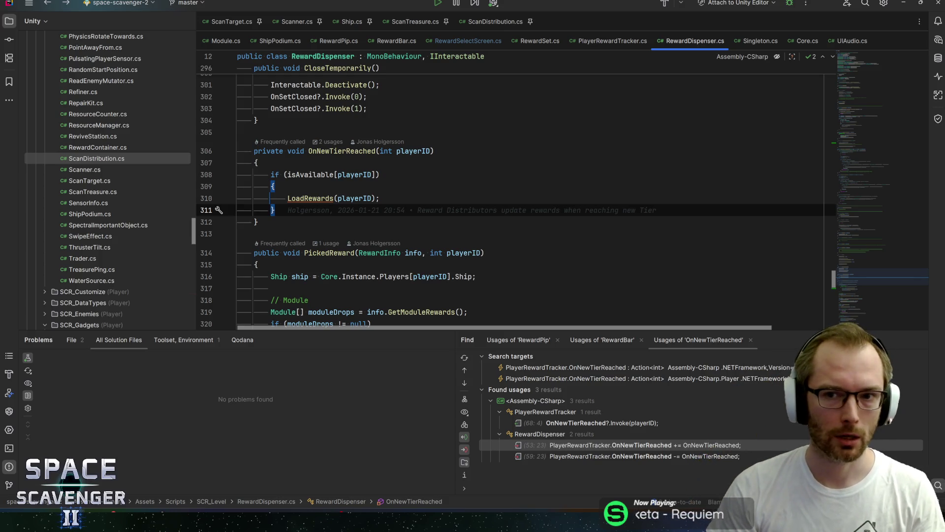
In OnEnable, add 'PlayerRewardTracker.OnNewTierReached += OnNewTierReached;'.
key("ctrl+alt+Left")
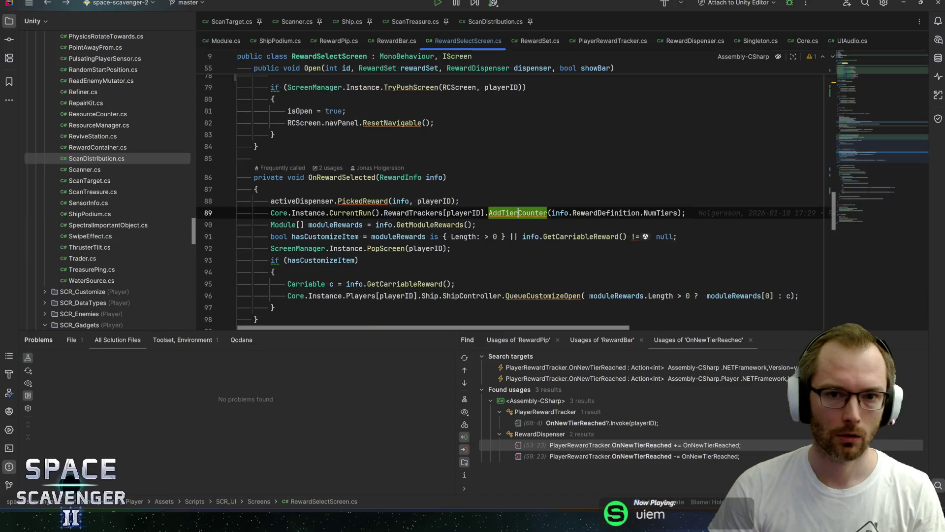
left_click(861, 78)
left_click_drag(861, 77, 860, 70)
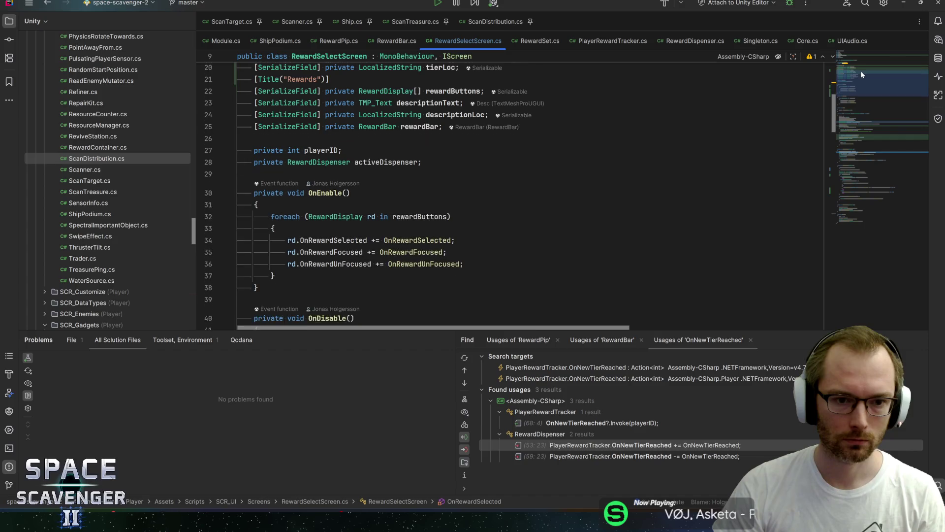
left_click(275, 272)
key("Return")
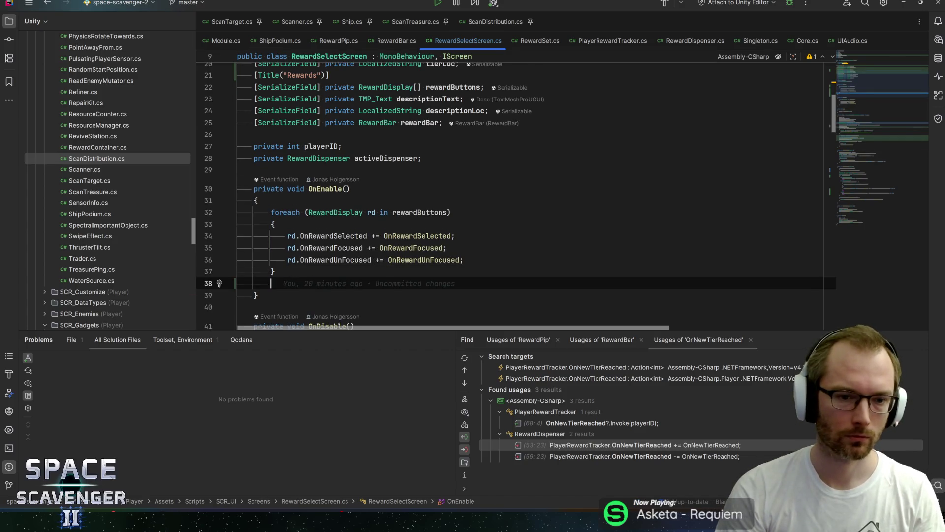
type("Tracker")
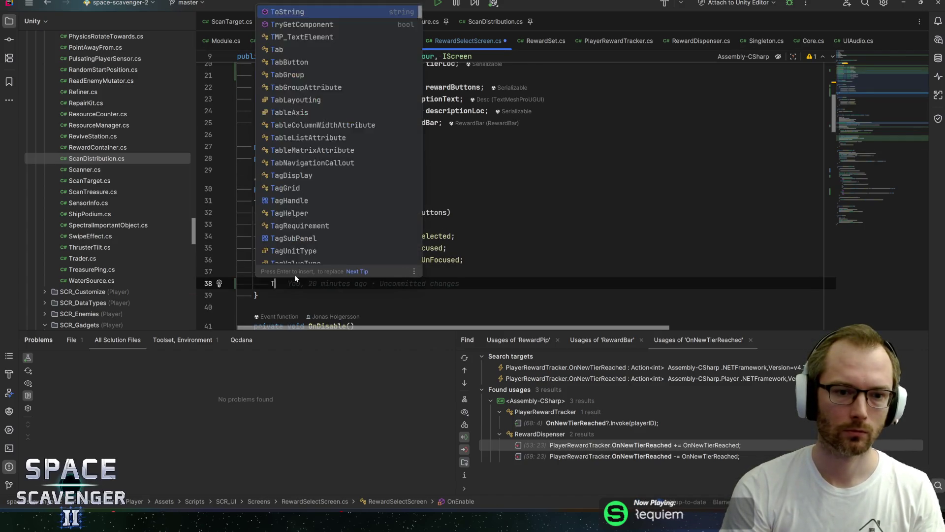
key("Down")
key("Down")
key("Down")
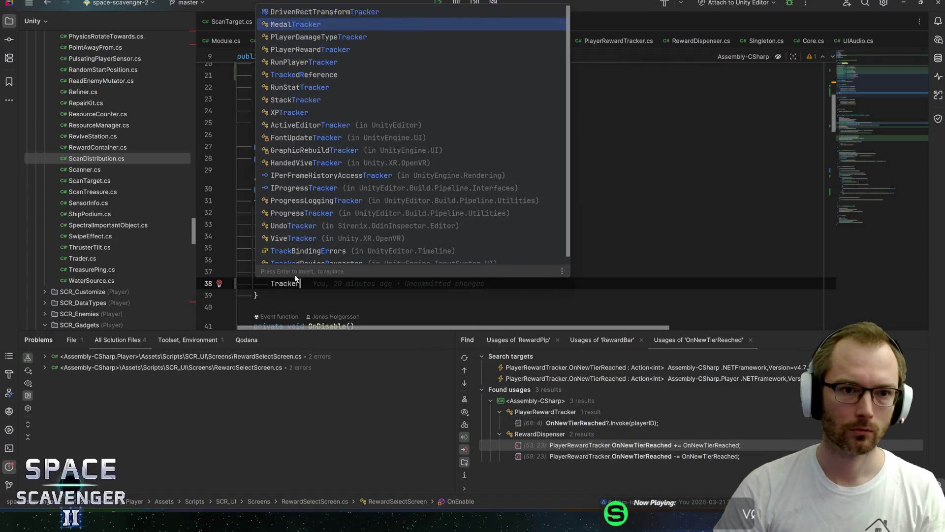
key("Return")
type(".")
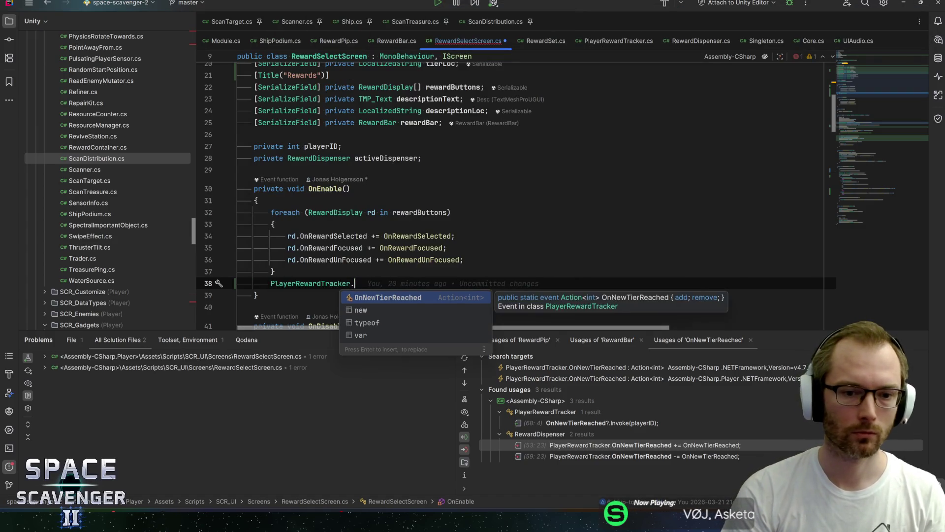
key("Return")
type("+= OnN")
type("ewTierReac")
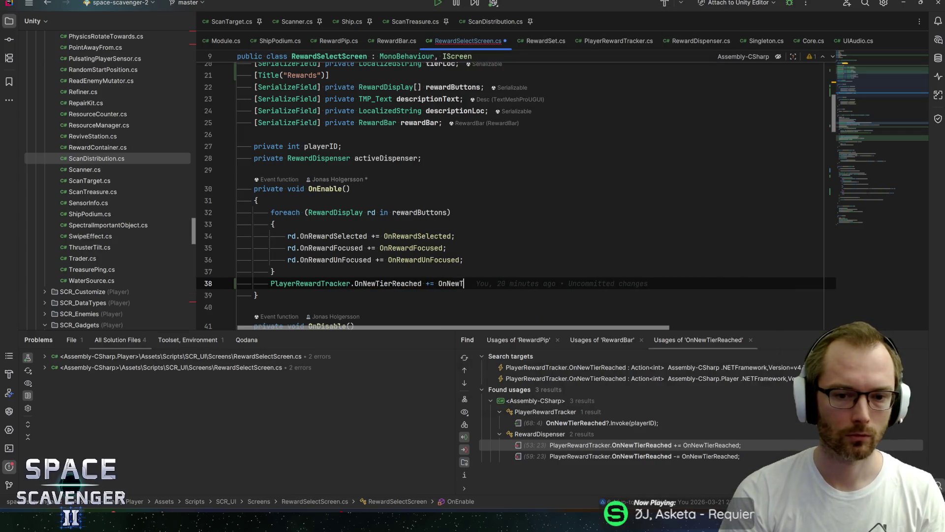
type("hed;")
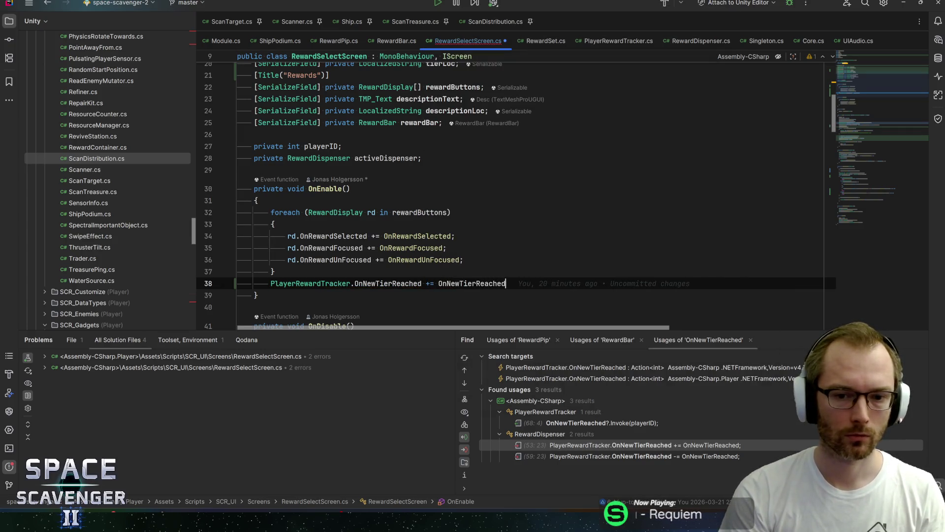
Put a blank line above the subscription and copy the statement to the clipboard.
key("Home")
key("Return")
key("shift+End")
key("ctrl+x")
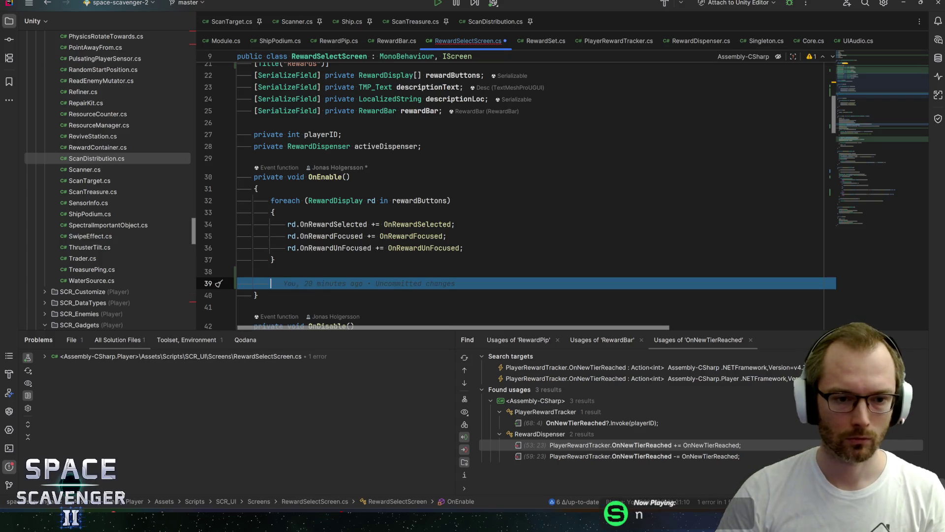
key("ctrl+v")
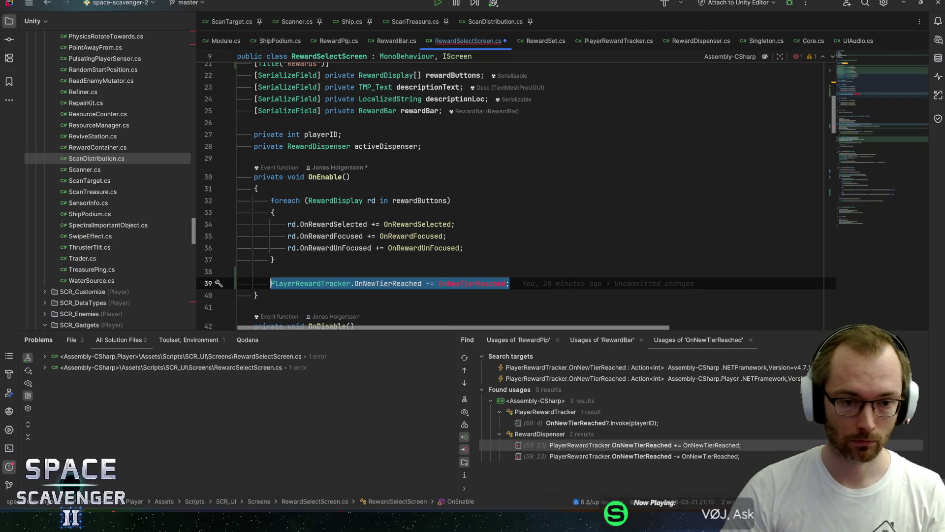
Add the matching '-= OnNewTierReached' unsubscription in OnDisable and save the script.
scroll(512, 197, "down", 3)
left_click(276, 302)
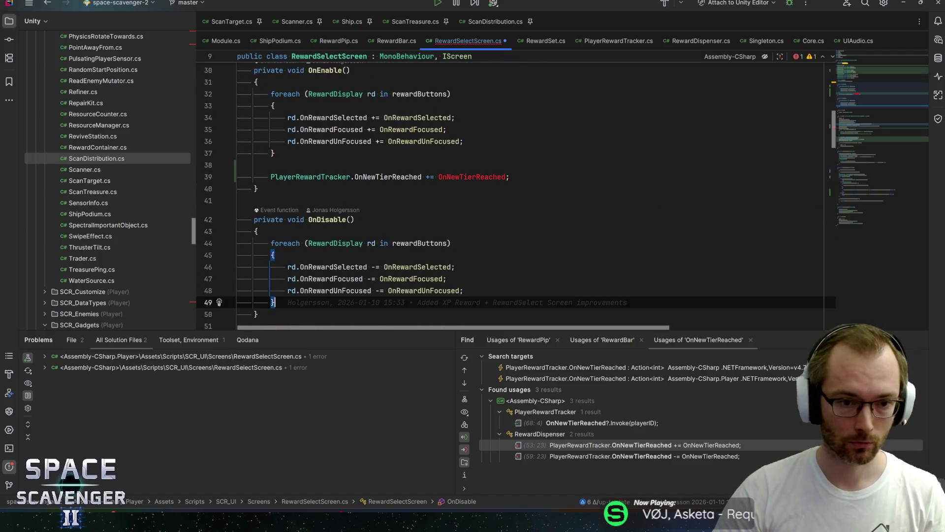
key("Return")
key("Return")
key("ctrl+v")
key("ctrl+Left")
key("ctrl+Left")
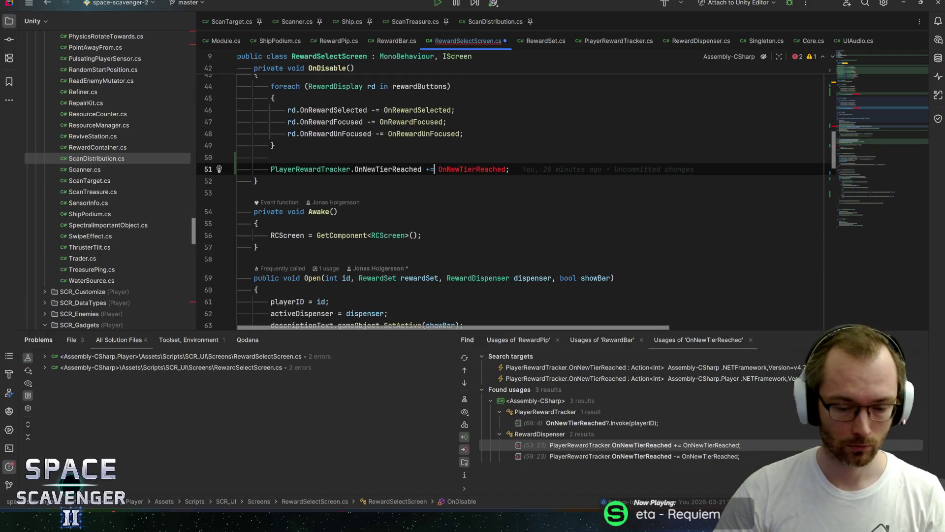
key("Left")
key("Left")
key("BackSpace")
type("-")
key("Right")
key("Right")
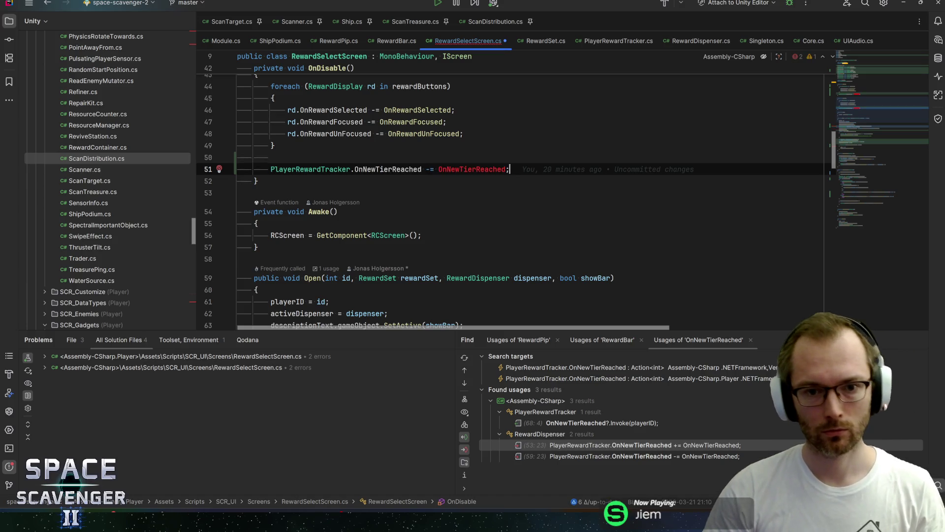
key("ctrl+s")
Tidy blank lines and begin 'private void OnNewTierReached()' after OnPopped.
left_click(868, 200)
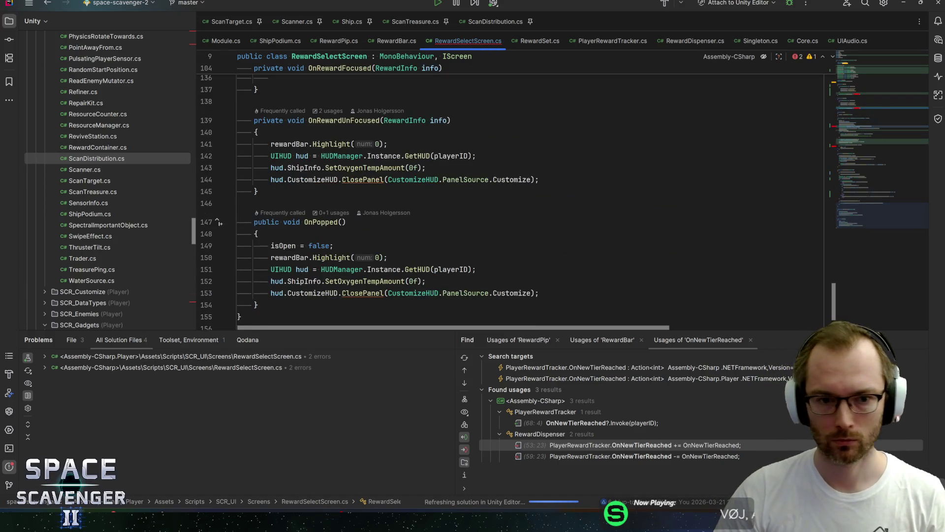
scroll(511, 196, "up", 4)
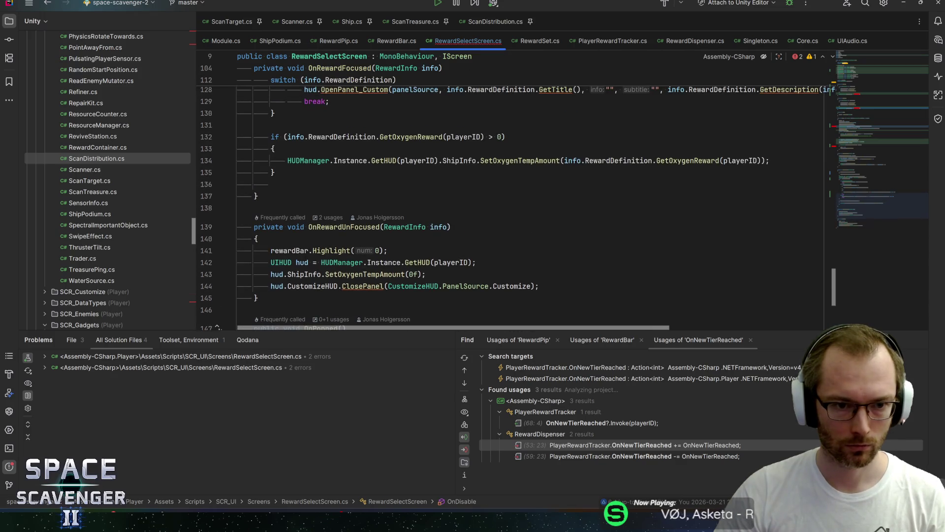
key("ctrl+y")
key("End")
key("Return")
key("Return")
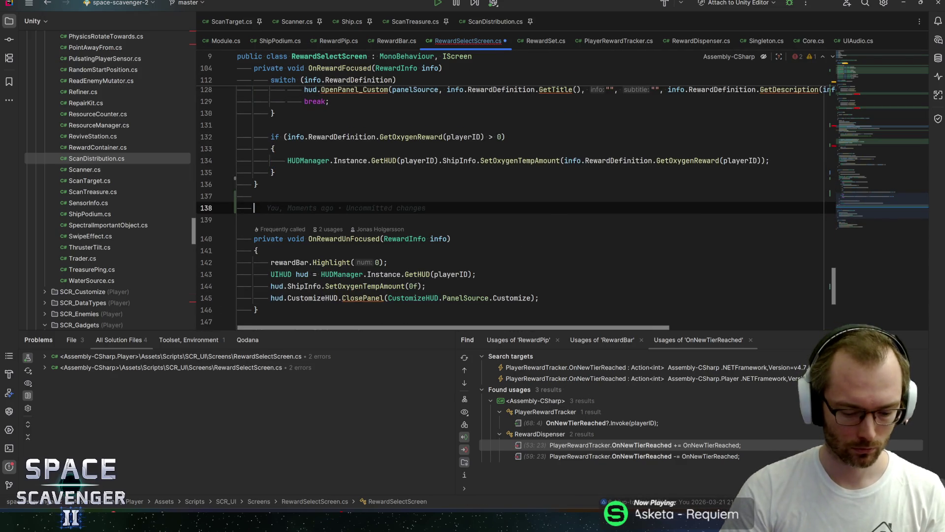
type("p")
key("BackSpace")
key("BackSpace")
key("BackSpace")
scroll(512, 197, "down", 3)
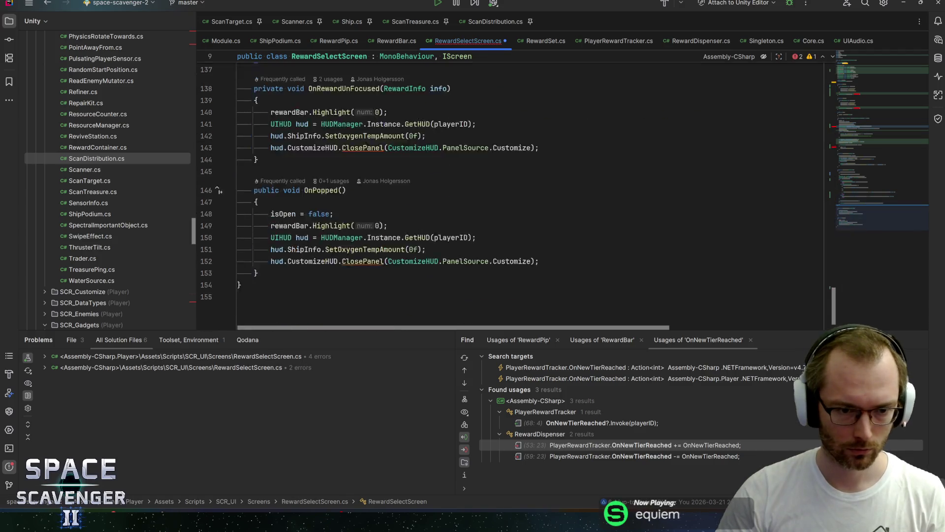
key("Return")
key("Return")
type("private ")
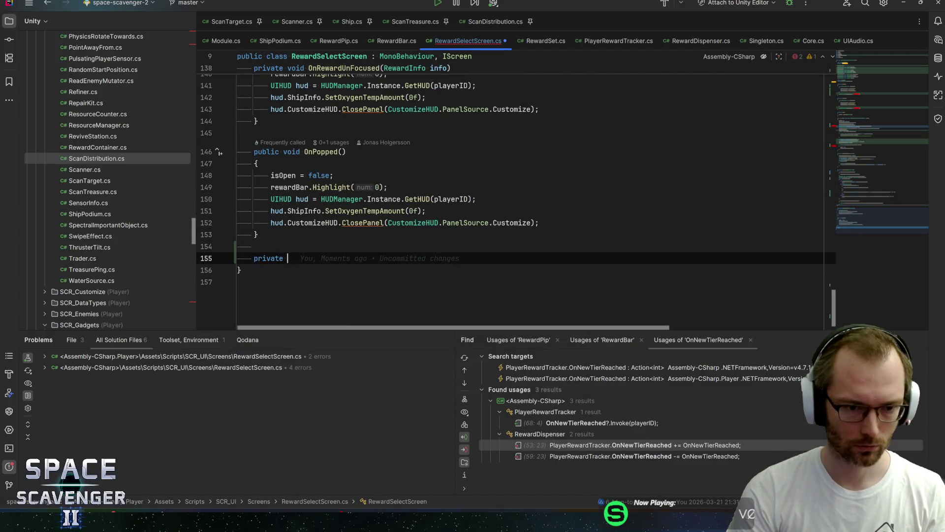
type("void OnNewTierReached()")
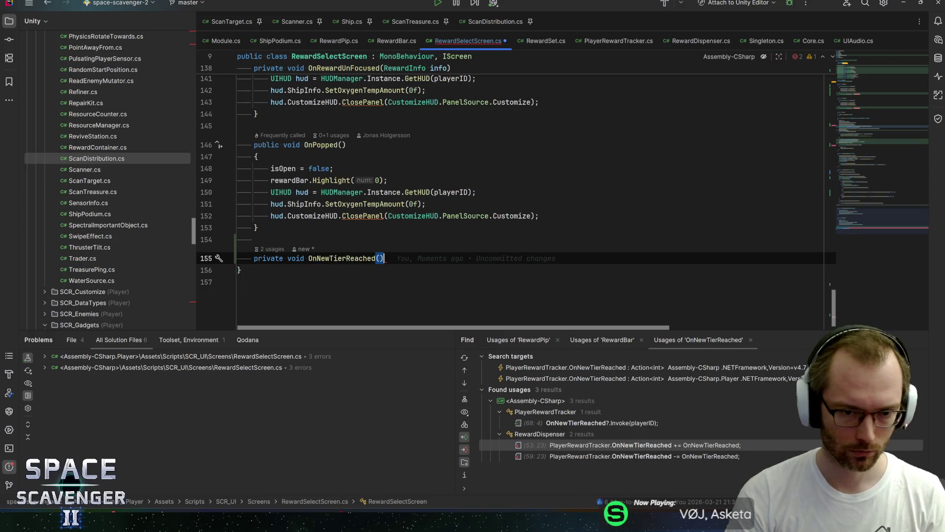
Give OnNewTierReached a method body and an int id parameter.
key("ctrl+shift+Return")
key("Up")
key("Up")
key("End")
key("Left")
type("int ")
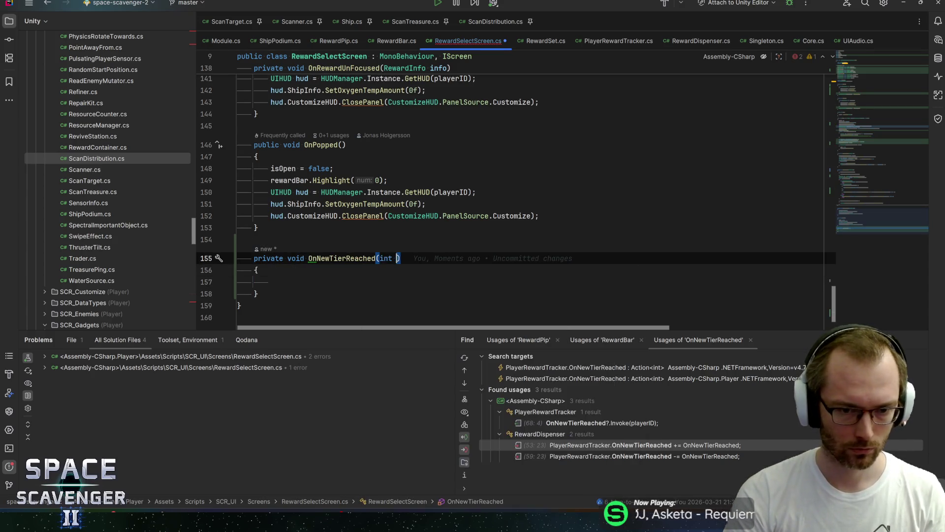
type("playerID")
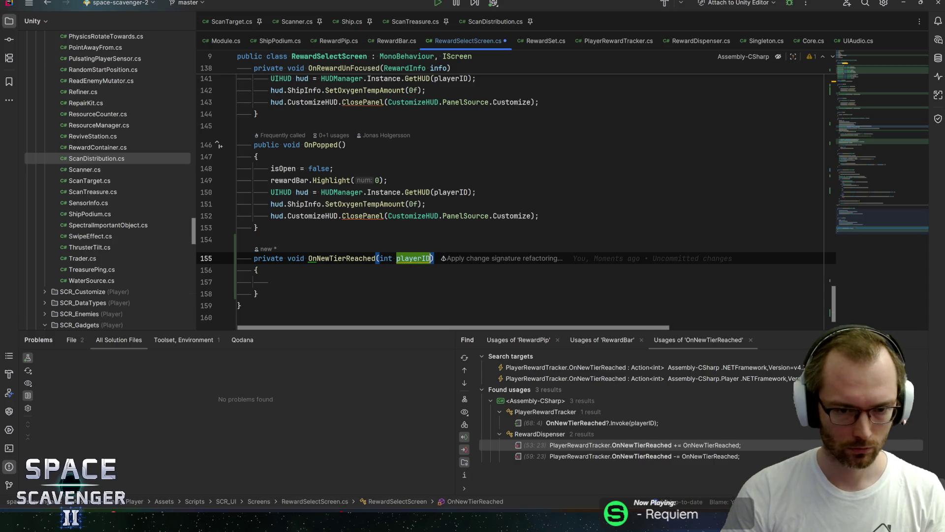
type("i")
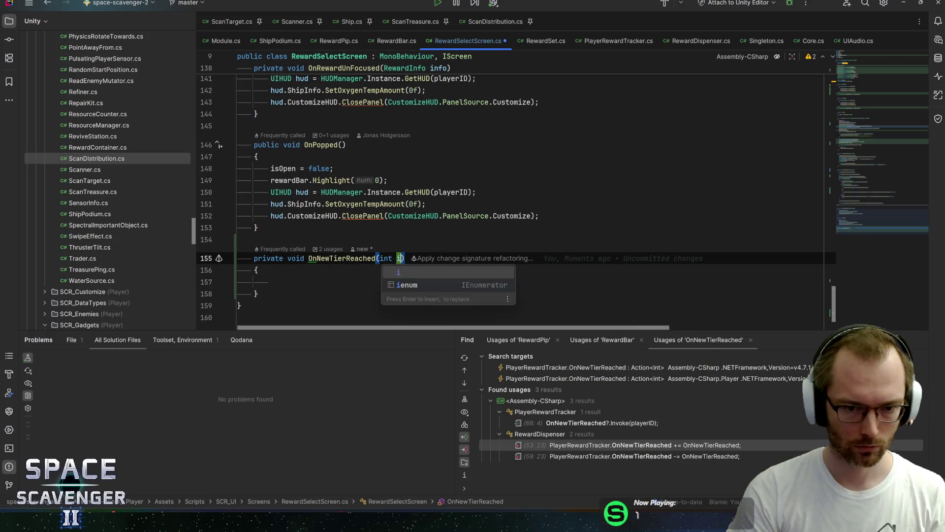
type("d")
Write the body 'if (id != playerID) return;' in the handler.
left_click(270, 282)
type("if (id ")
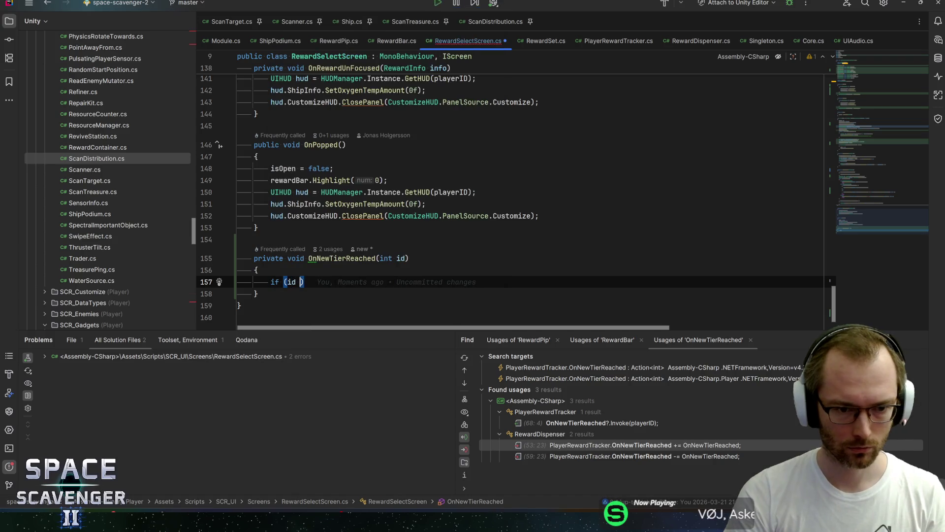
type("!= pla")
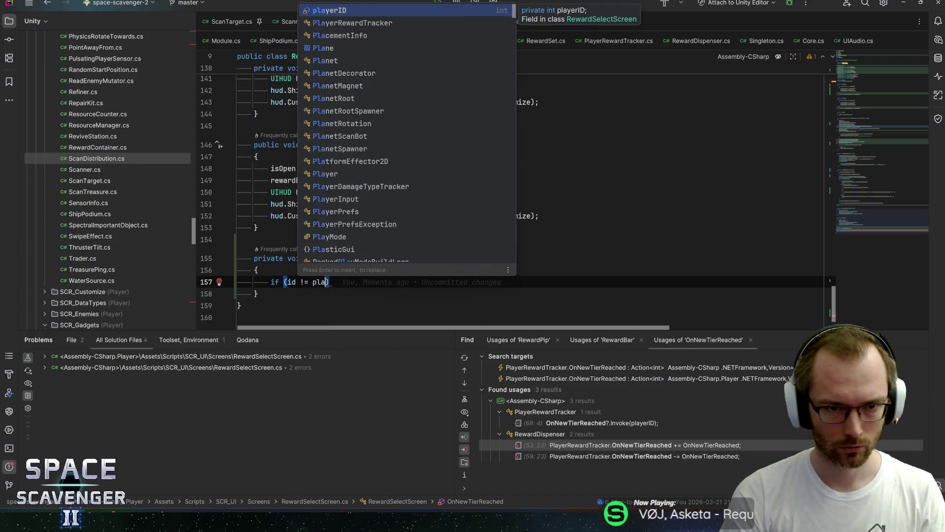
key("Return")
key("End")
key("Return")
type("re")
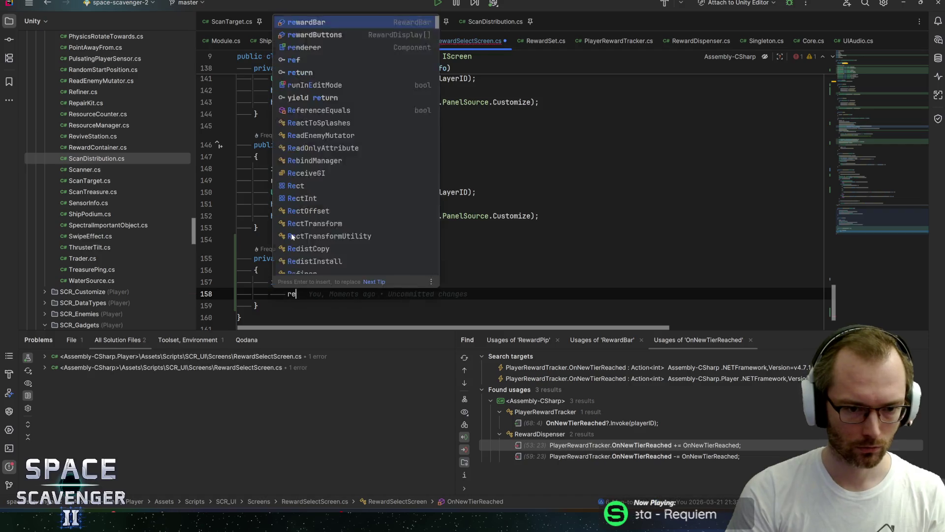
type("turn;")
key("Return")
key("Return")
type("Cl")
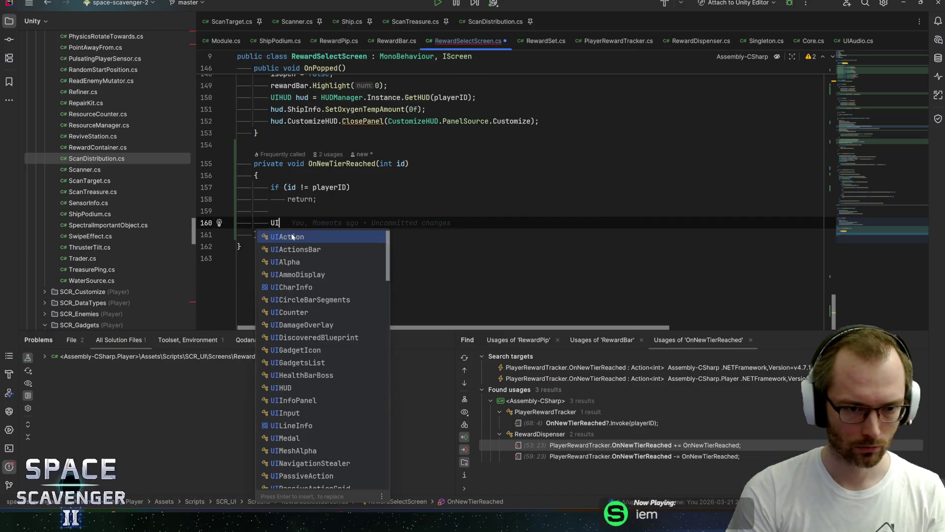
key("BackSpace")
key("BackSpace")
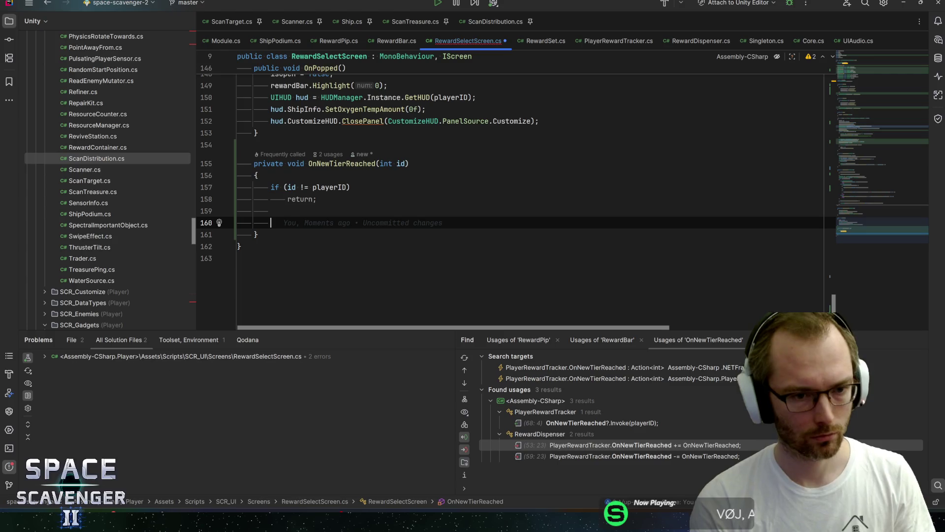
key("ctrl+alt+Left")
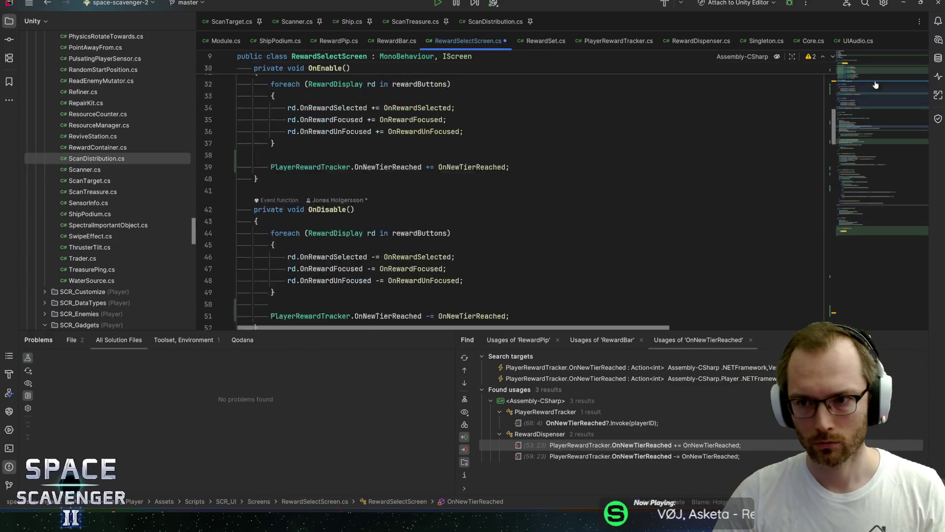
Duplicate the rewardBar field as an AudioClip field named newTierReached.
left_click(426, 212)
key("ctrl+d")
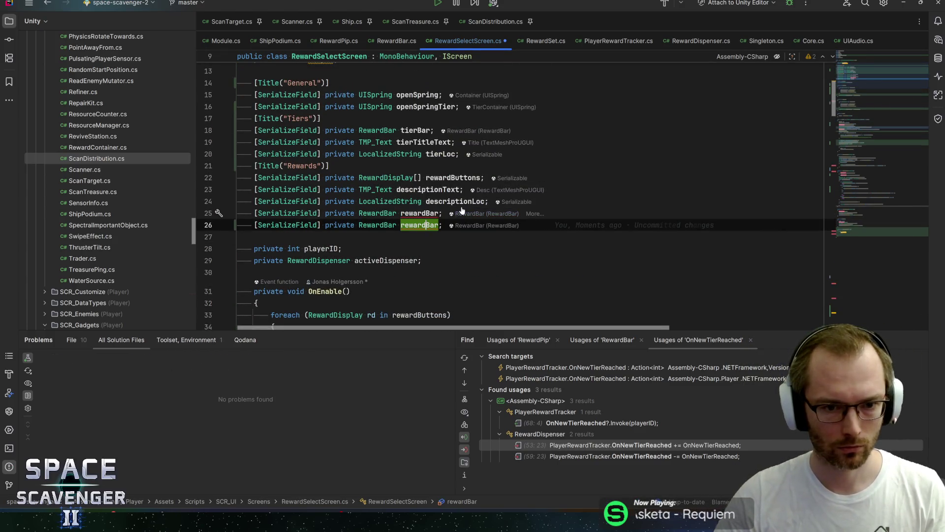
key("ctrl+Left")
key("ctrl+Left")
key("ctrl+shift+Right")
type("AudioClip")
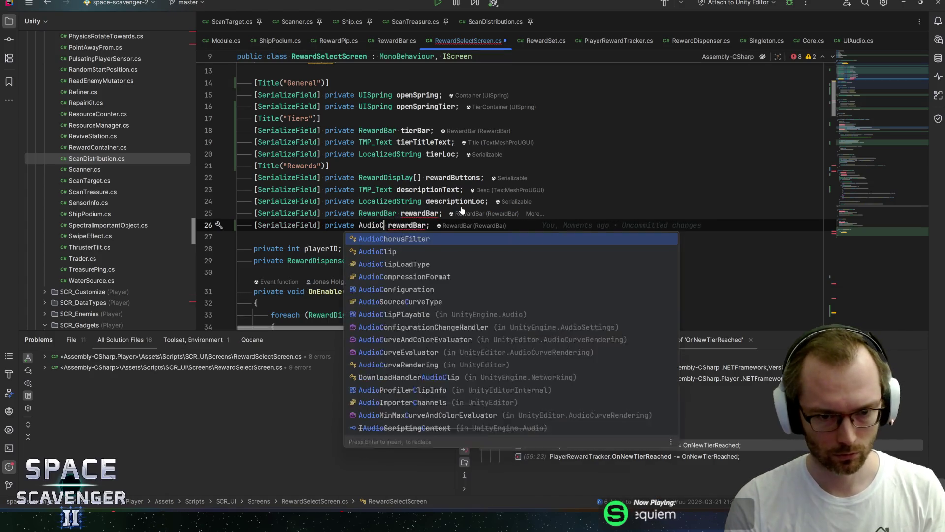
key("Return")
key("ctrl+Right")
key("ctrl+shift+Right")
type("newT")
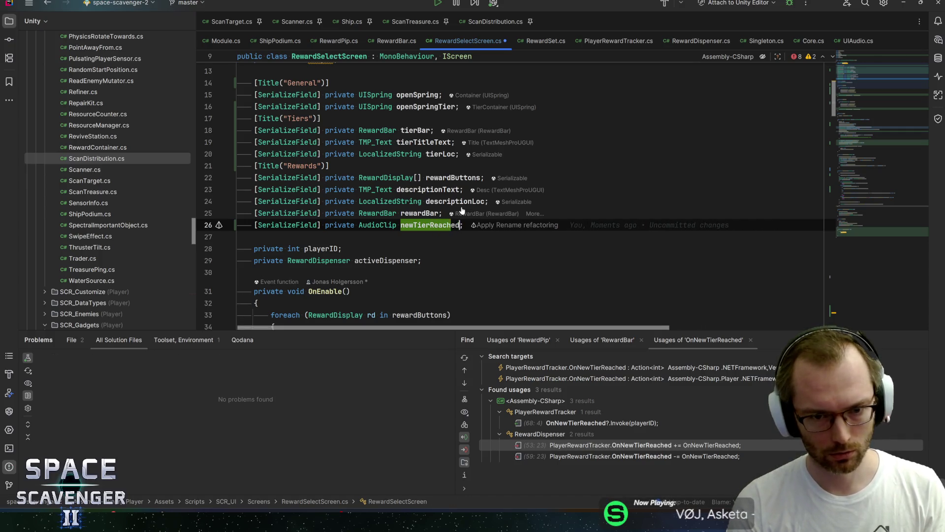
Call newTierReached.Play() inside the OnNewTierReached handler.
key("ctrl+shift+BackSpace")
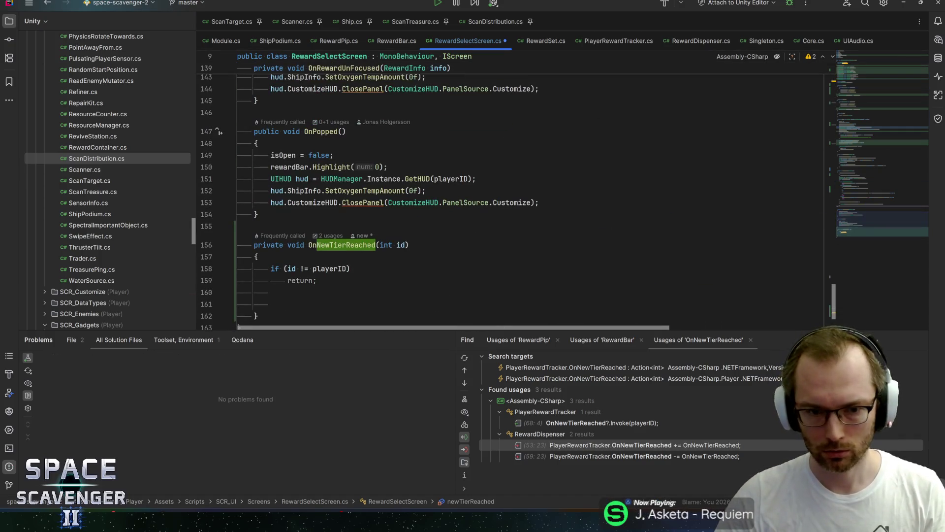
key("Return")
type("newTierReached")
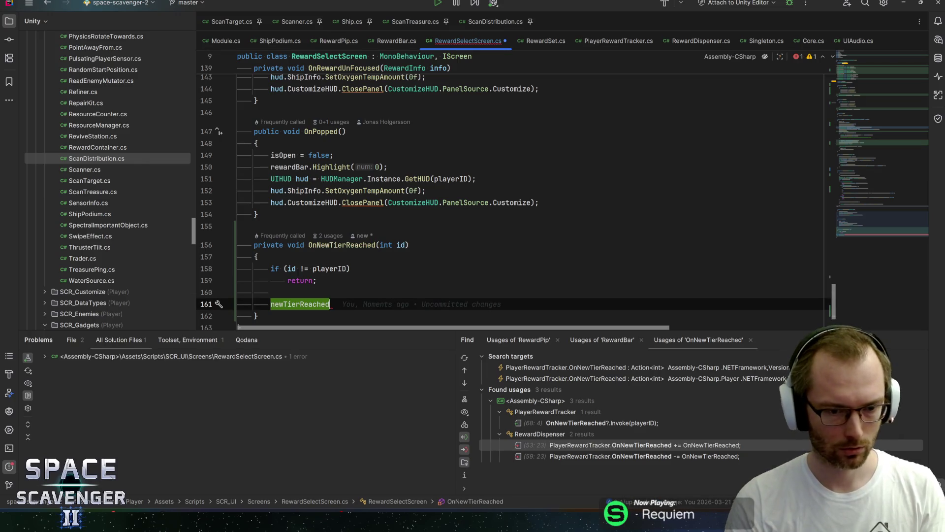
key("BackSpace")
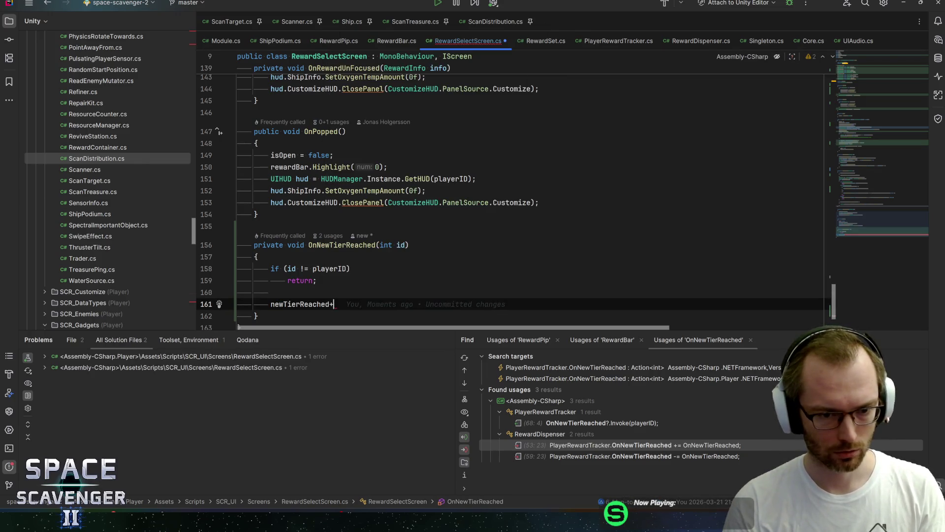
type(".Pl")
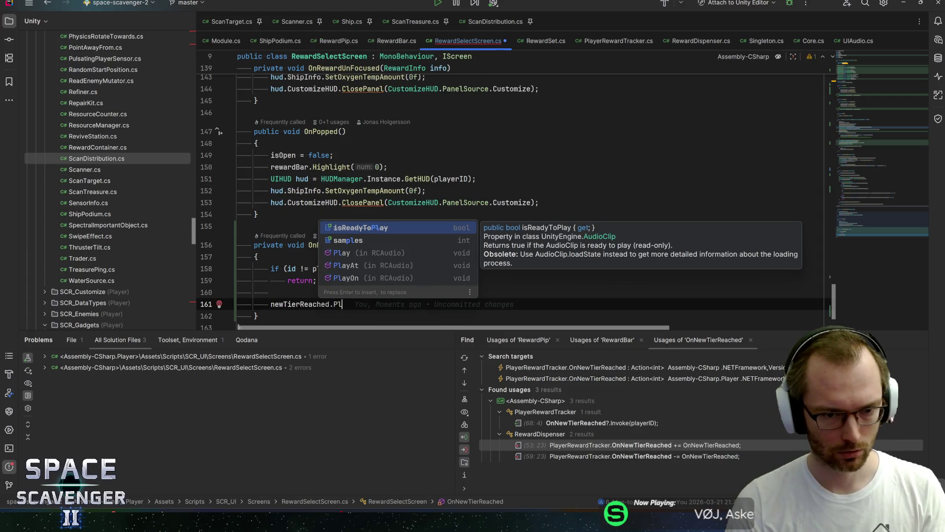
key("Down")
key("Down")
key("Return")
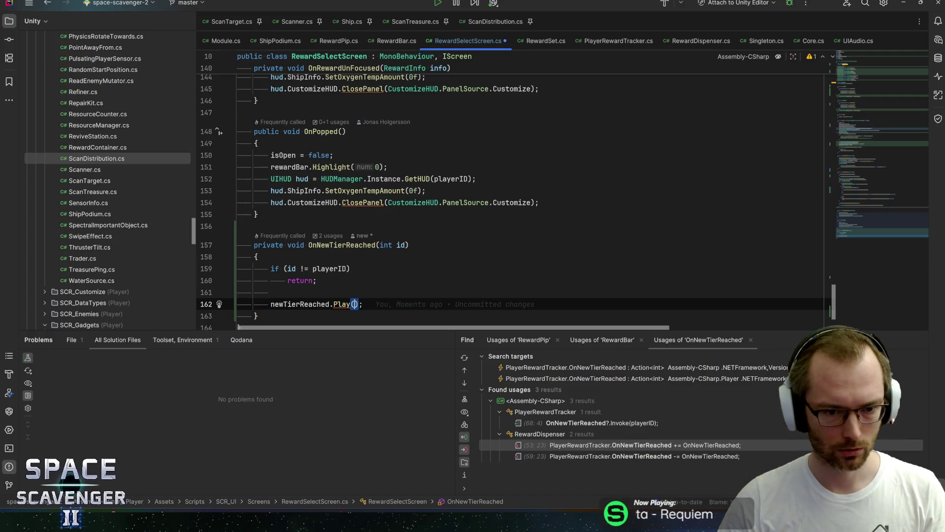
Rename the newTierReached field to newTierReachedSound.
key("shift+F6")
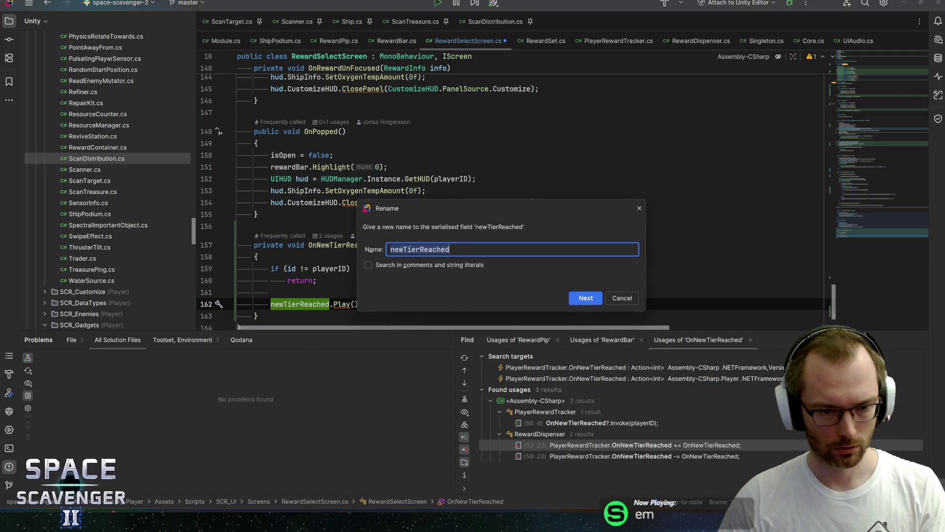
type("Sound")
key("Return")
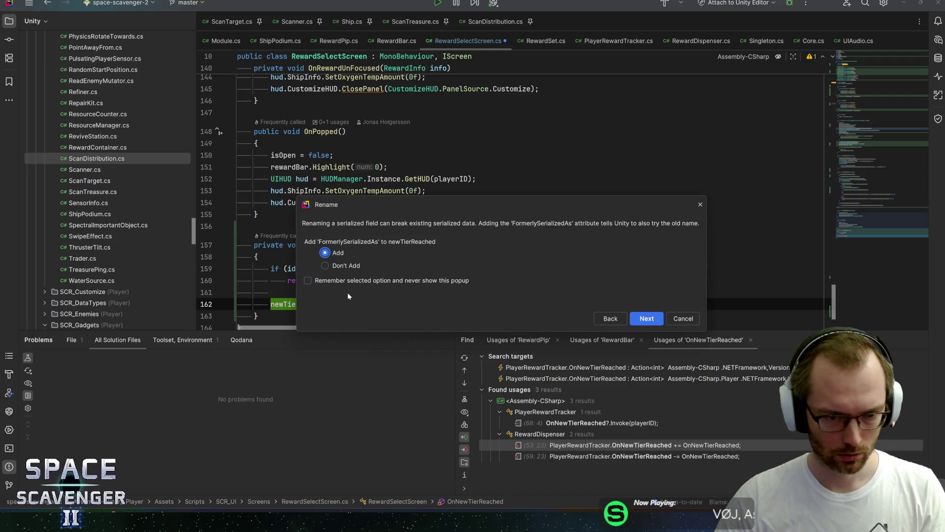
key("Return")
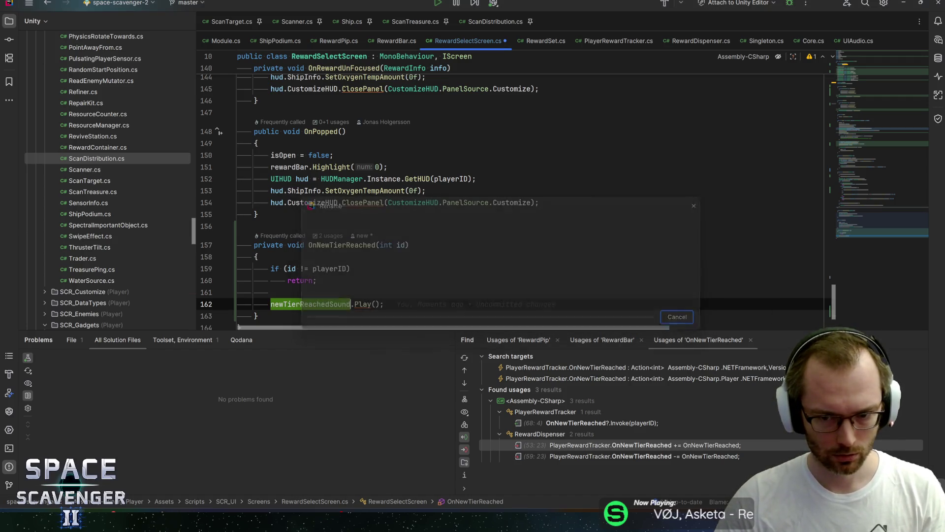
key("Up")
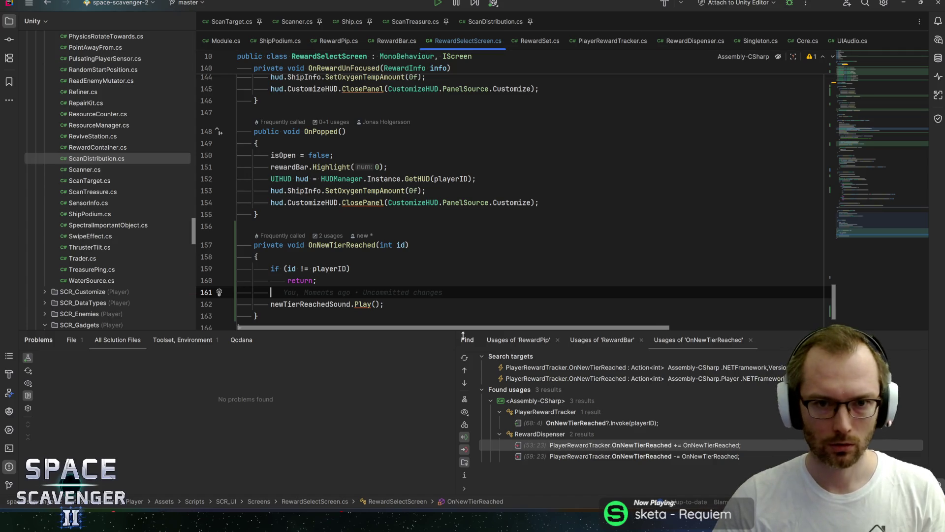
key("alt+Tab")
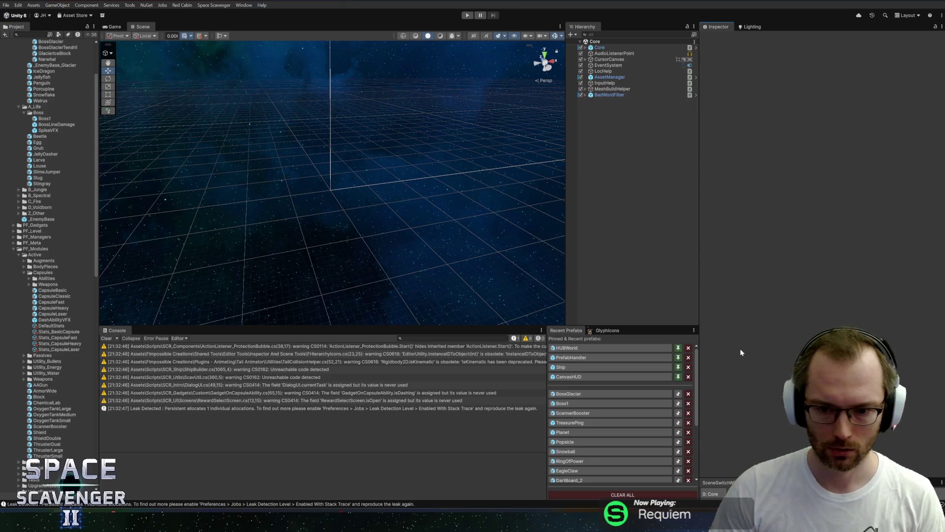
Open the CanvasHUD prefab and bring its Reward Select Screen component into view.
double_click(578, 377)
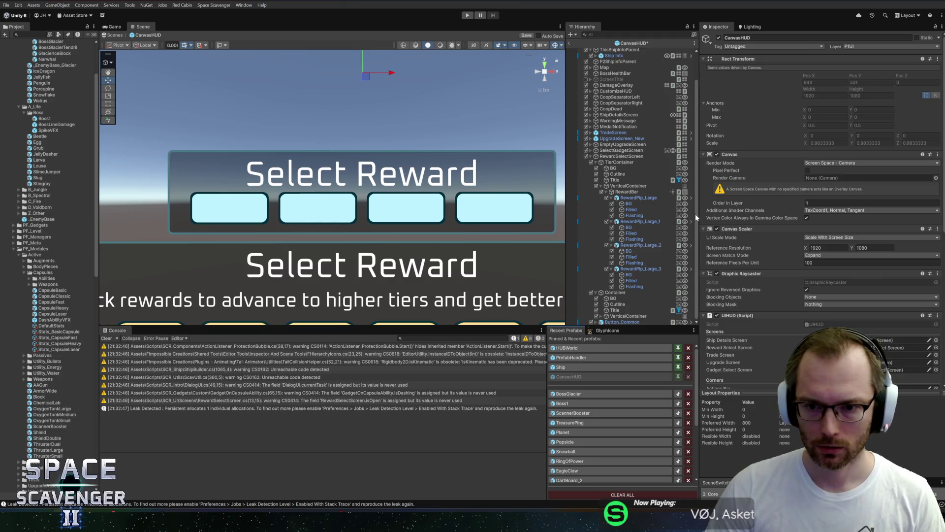
left_click_drag(698, 213, 682, 214)
scroll(769, 270, "down", 10)
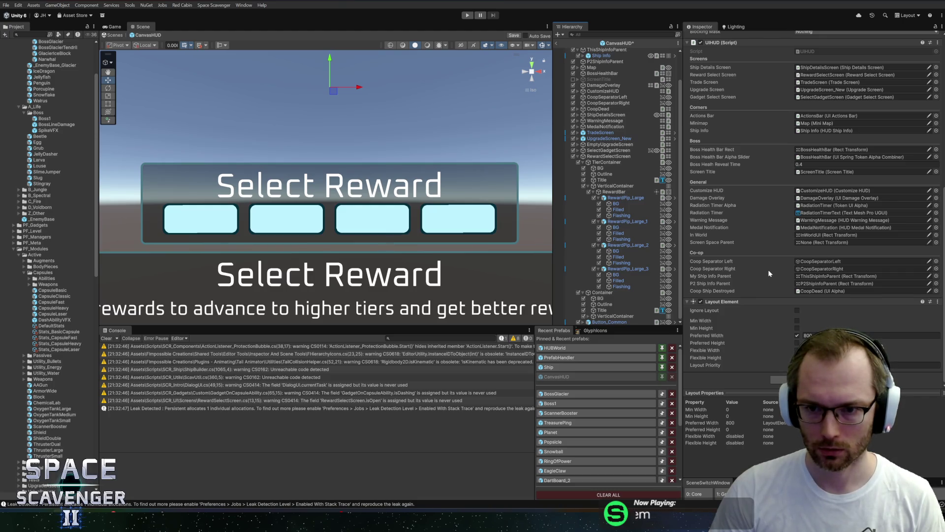
scroll(806, 228, "down", 10)
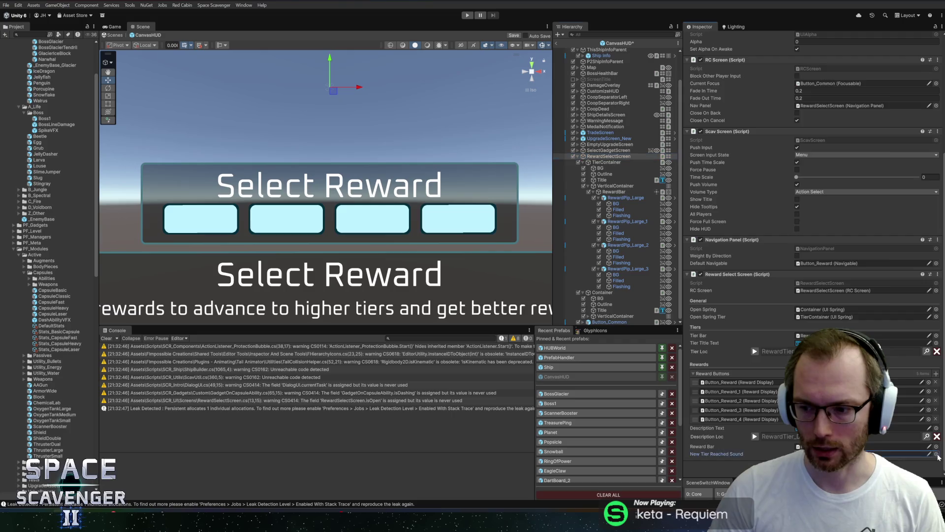
After previewing clips, assign Extra Reward 2 as New Tier Reached Sound and return to Core.
left_click(936, 455)
left_click_drag(762, 65, 562, 44)
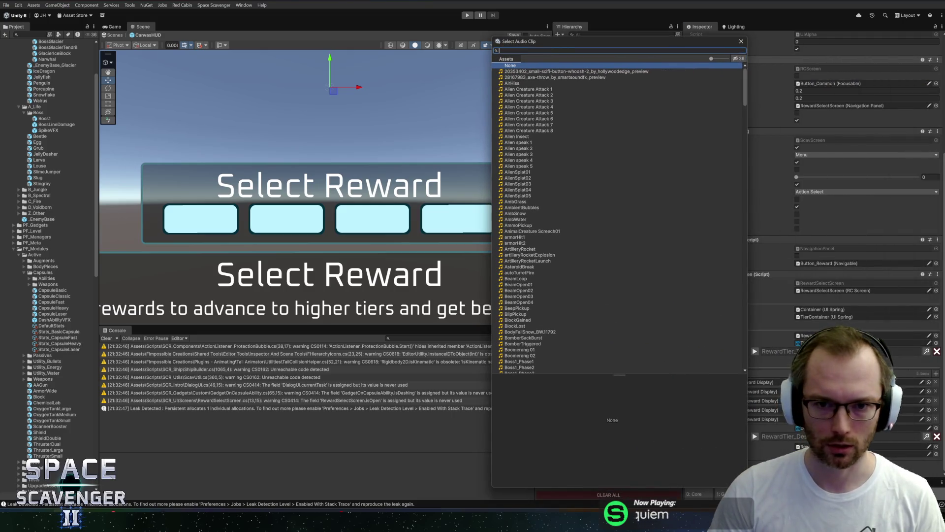
type("rew")
left_click(528, 78)
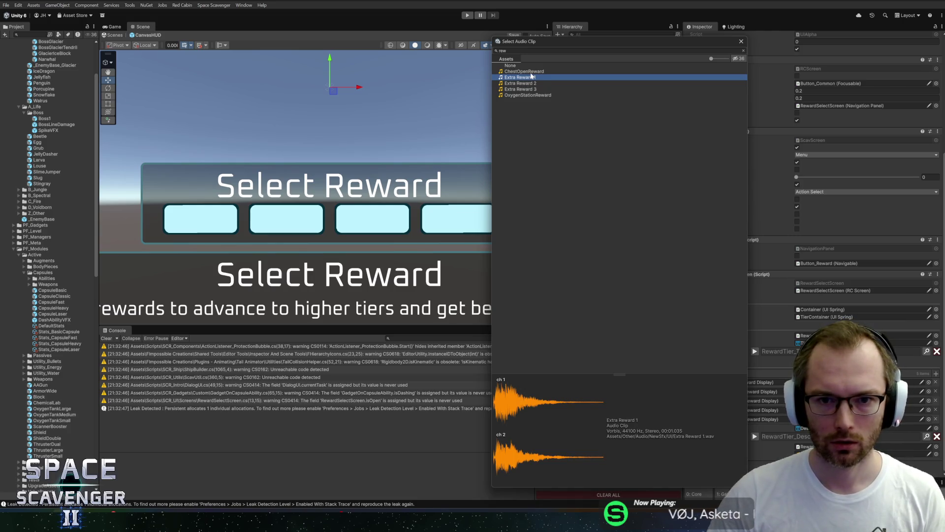
left_click(524, 83)
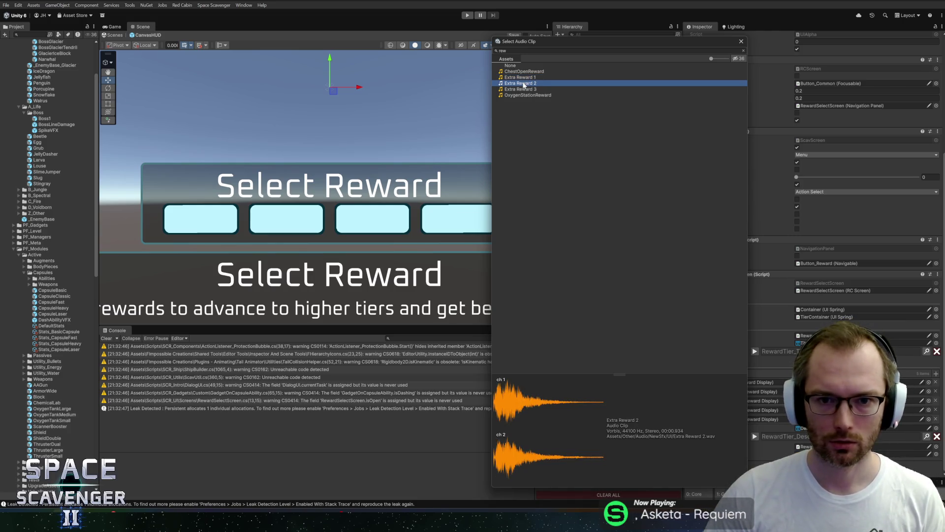
double_click(523, 83)
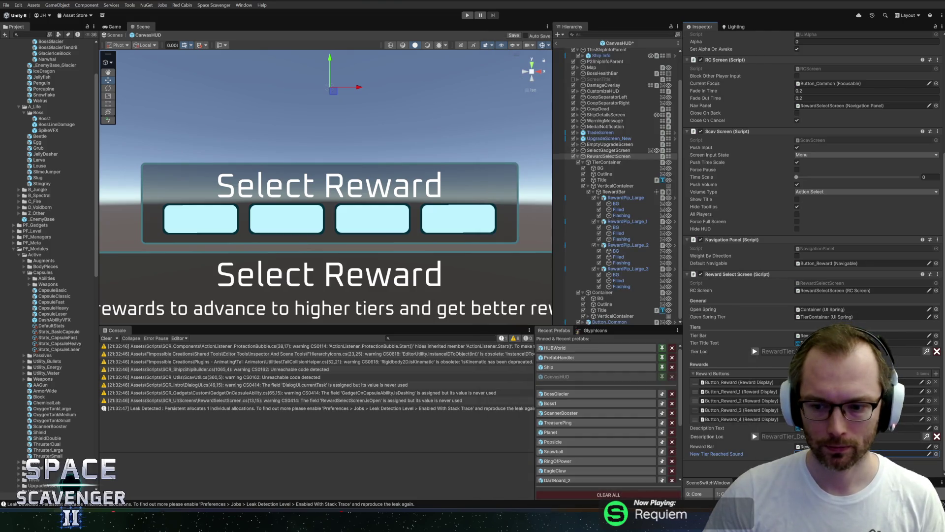
left_click(49, 488)
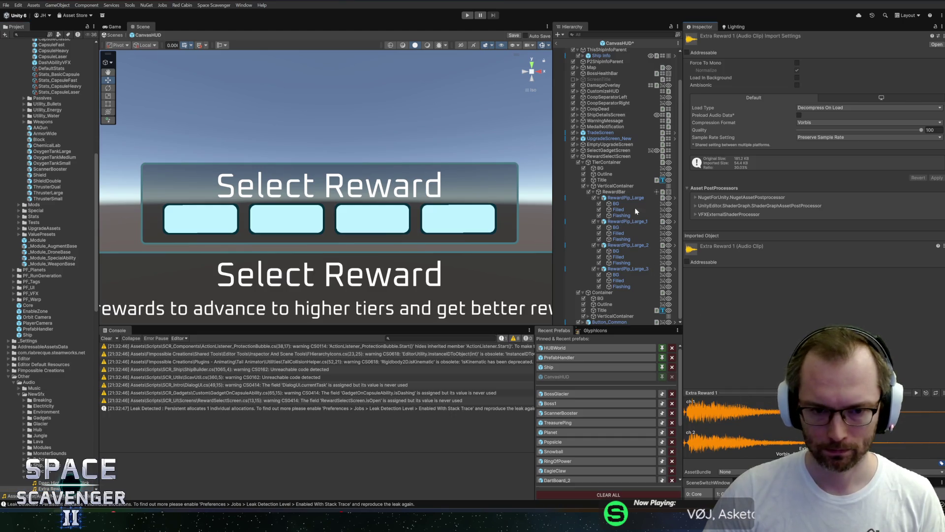
left_click(558, 44)
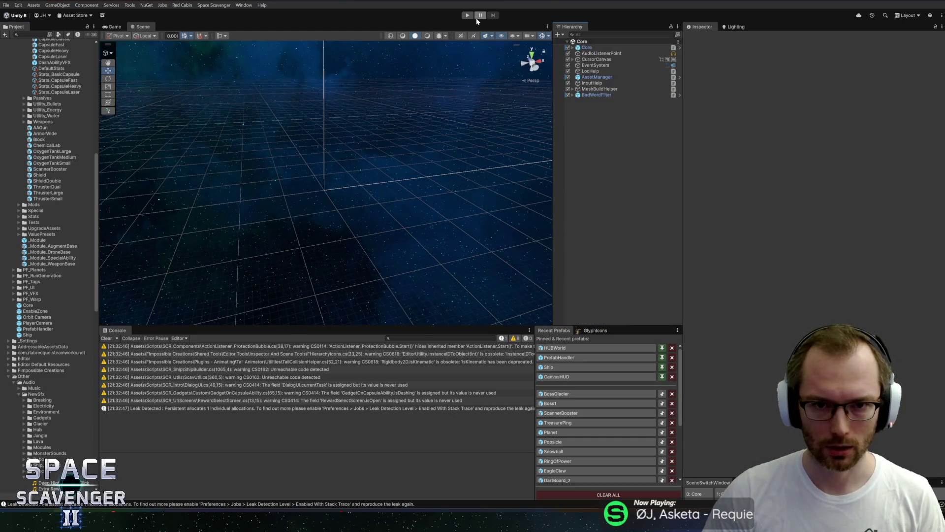
Start a maximized play-test and fly the ship down the cave to the Oxygen Station.
left_click(472, 15)
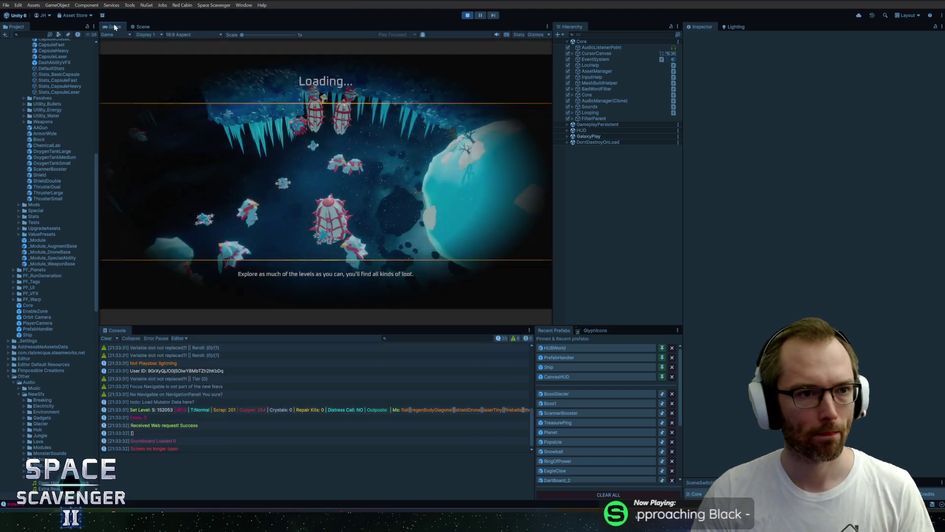
key("shift+space")
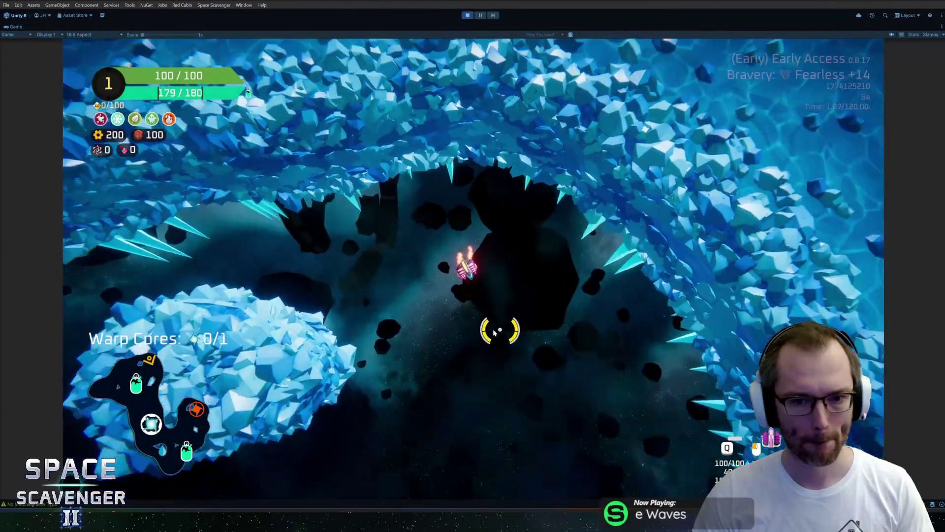
key("s")
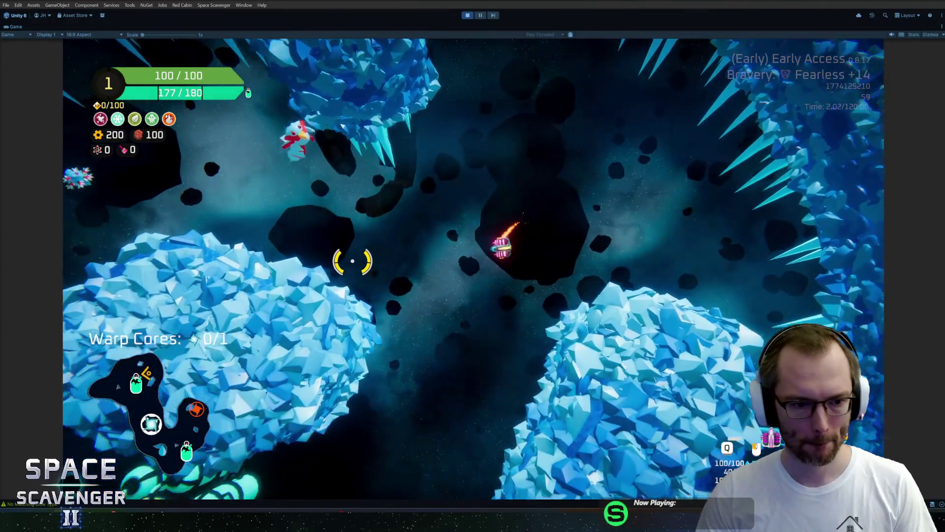
key("a")
Claim the 52 XP station reward and run 'debug oxygen ref' in the debug console.
key("e")
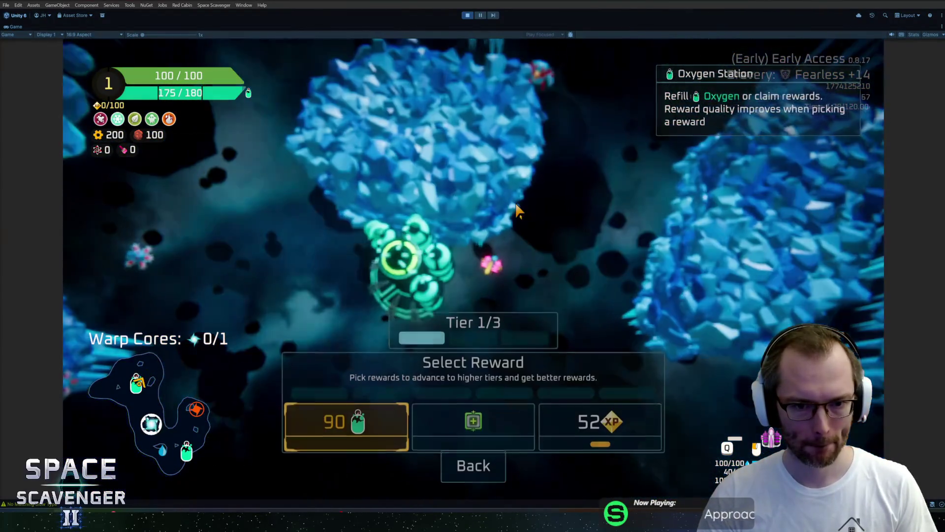
left_click(555, 403)
key("grave")
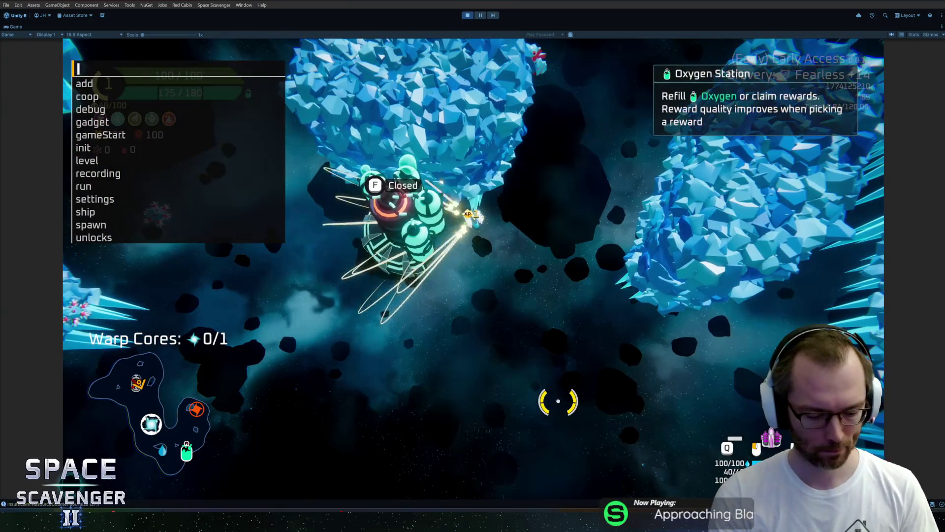
type("debug oxygen re")
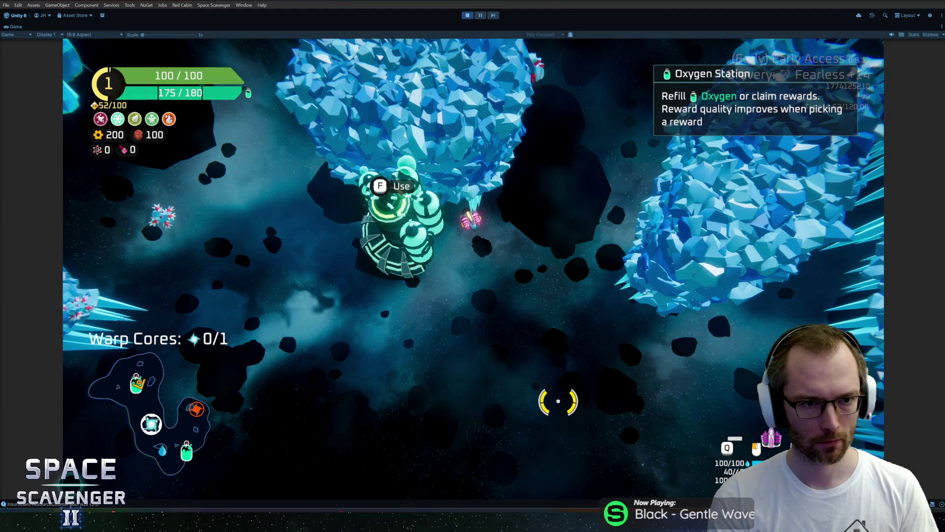
type("f")
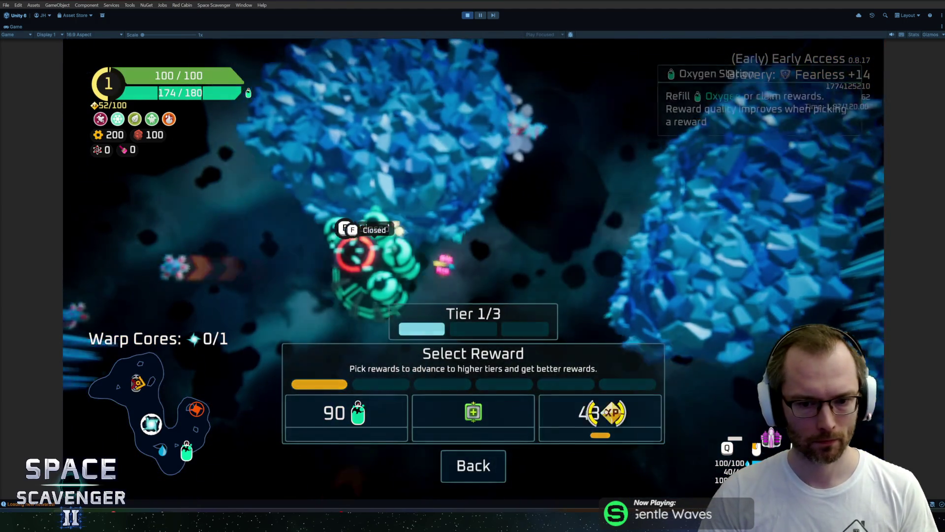
key("grave")
Take the Block reward from the Oxygen Station and attach it to the ship.
key("f")
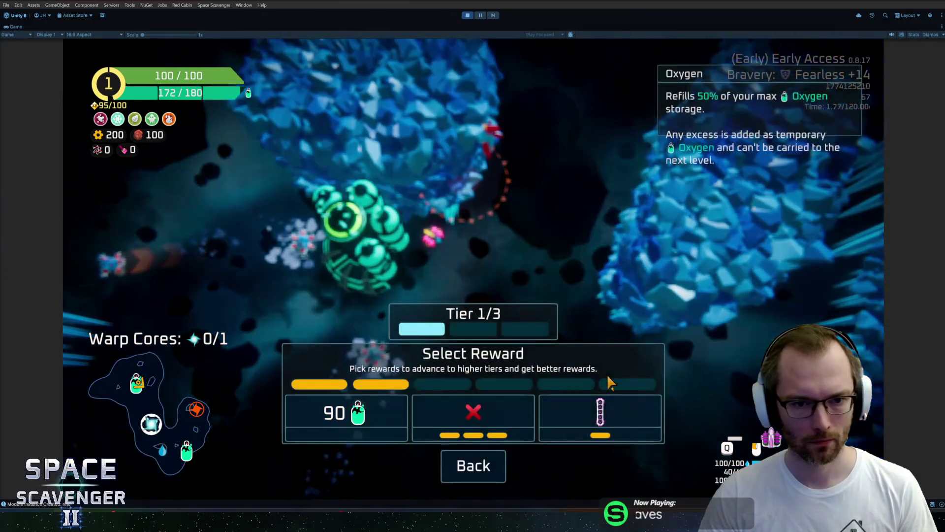
left_click(503, 427)
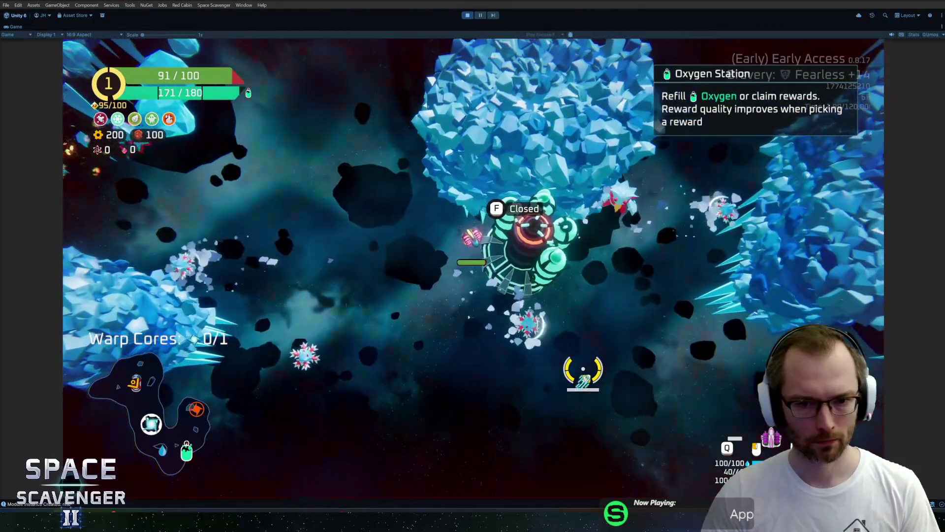
key("grave")
key("grave")
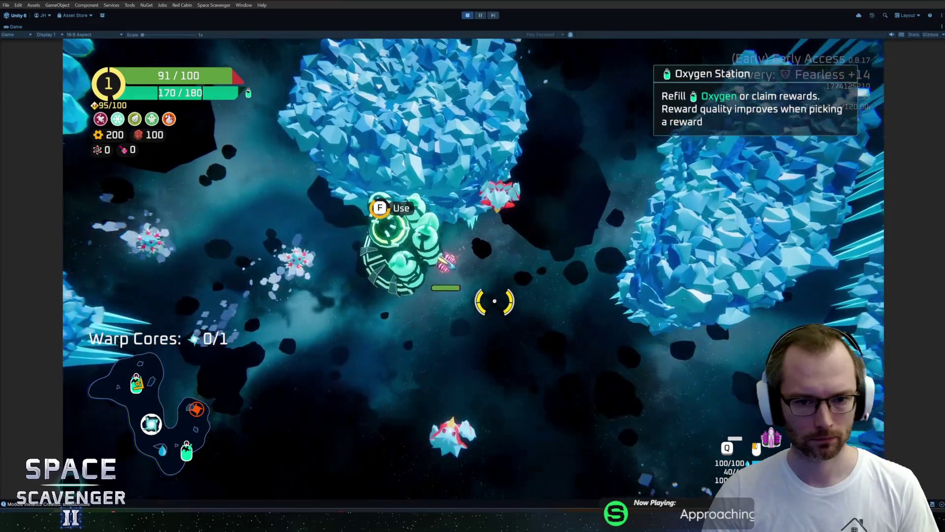
key("f")
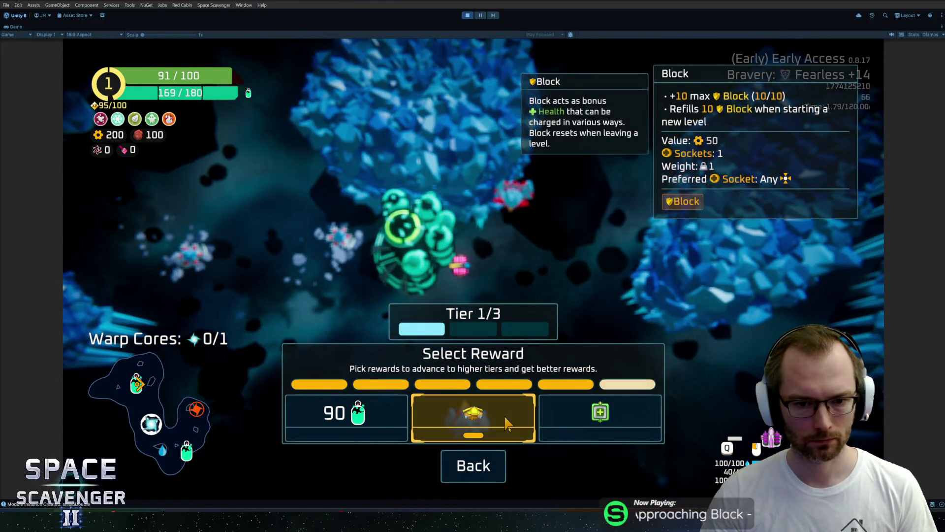
left_click(507, 423)
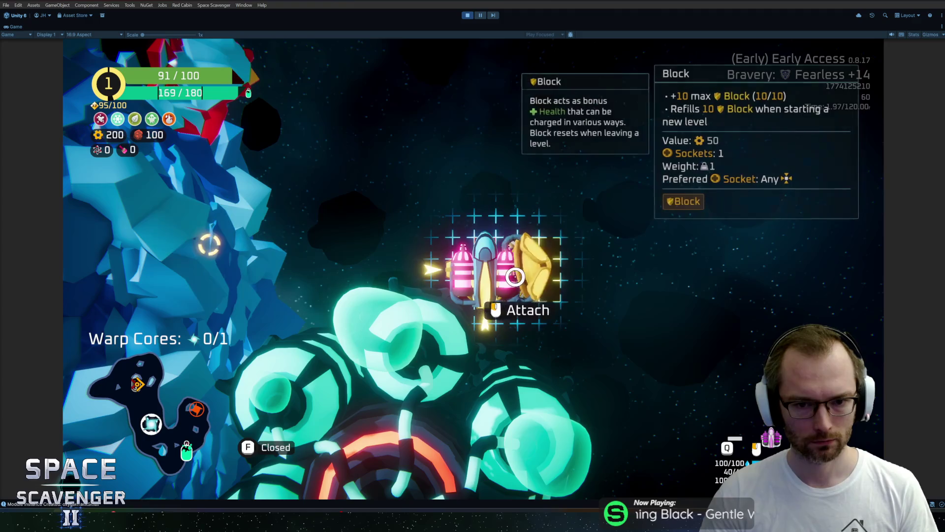
left_click(514, 277)
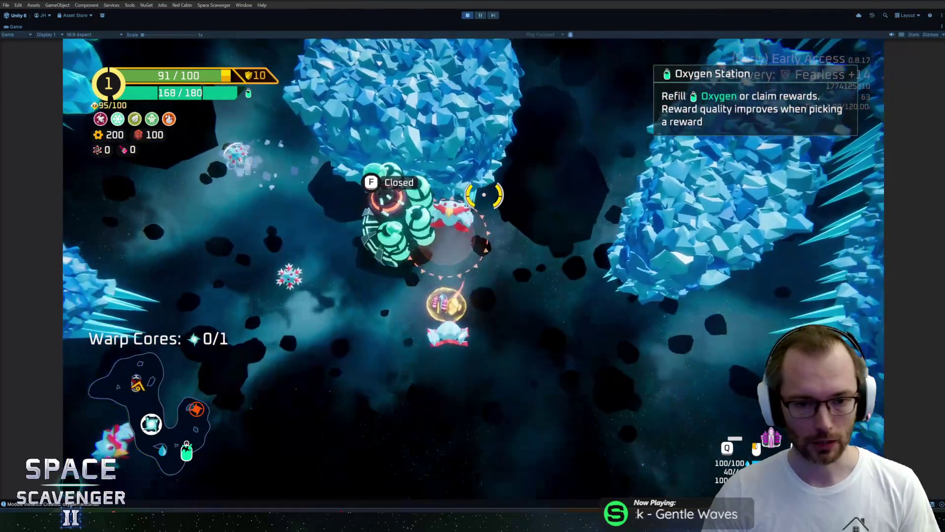
Fly through the asteroid field on to Rank 2, then stop Play mode.
key("s")
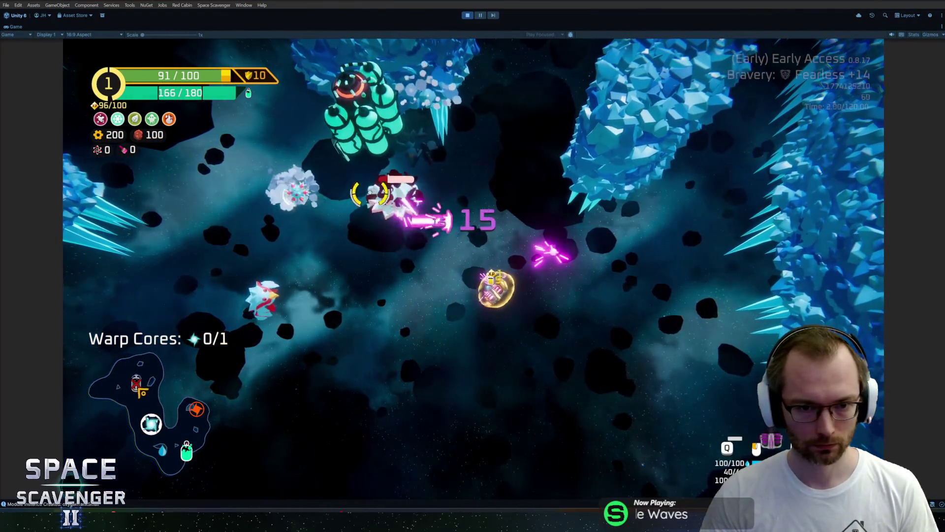
key("s")
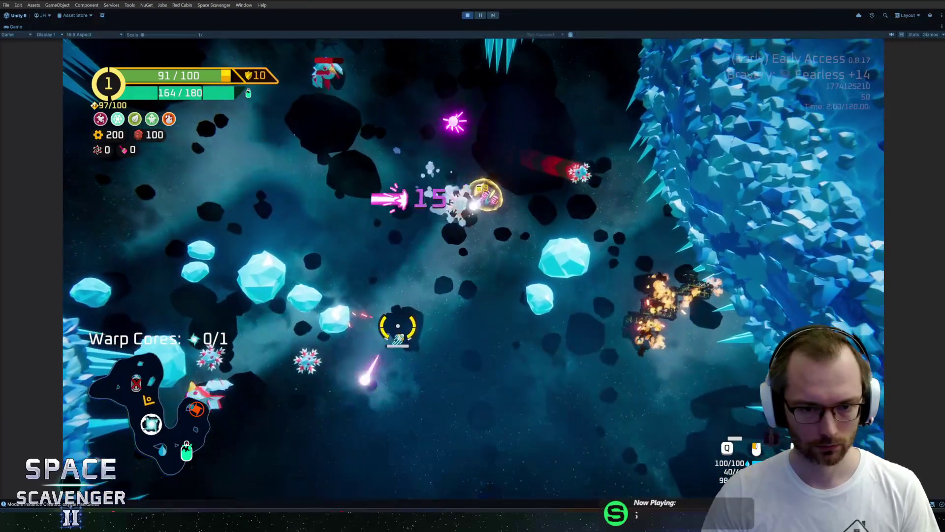
key("w")
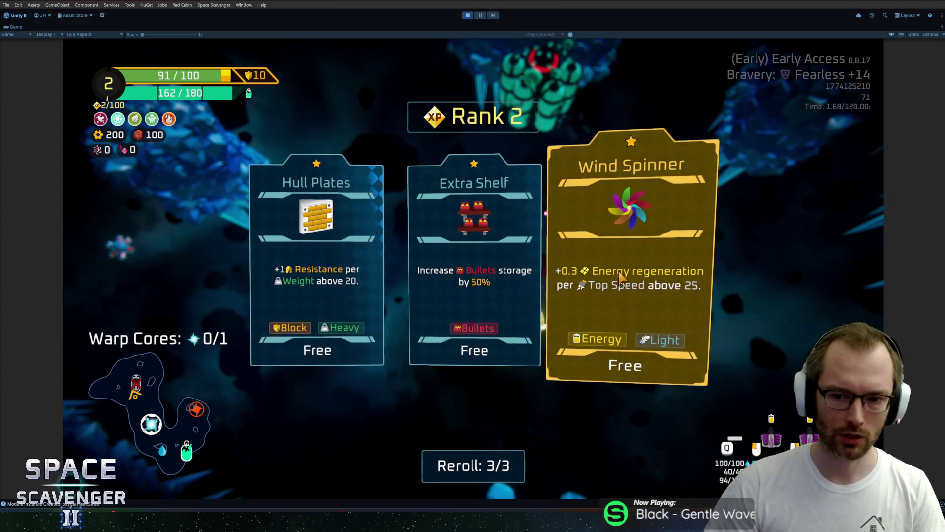
key("ctrl+p")
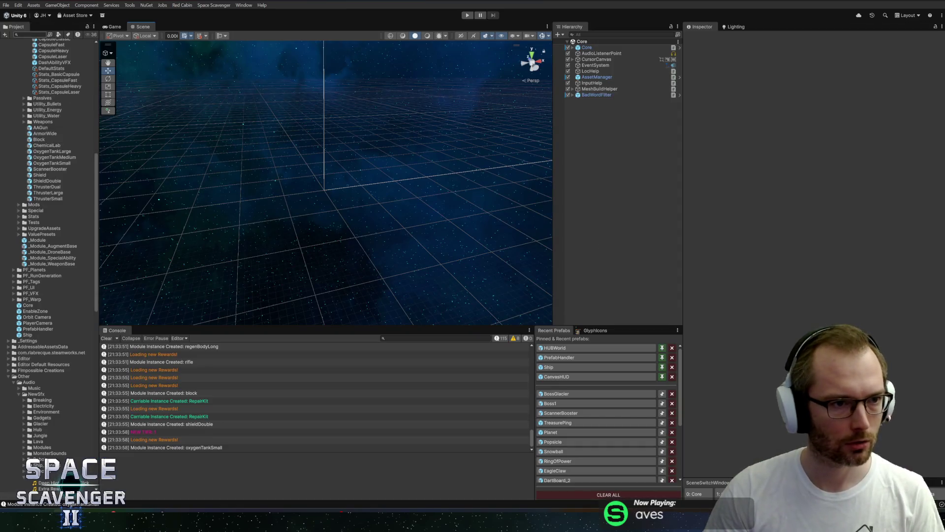
Search the Project window for 'wind' and open the WindSpinner prefab.
type("winds")
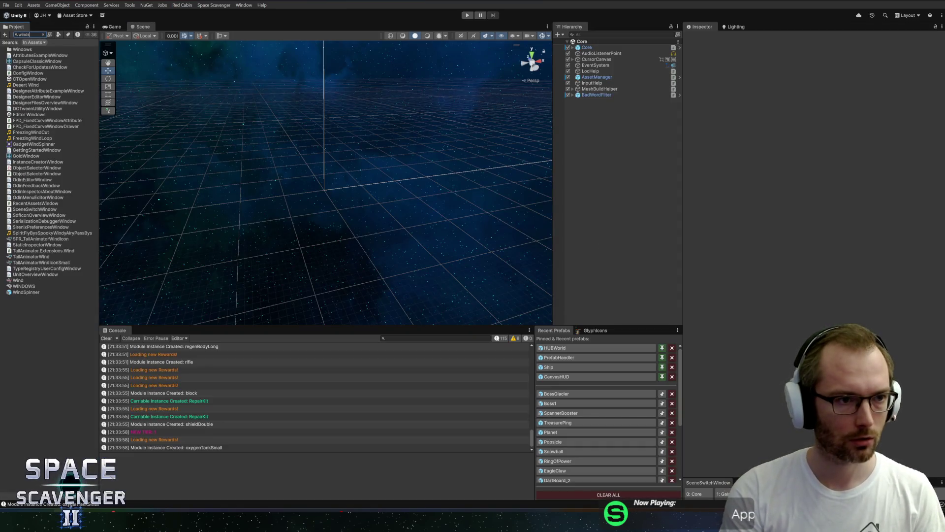
left_click(11, 56)
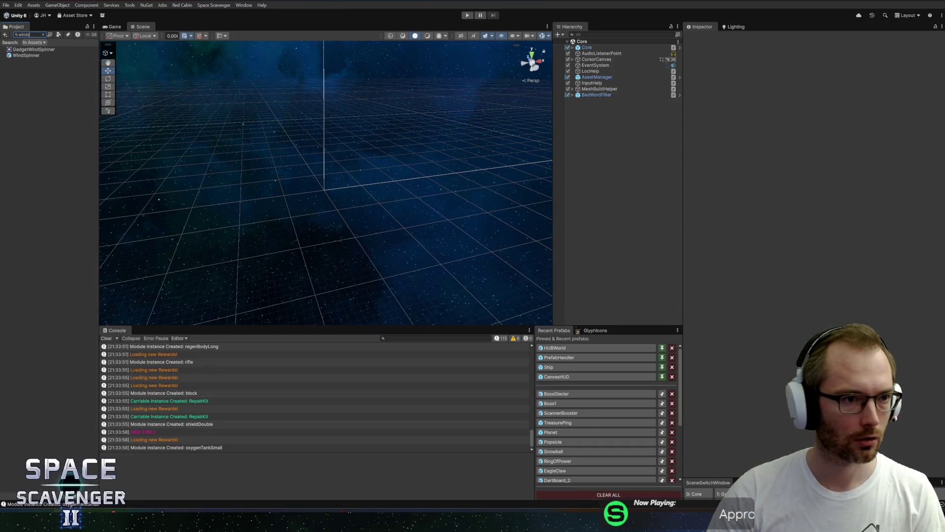
double_click(12, 56)
Scroll the Inspector to Sub Panel Data Source and open its stat picker.
scroll(780, 342, "down", 5)
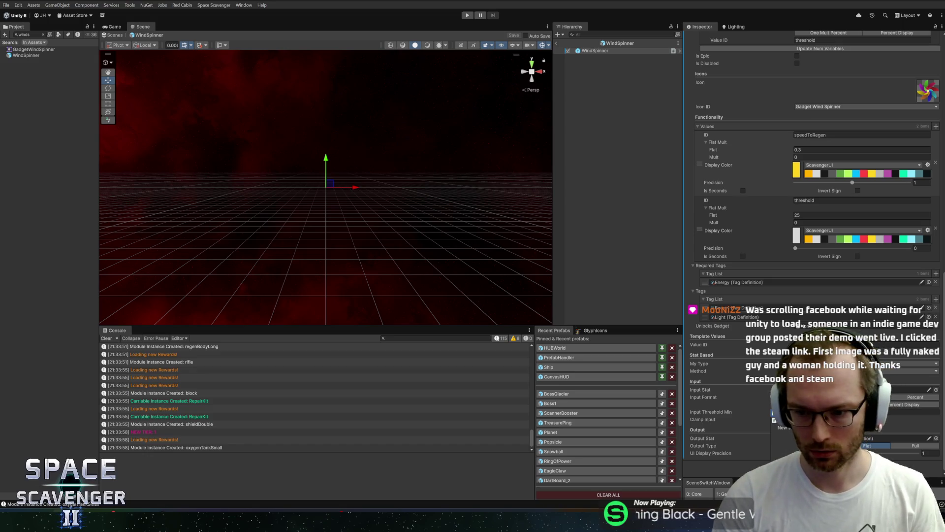
scroll(812, 197, "up", 3)
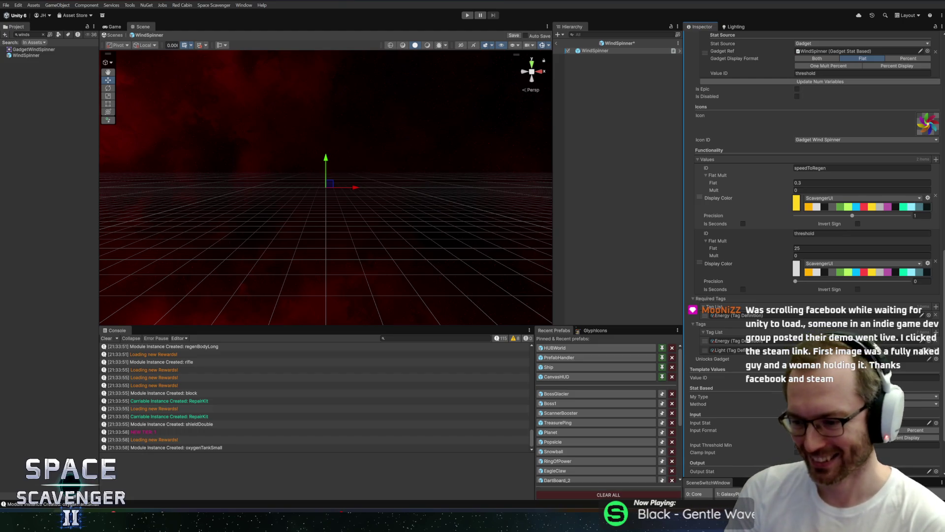
scroll(872, 403, "down", 3)
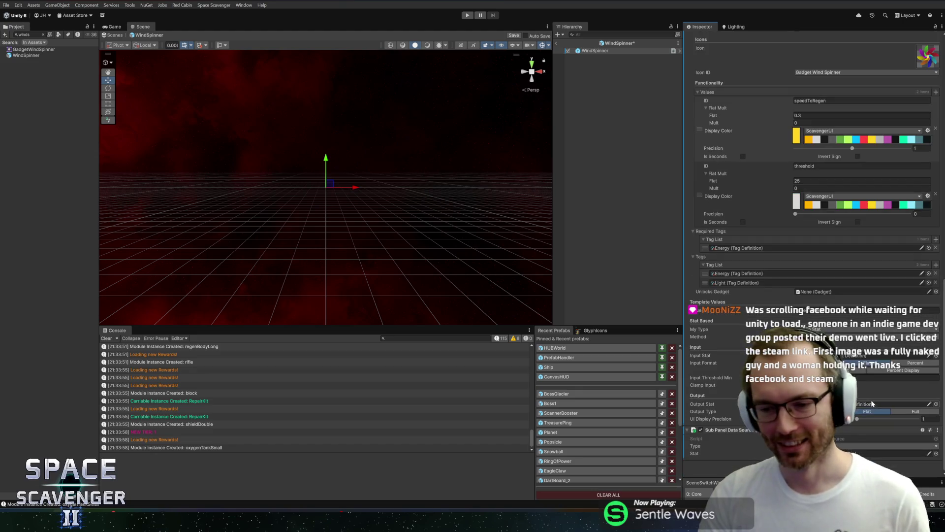
left_click(886, 446)
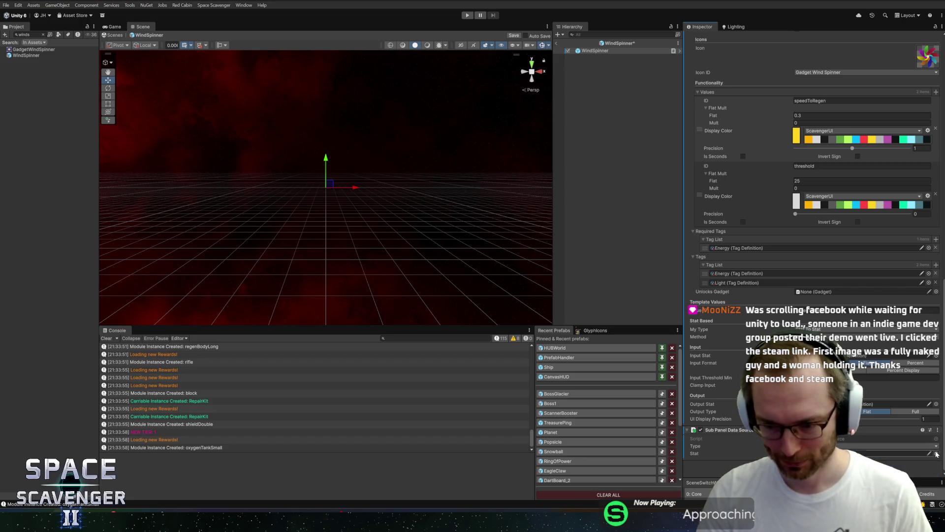
left_click(937, 454)
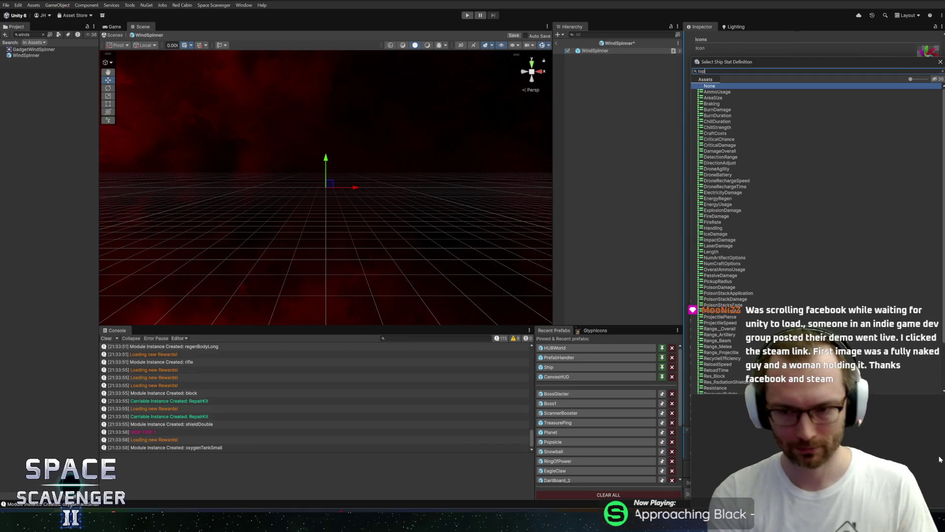
Assign TopSpeed as the first sub-panel's stat.
type("top")
left_click(715, 104)
double_click(715, 104)
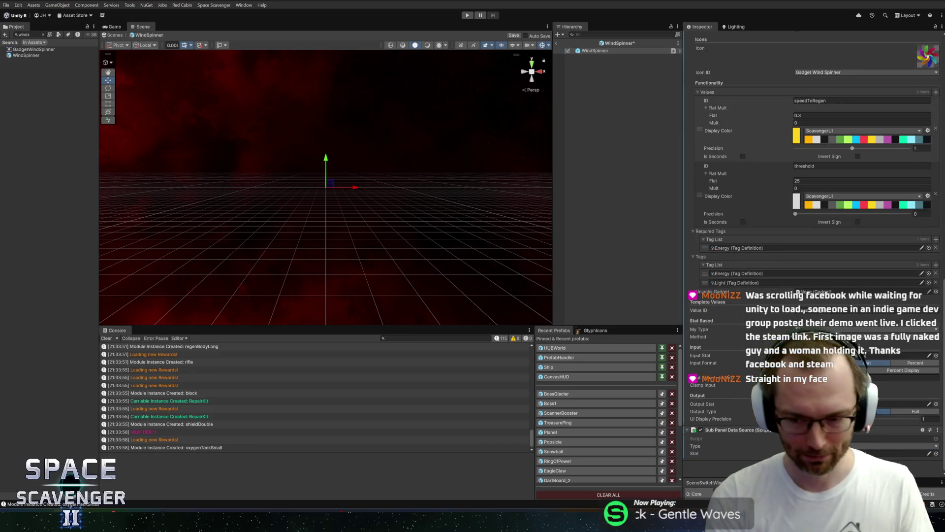
scroll(813, 196, "up", 2)
scroll(871, 444, "down", 4)
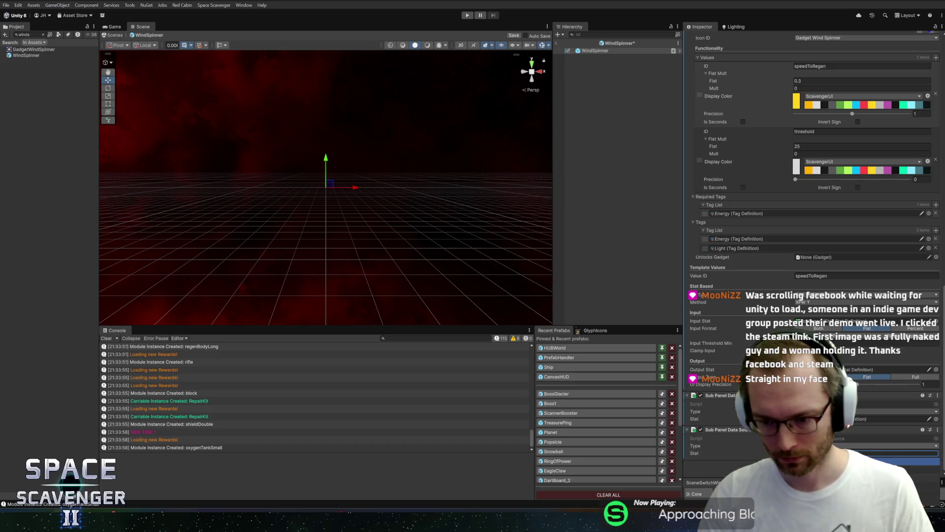
Assign EnergyRegen to the second data source and exit prefab mode to the Core scene.
left_click(935, 453)
type("rege")
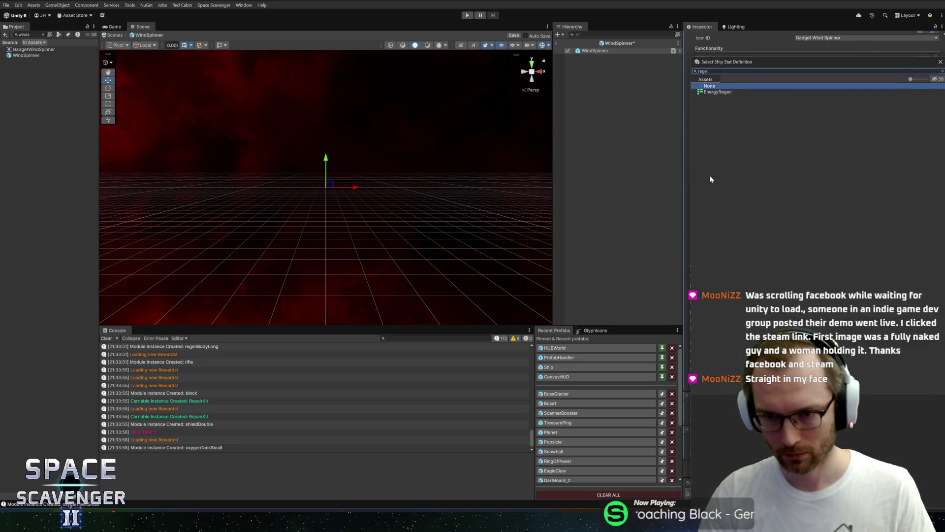
double_click(718, 92)
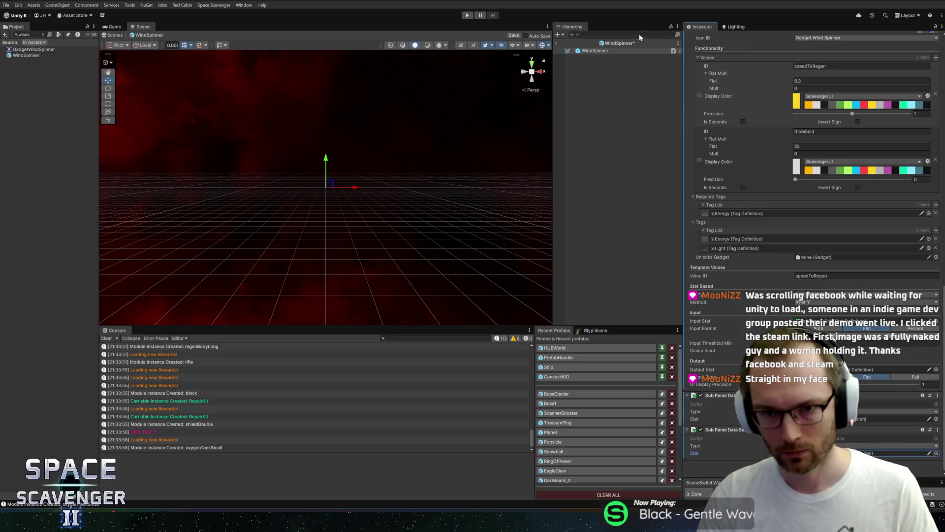
left_click(558, 44)
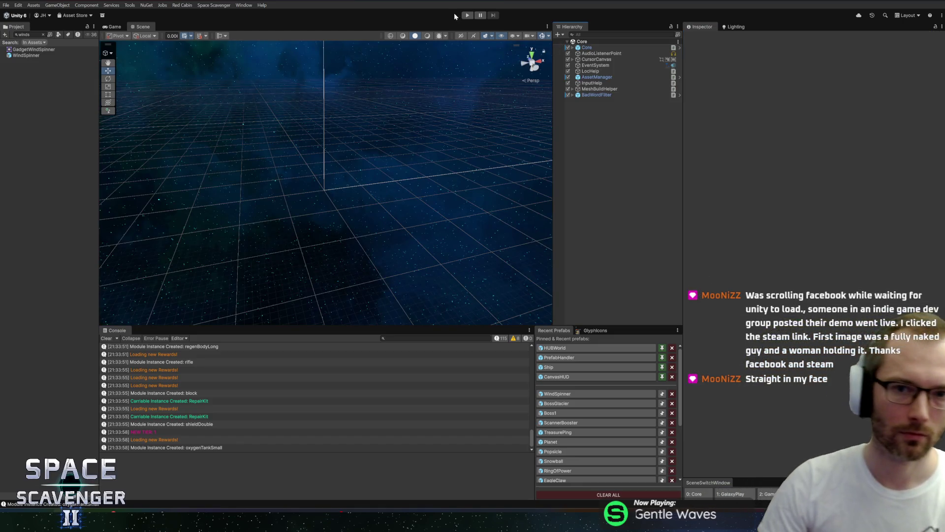
Start a maximized play-test, destroy an enemy, and craft a part from its Spare Parts onto the ship.
left_click(467, 16)
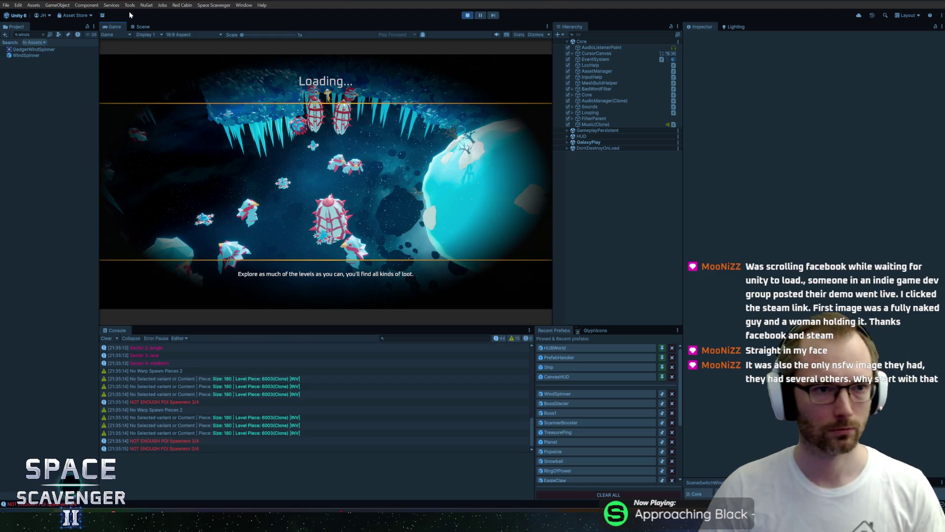
double_click(119, 25)
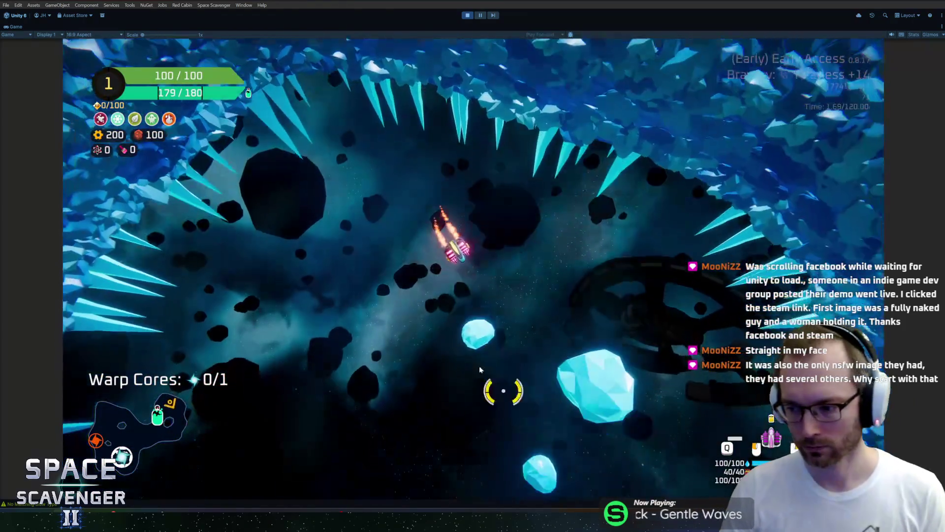
left_click(581, 354)
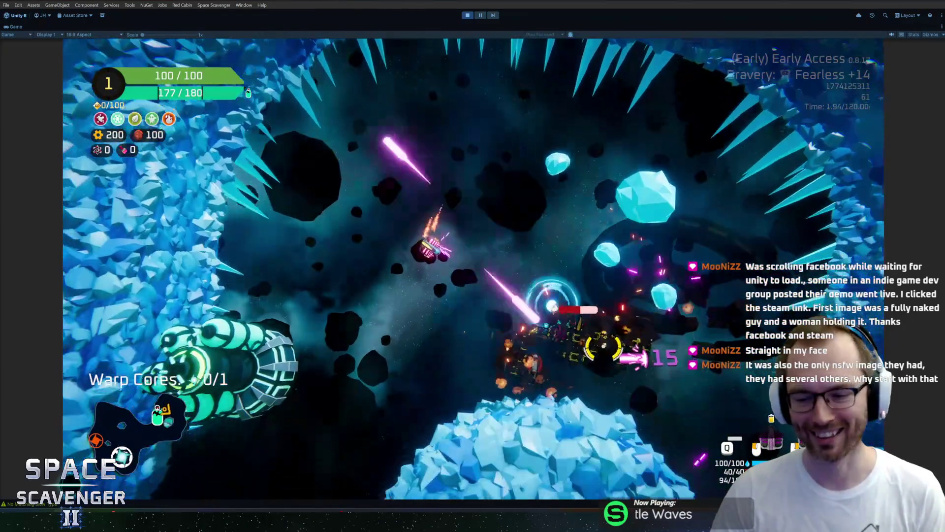
key("a")
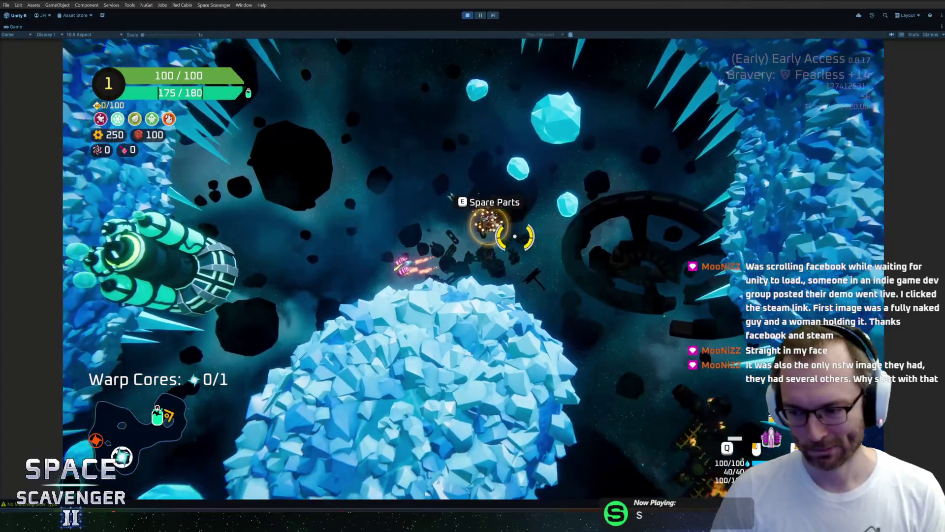
key("e")
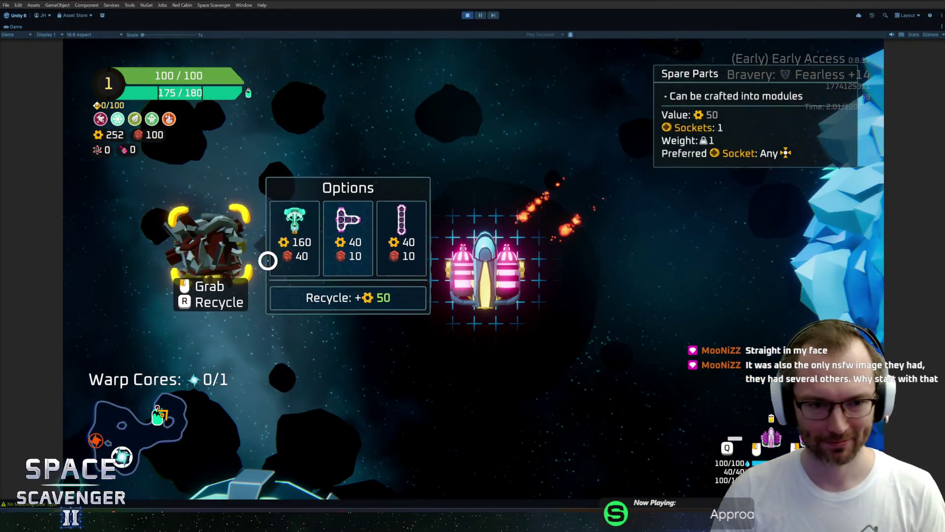
left_click_drag(290, 274, 433, 263)
Fly to the Oxygen Station and claim one of its rewards.
key("e")
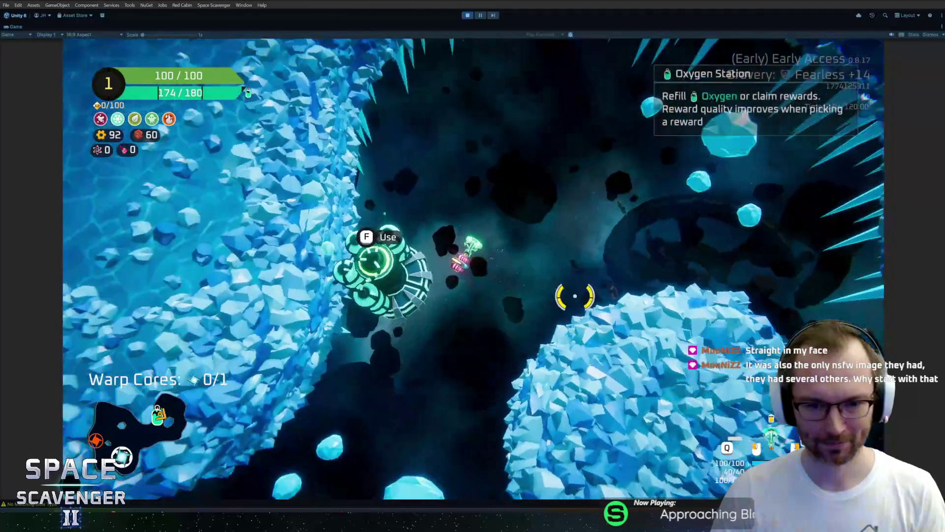
key("w")
key("e")
left_click(473, 413)
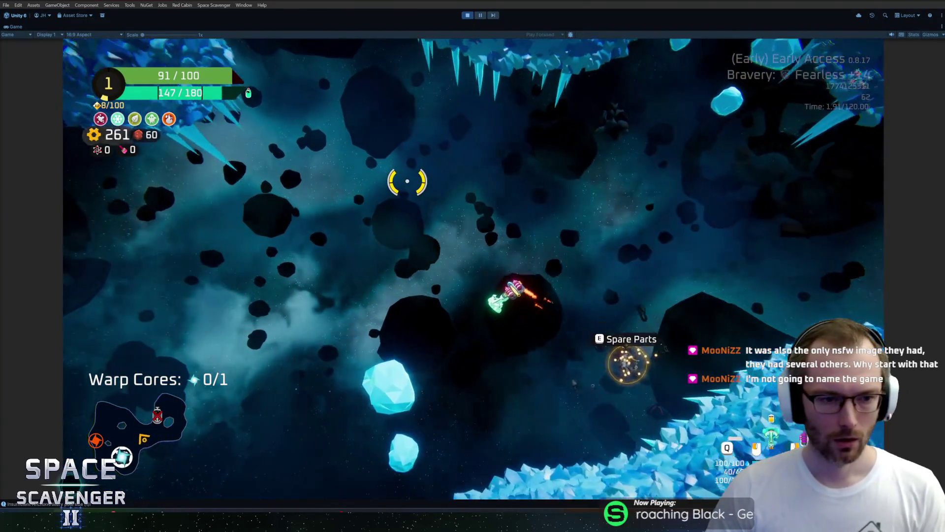
Run 'debug oxygen' and 'ship rankUp' in the debug console to reach Rank 2.
key("grave")
type("debu")
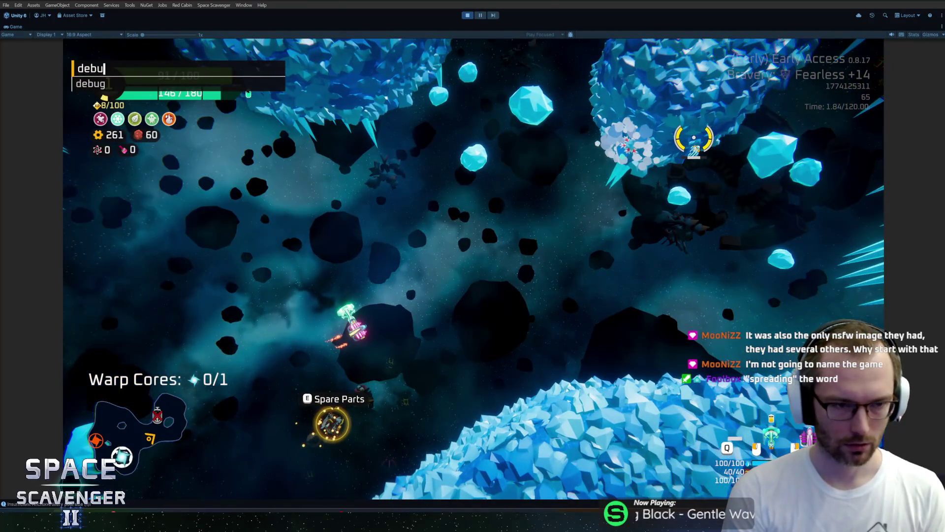
type("g opxygen")
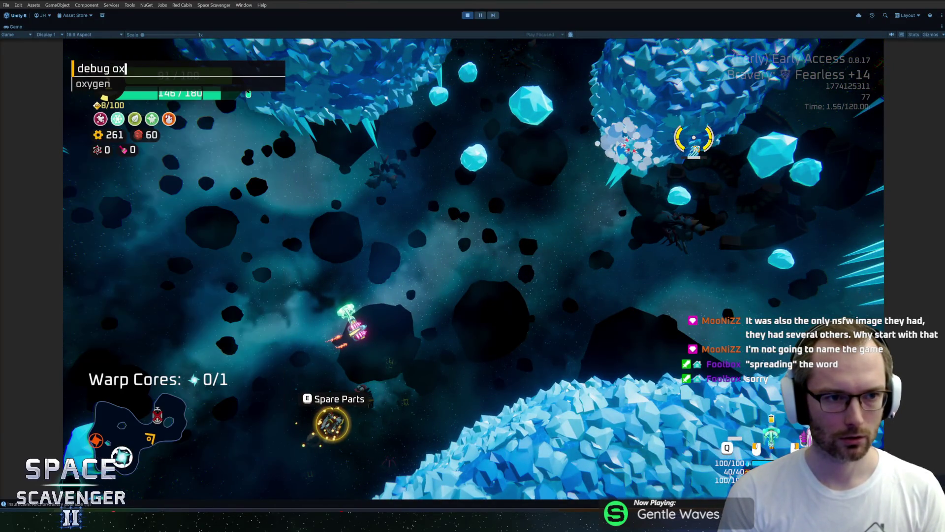
key("grave")
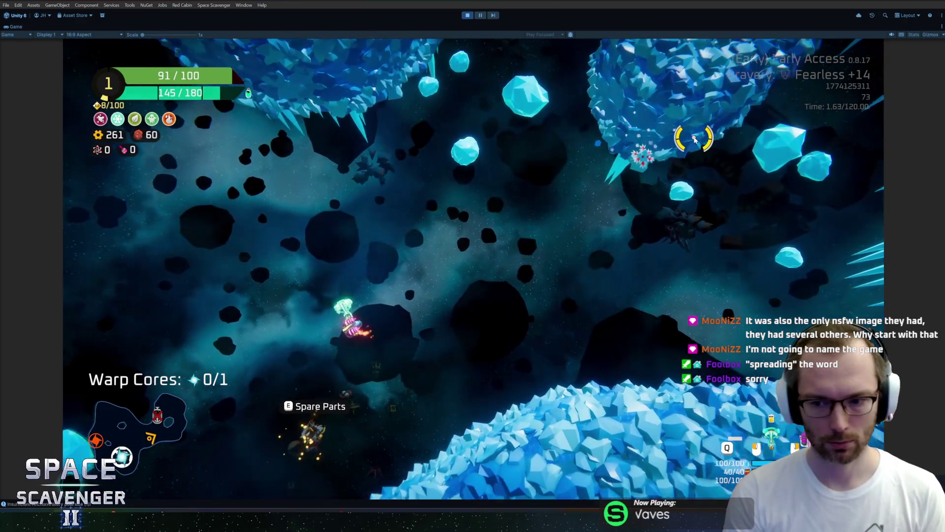
key("grave")
type("ship ")
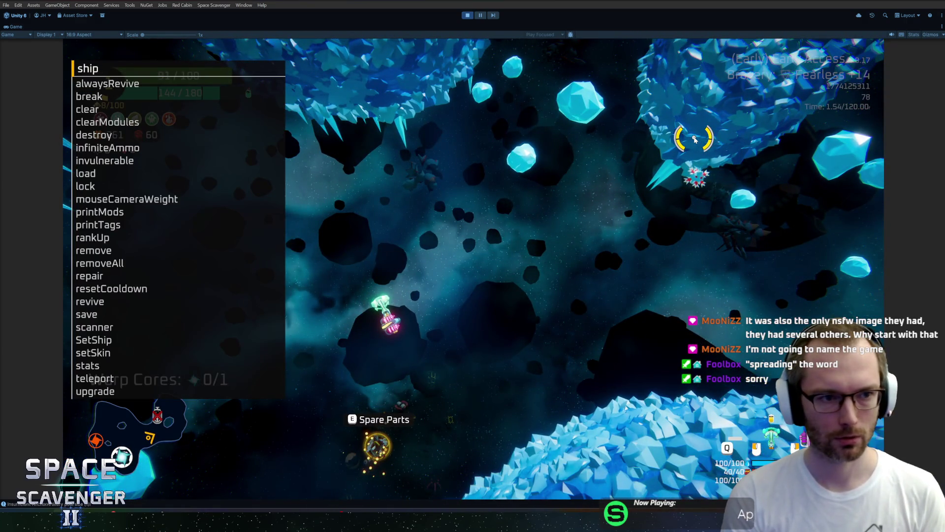
type("spawn")
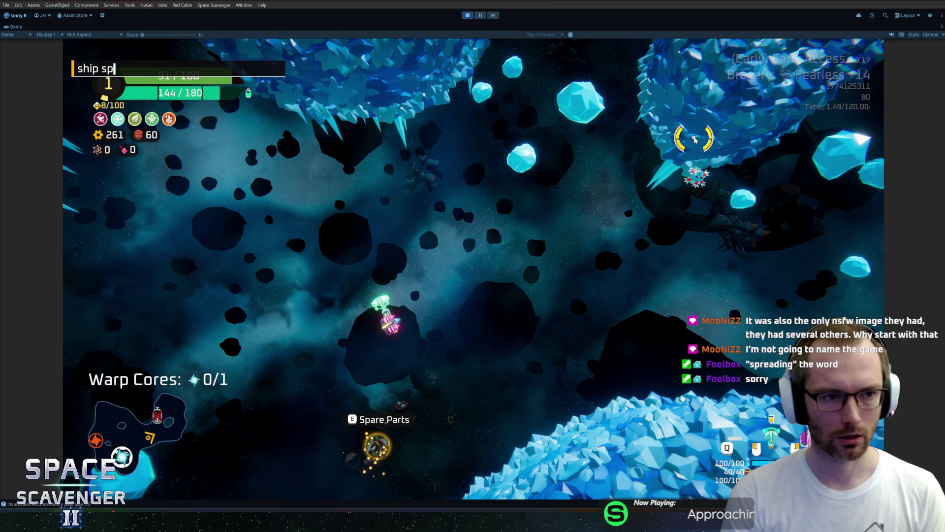
key("BackSpace")
key("BackSpace")
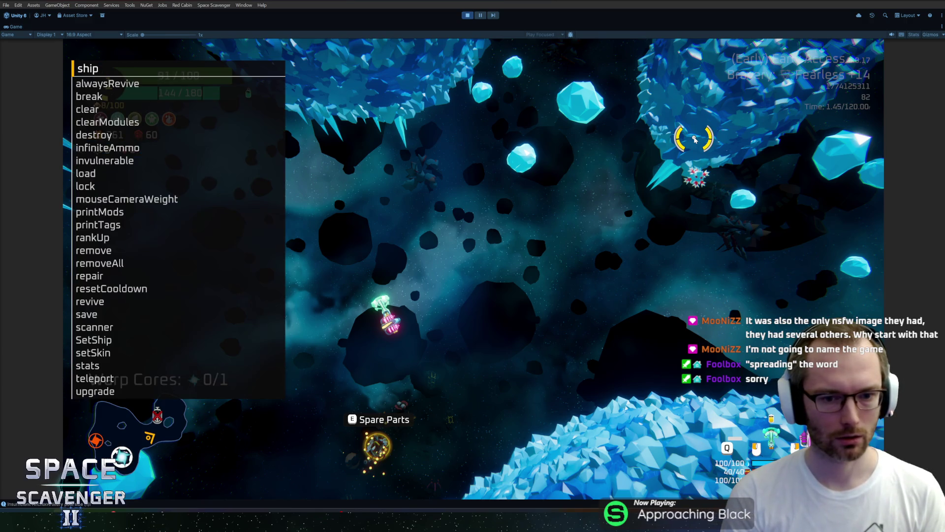
type("rankUp")
key("Return")
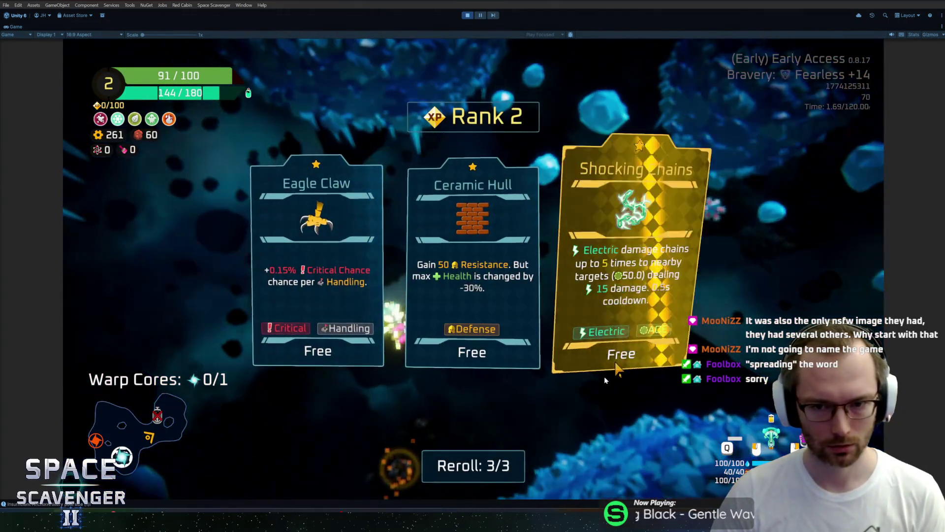
Reroll the upgrade cards twice, then enable 'debug infiniteRerolls'.
left_click(503, 465)
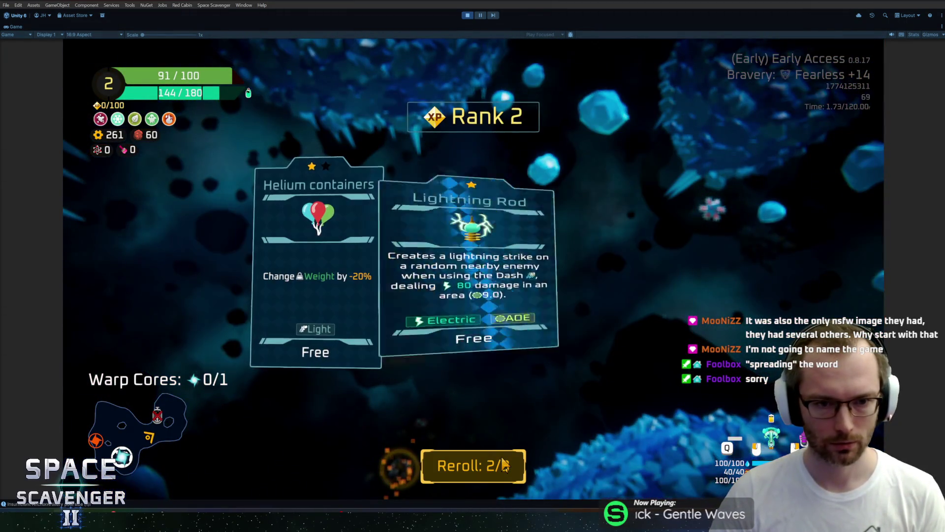
left_click(502, 462)
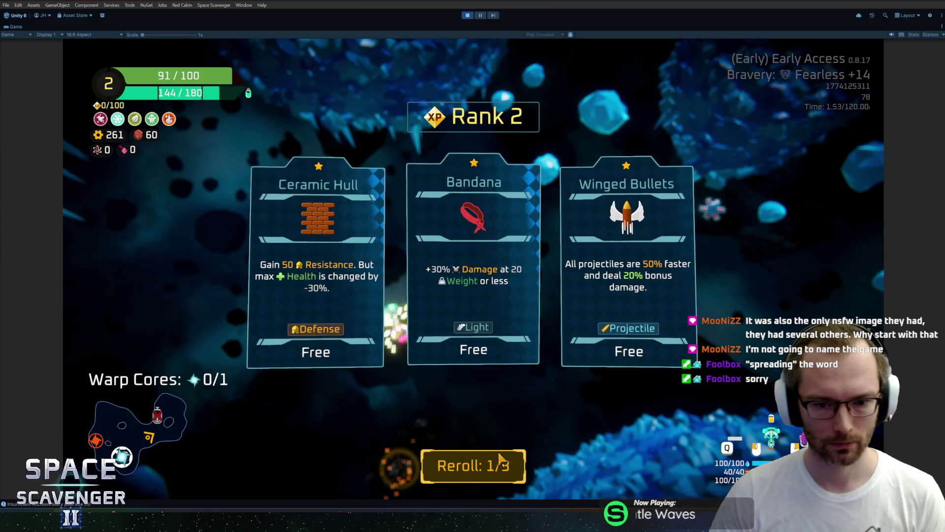
key("grave")
type("debug infini")
key("Tab")
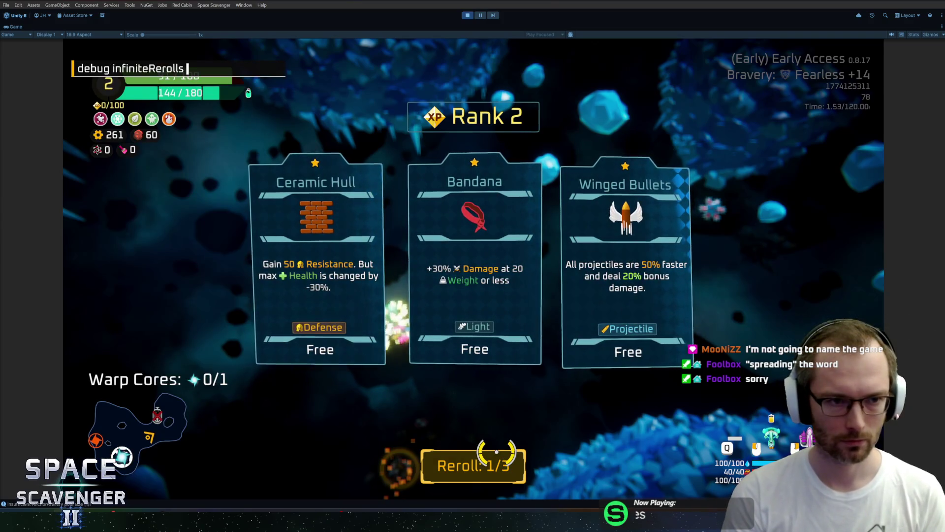
key("Return")
Reroll until Wind Spinner is offered, then pick and confirm it.
left_click(496, 453)
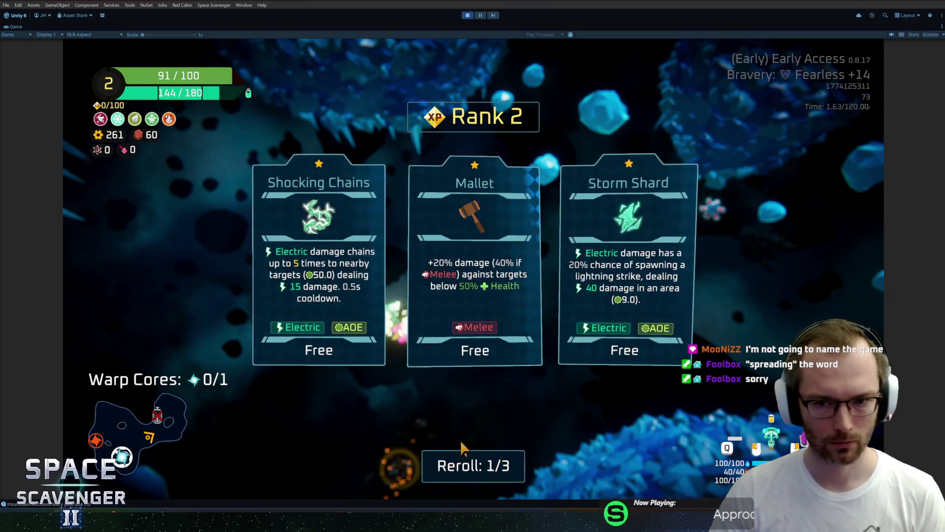
left_click(432, 462)
left_click(431, 463)
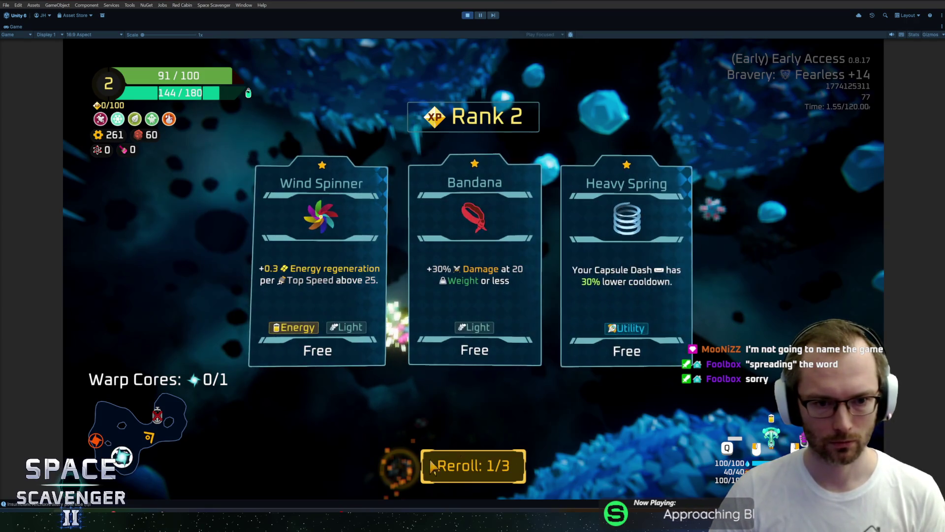
left_click(324, 247)
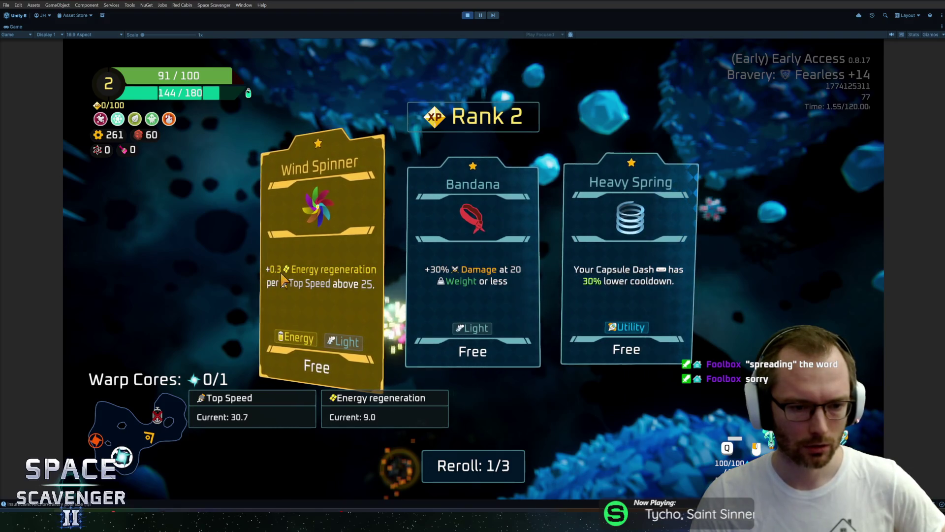
left_click(319, 271)
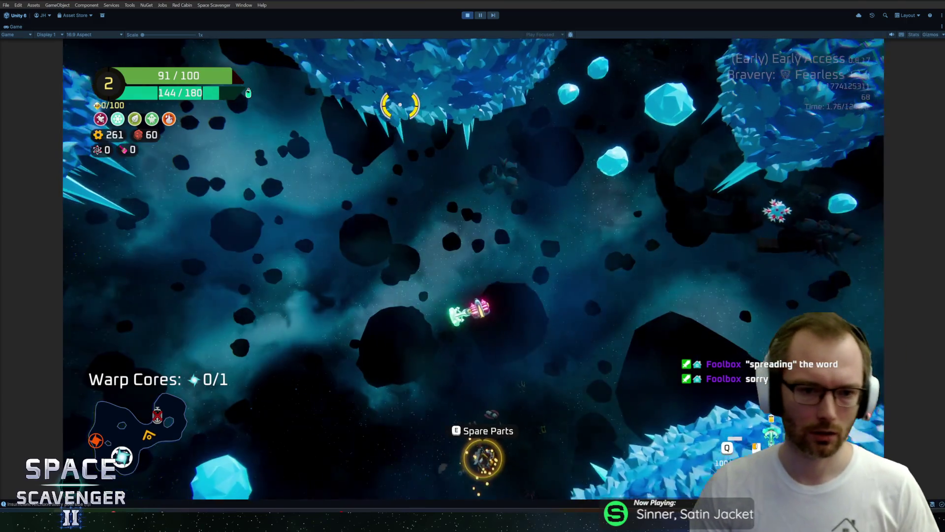
Spawn four Large Thrusters with 'spawn ThrusterLarge 4' and check the ship's stats tabs.
key("grave")
type("spawn")
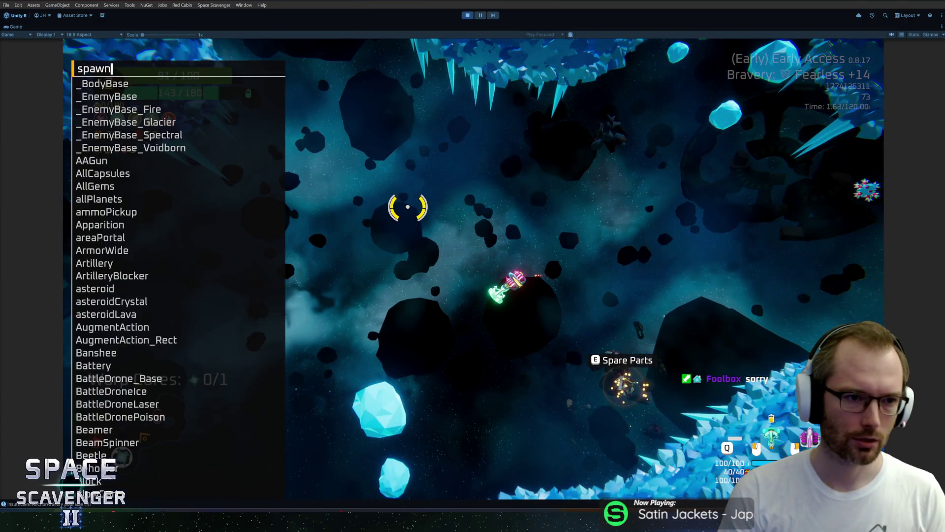
type(" Thruster")
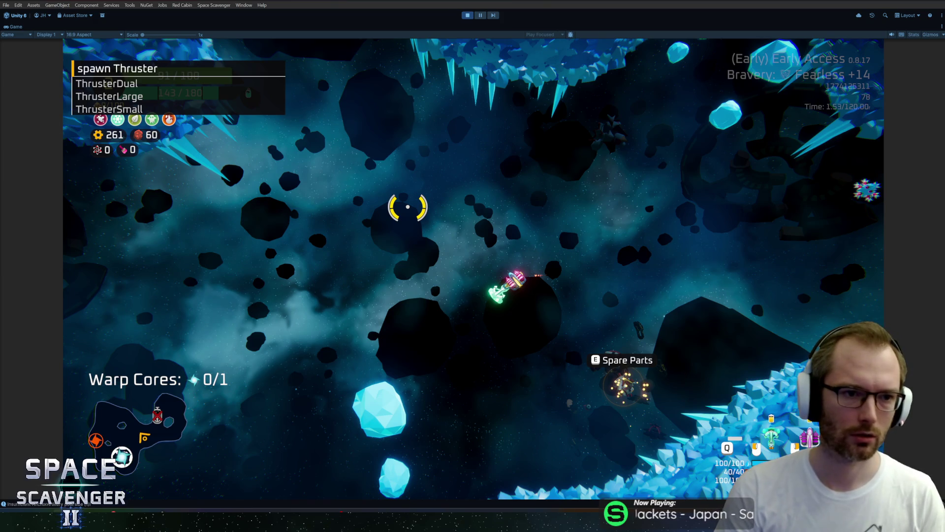
type("Large 4")
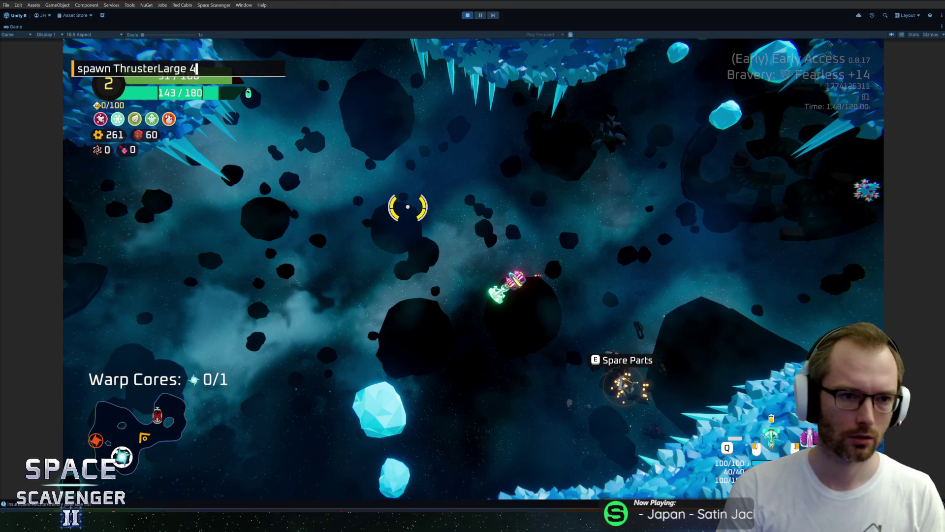
key("Return")
key("Tab")
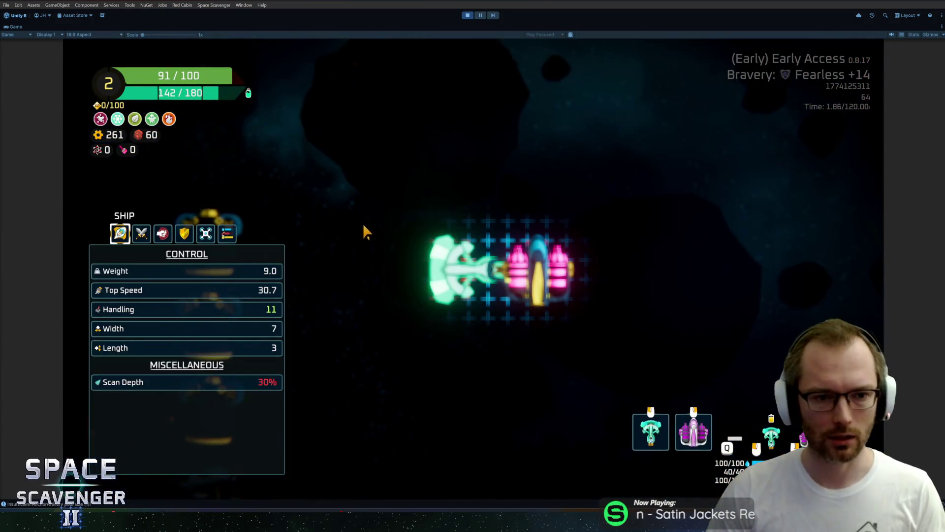
left_click(223, 238)
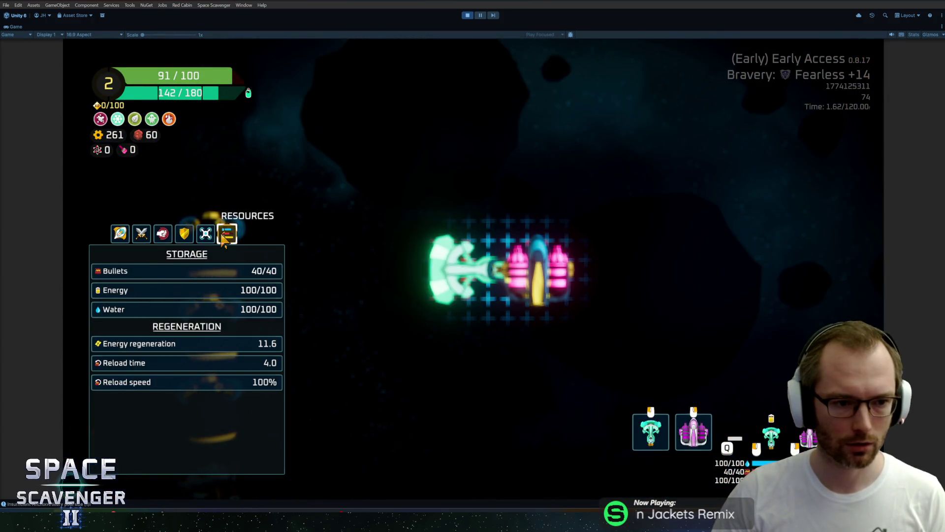
left_click(141, 234)
left_click(120, 235)
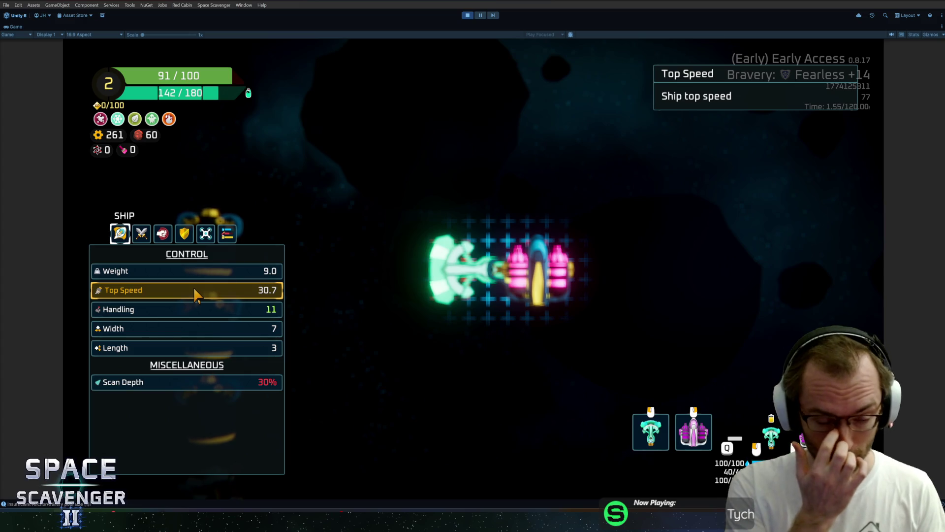
key("Escape")
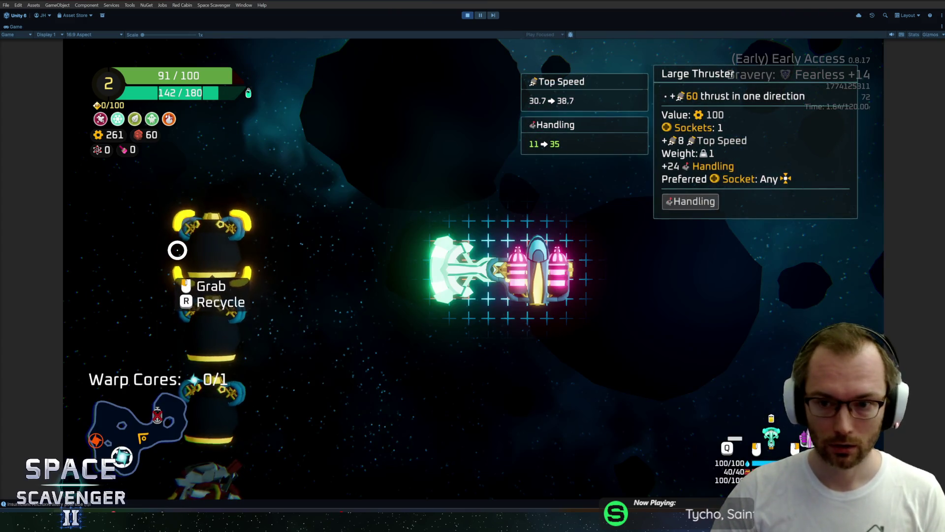
Attach Large Thrusters below, right and left of the ship, replacing the green thruster.
left_click(177, 250)
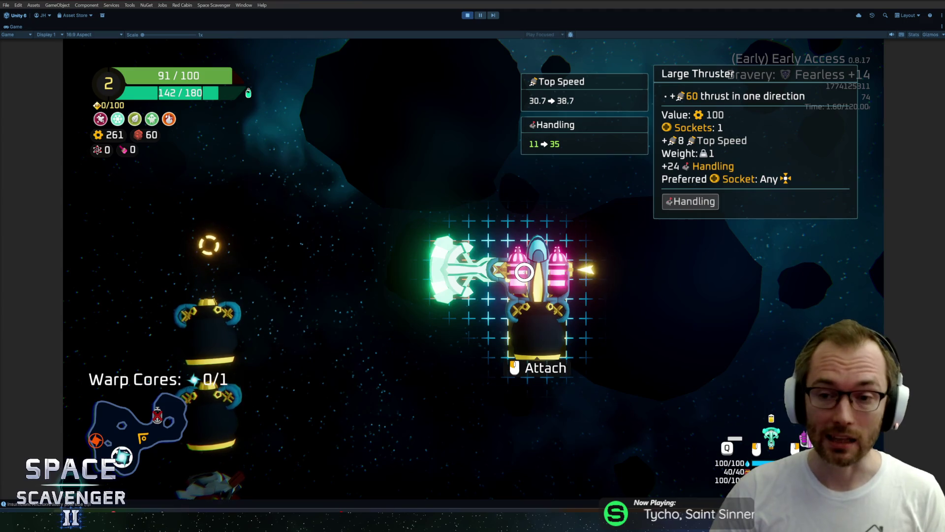
left_click(496, 282)
left_click(223, 245)
left_click(584, 243)
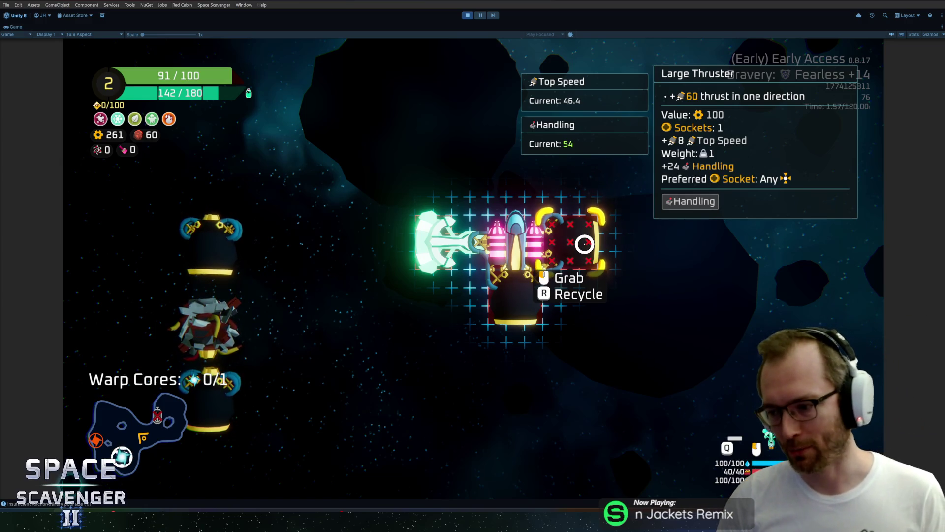
left_click_drag(443, 241, 238, 308)
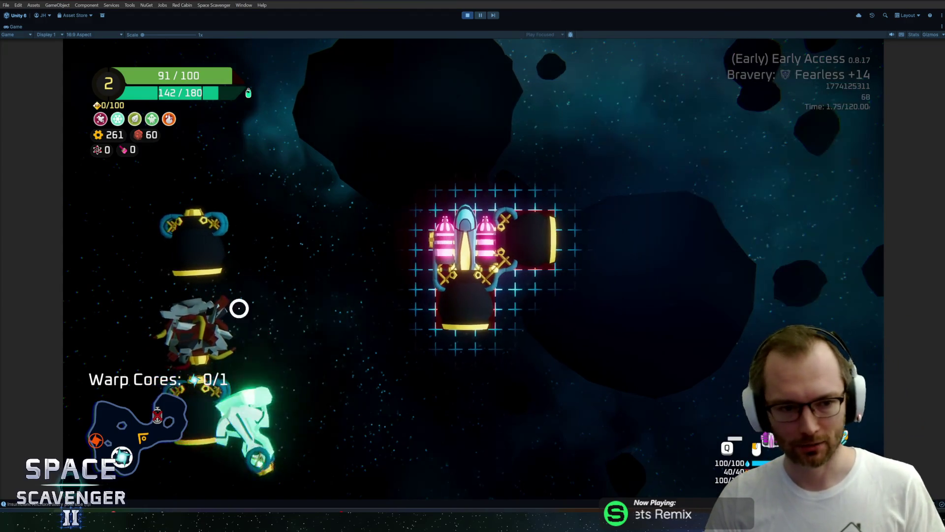
left_click_drag(211, 245, 438, 241)
mouse_move(449, 249)
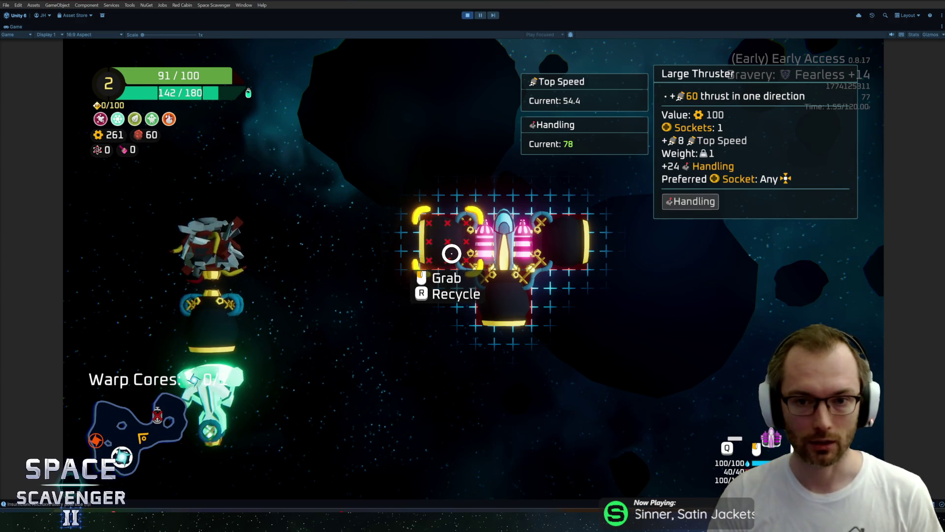
Check the new Top Speed in the stats, fly the rebuilt ship, and stop Play mode.
key("Tab")
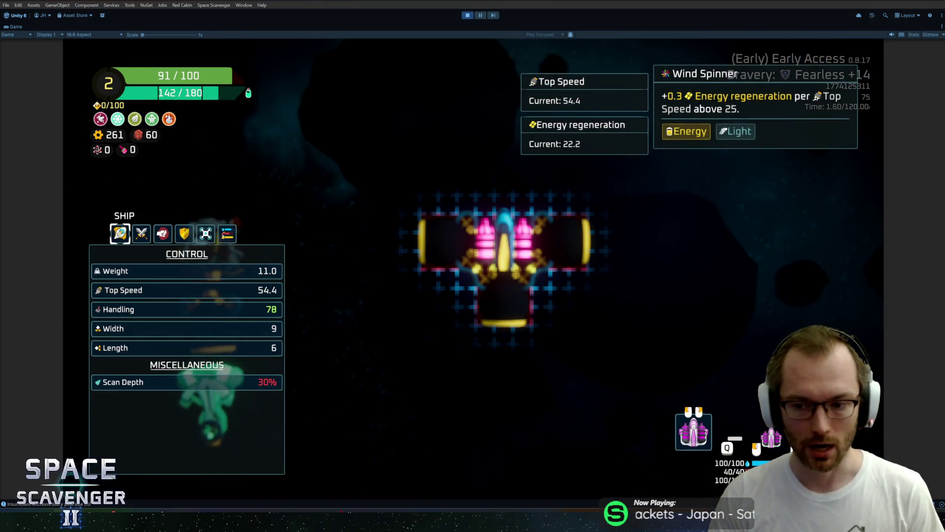
key("Tab")
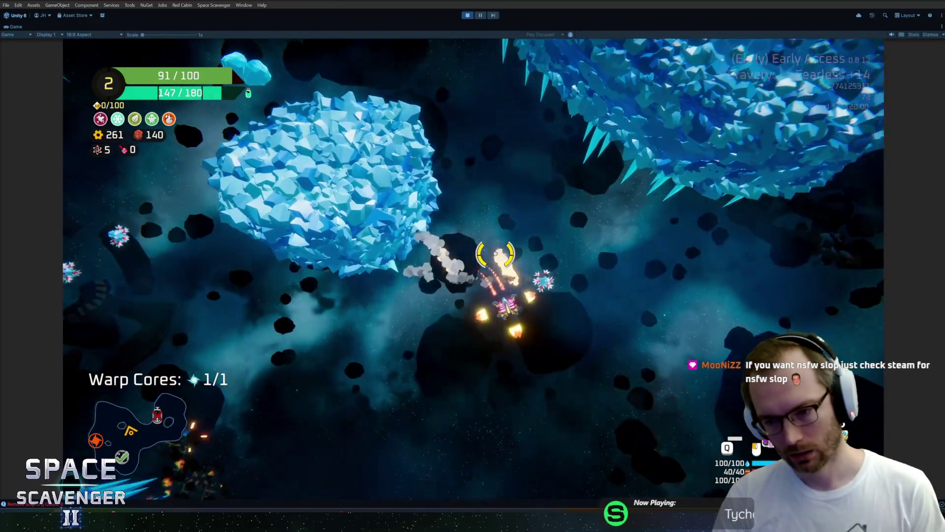
key("ctrl+p")
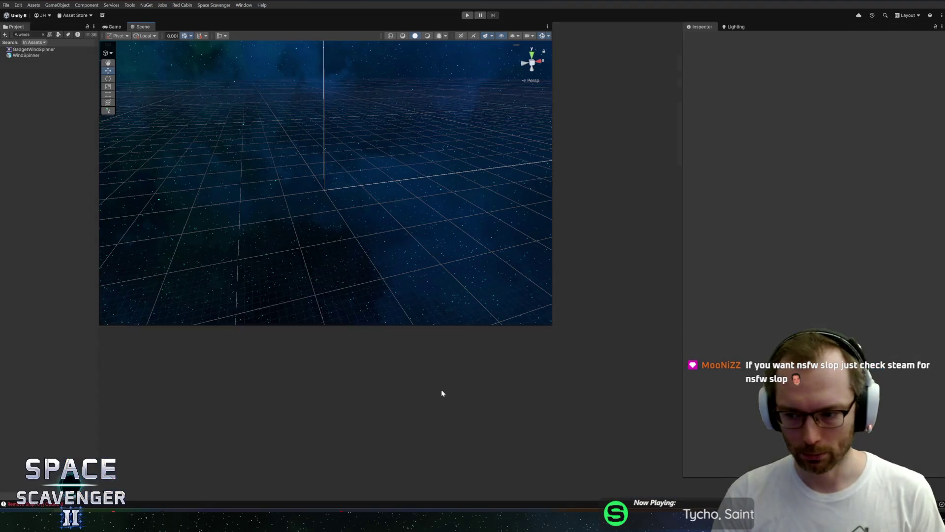
Open WindSpinner from Recent Prefabs, set speedToRegen Flat to 0.4, and exit Prefab Mode.
left_click(551, 396)
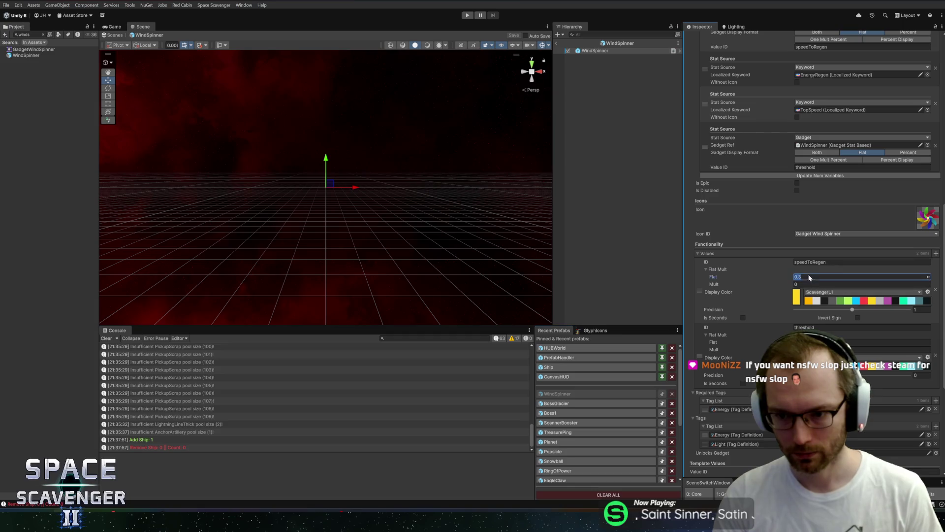
left_click(839, 274)
type("0.4")
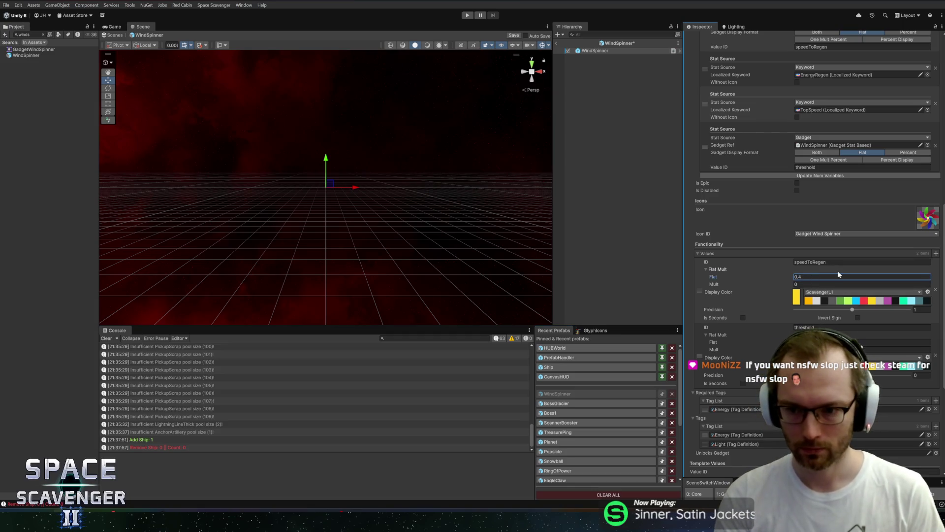
key("Return")
left_click(557, 43)
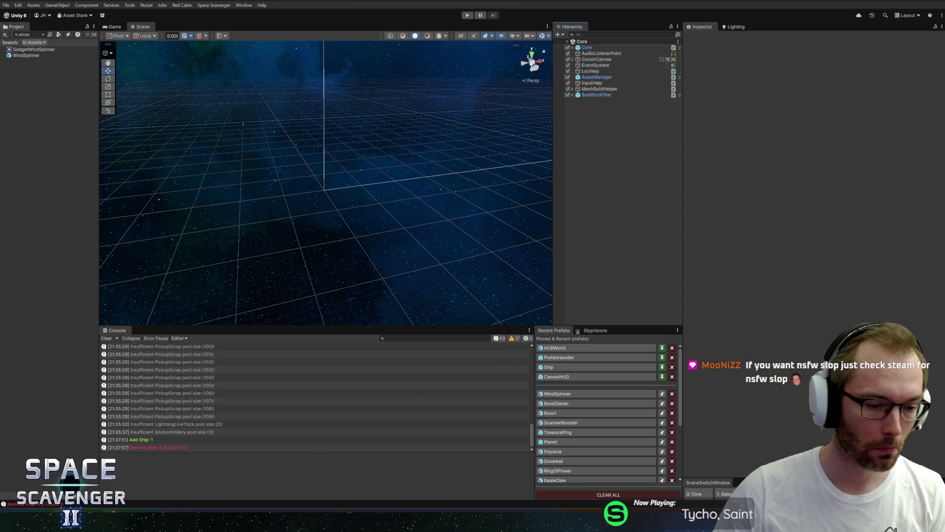
Review the diffs of the changed files, from Level_Glacier_B to RewardSelectScreen.cs.
key("alt+Tab")
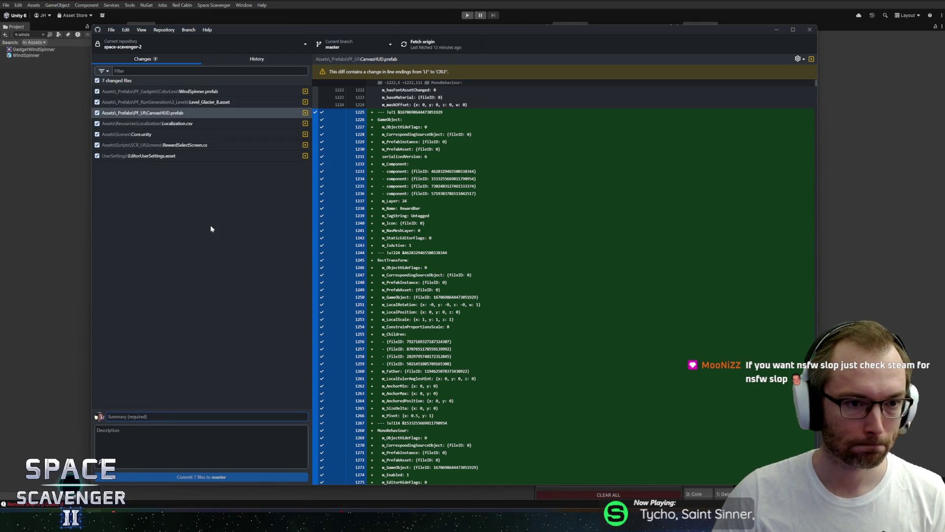
left_click(194, 105)
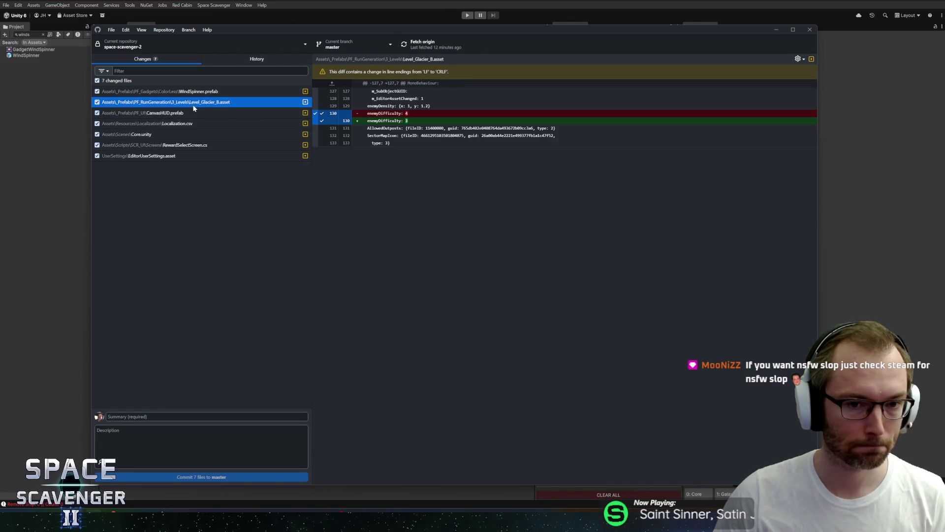
left_click(191, 113)
left_click(184, 123)
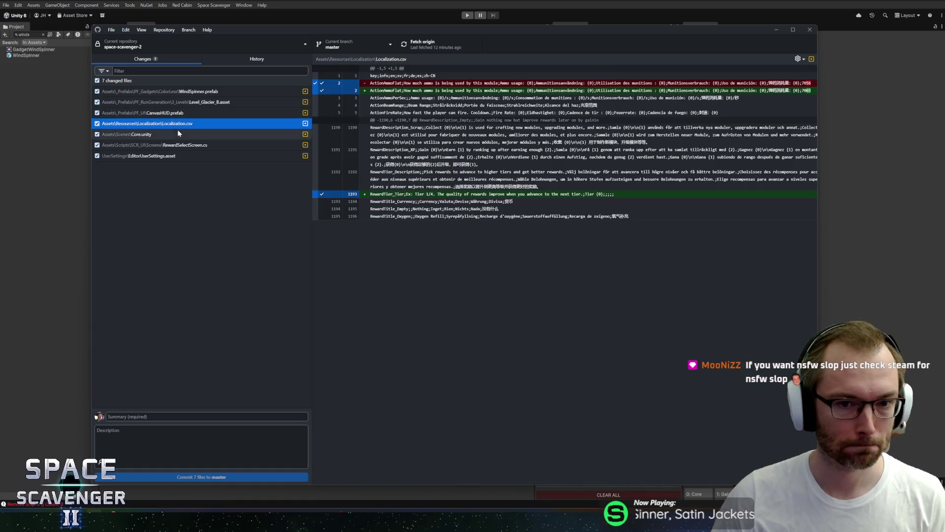
left_click(178, 134)
left_click(180, 144)
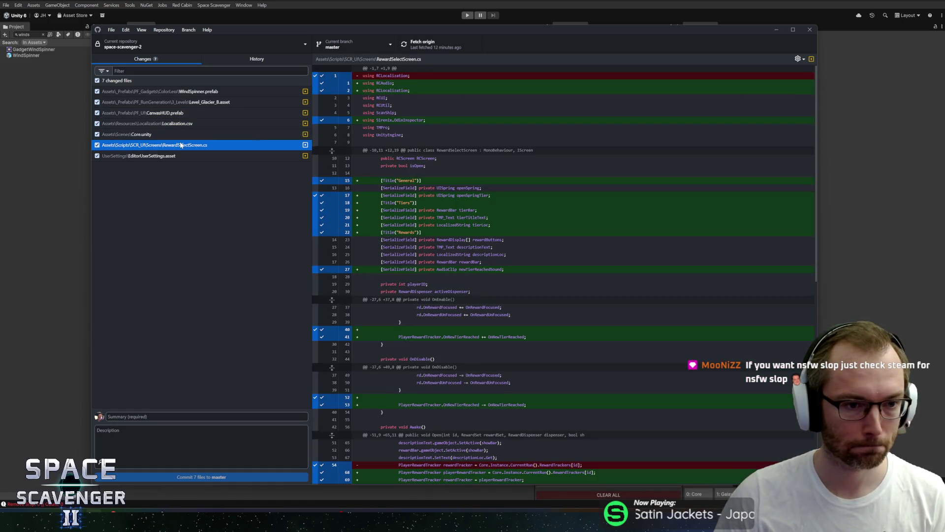
left_click(181, 156)
left_click(183, 149)
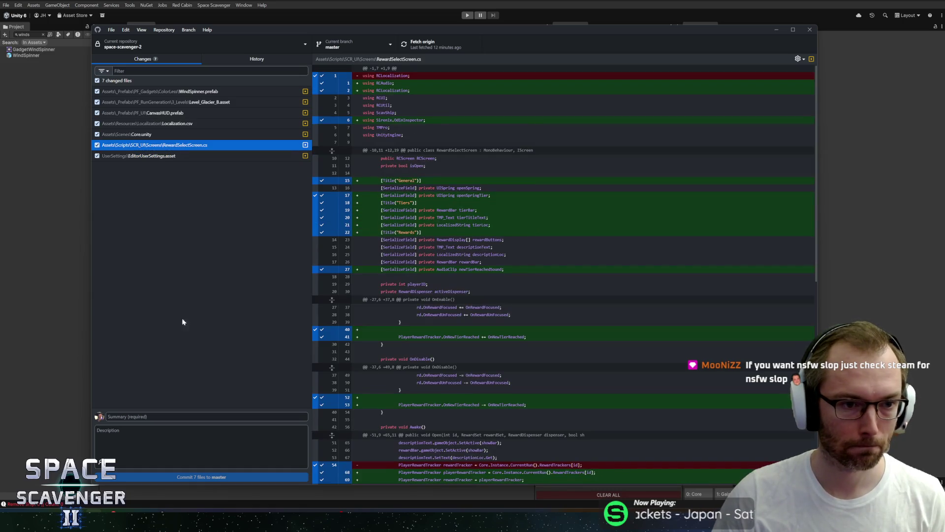
Commit the six reward-tier files to master, leaving WindSpinner.prefab out.
left_click(167, 417)
type("Add")
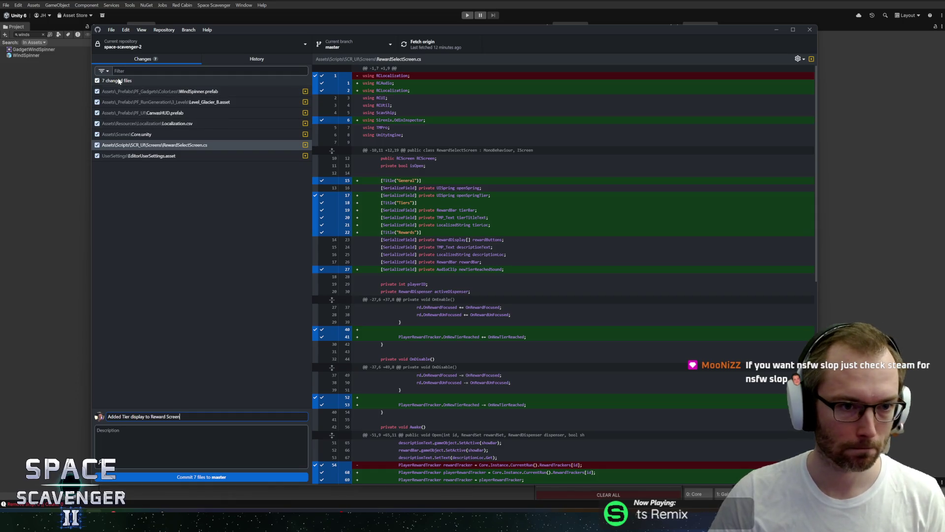
left_click(97, 91)
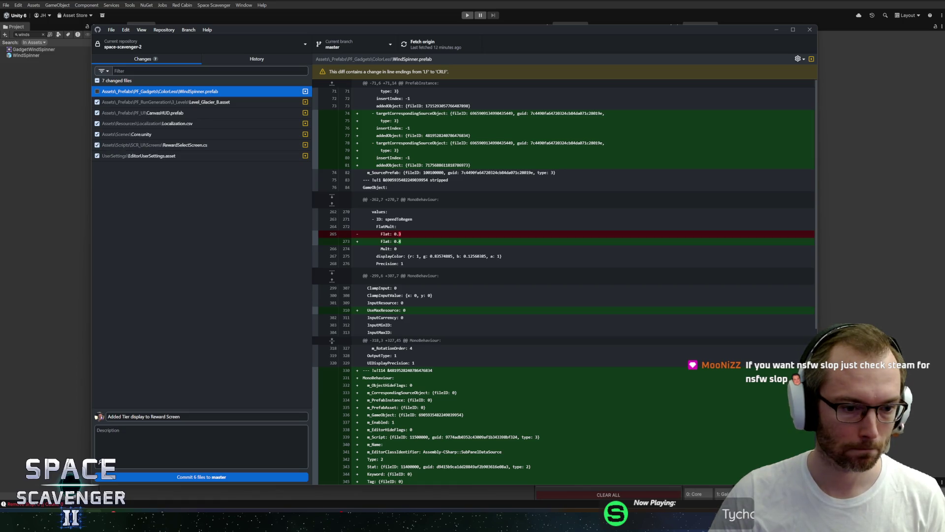
left_click(190, 476)
Commit WindSpinner.prefab as 'Added subpanels to WindSpinner gadget + small buff' and push to origin.
left_click(97, 81)
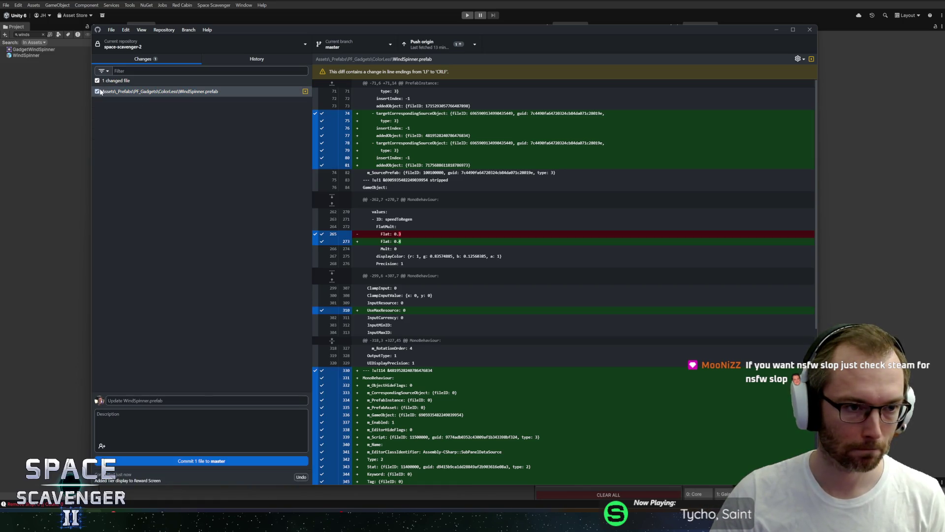
type("B")
key("BackSpace")
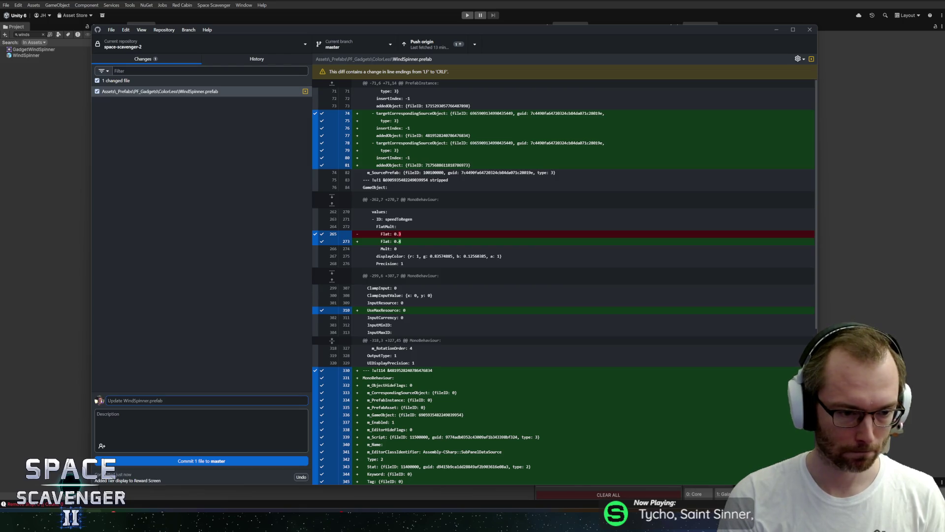
type("A")
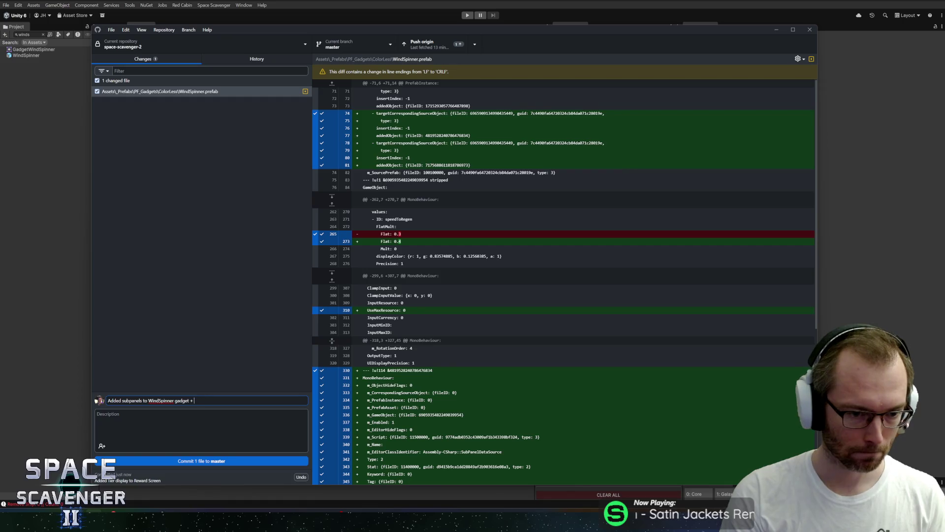
left_click(207, 460)
key("ctrl+p")
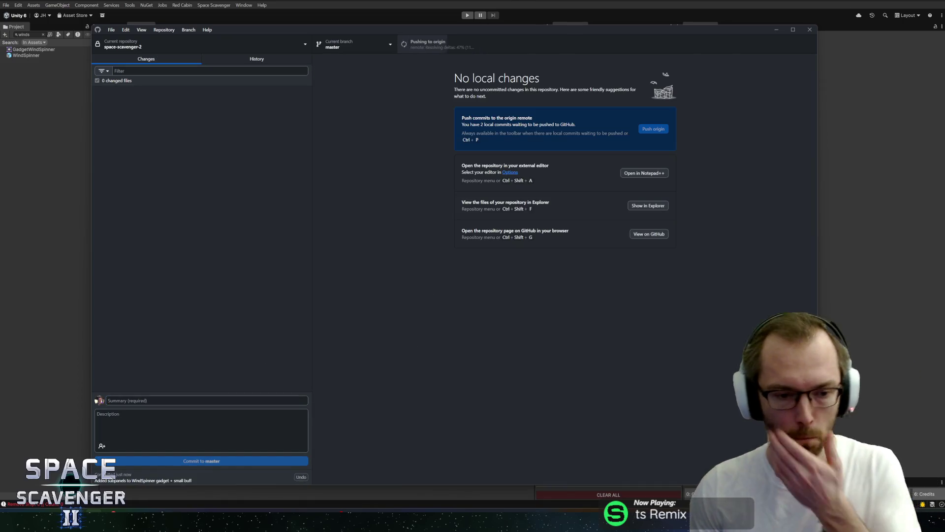
mouse_move(188, 522)
left_click(189, 476)
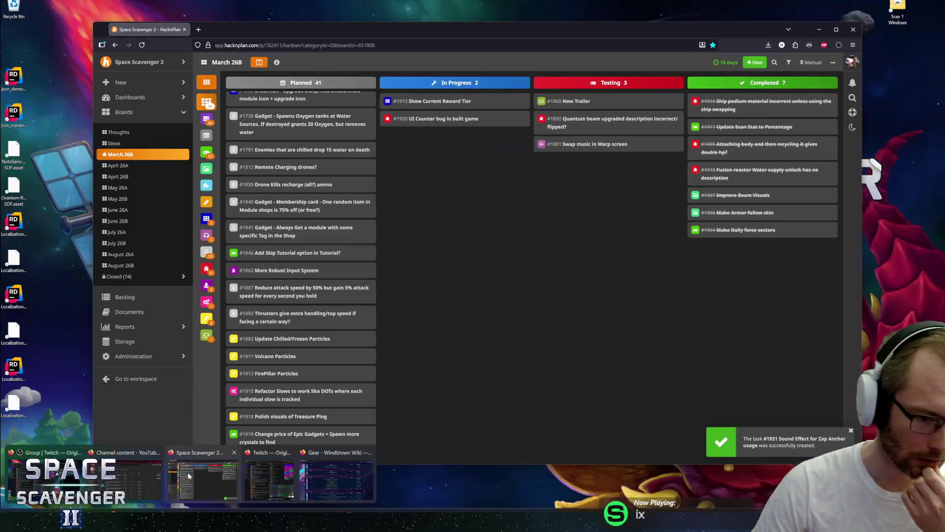
Move HacknPlan task #1913 'Show Current Reward Tier' into the Completed column.
left_click_drag(423, 103, 704, 96)
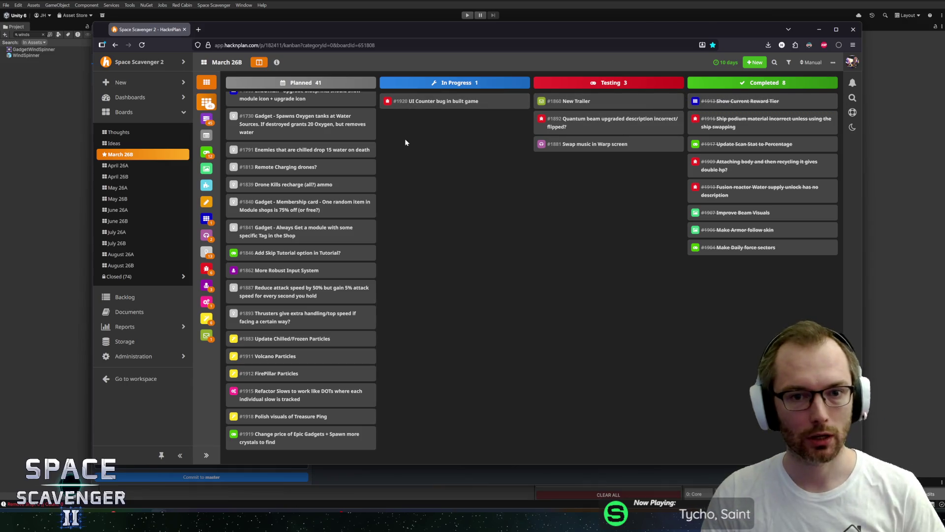
key("alt+Tab")
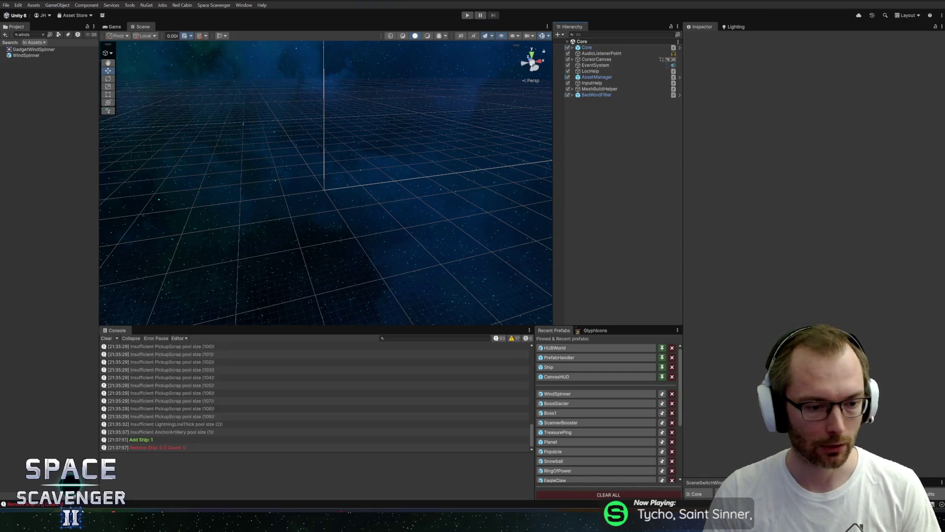
key("alt+Tab")
Open UICounter.cs in Rider via class search, then select the Core object in Unity.
key("ctrl+t")
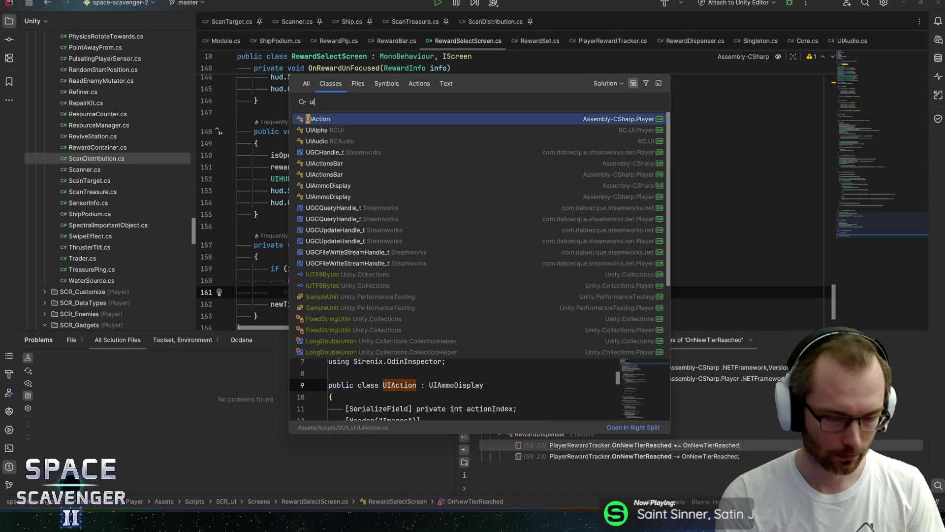
type("uicount")
key("Return")
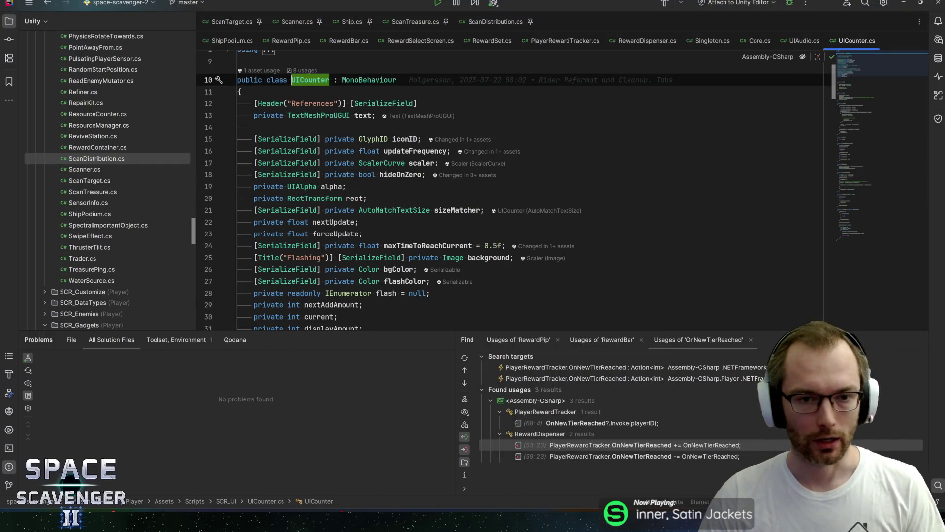
key("alt+Tab")
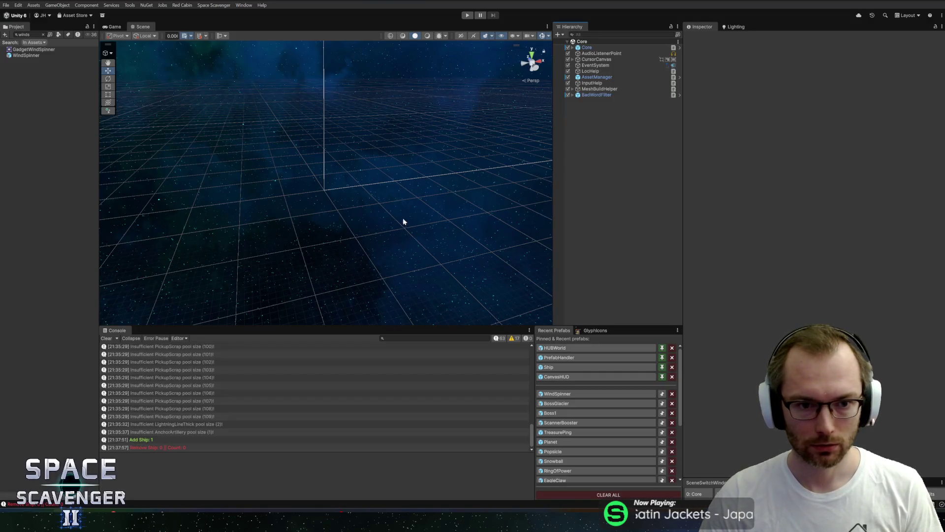
left_click(605, 47)
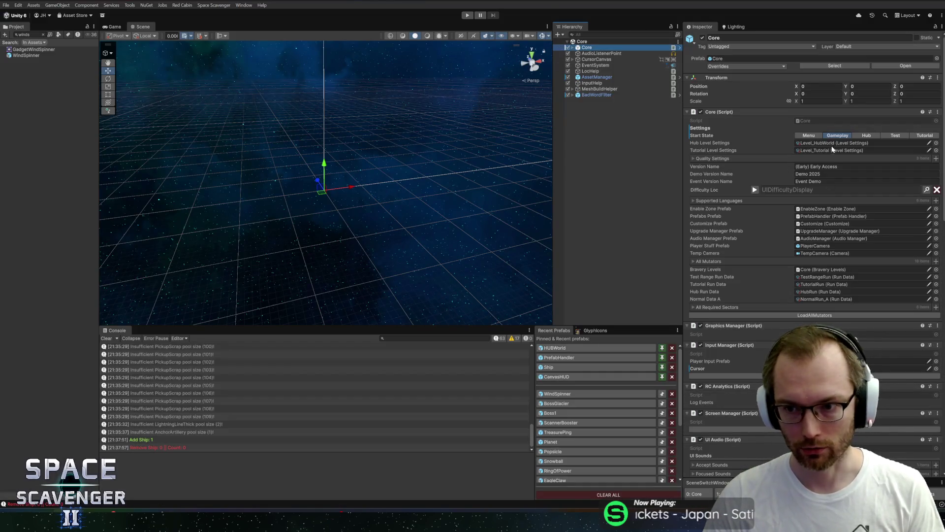
Set Core's Start State to Menu, then play and start a new run in a maximized Game view.
left_click(817, 136)
key("ctrl+p")
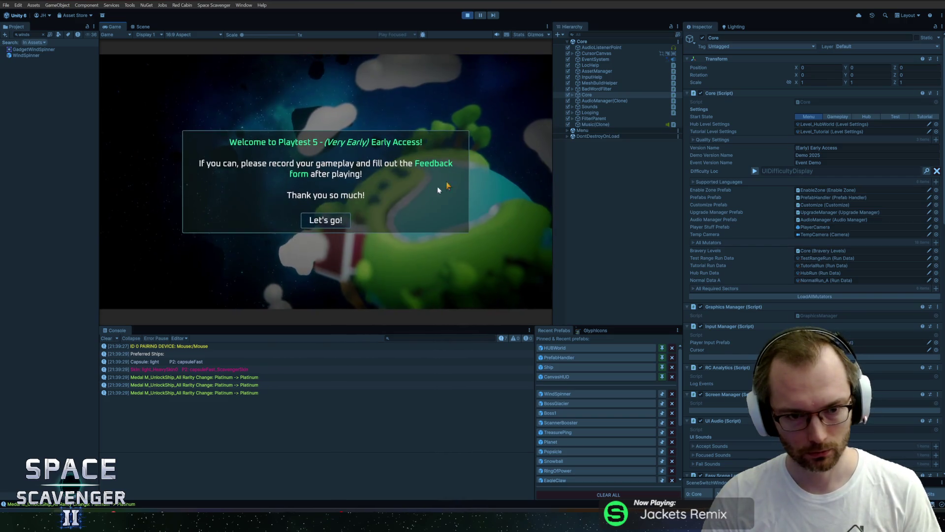
left_click(329, 221)
key("Return")
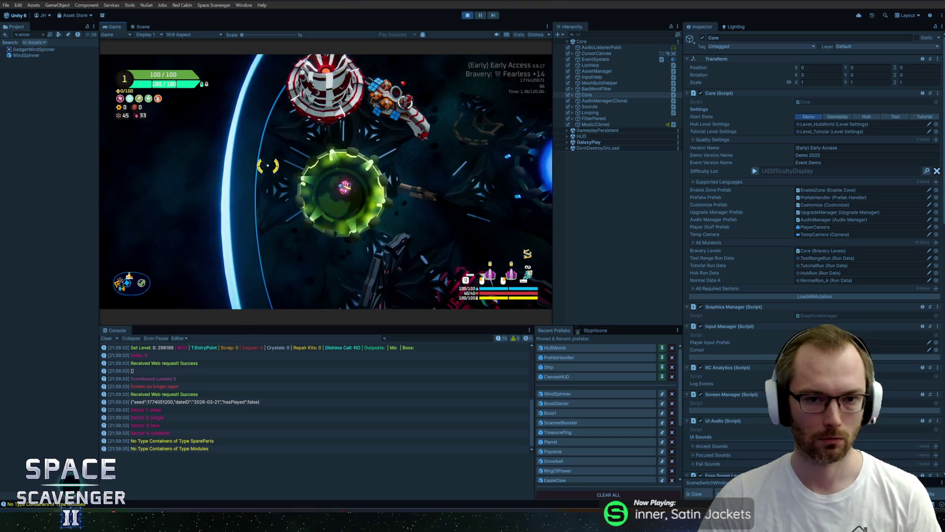
key("shift+space")
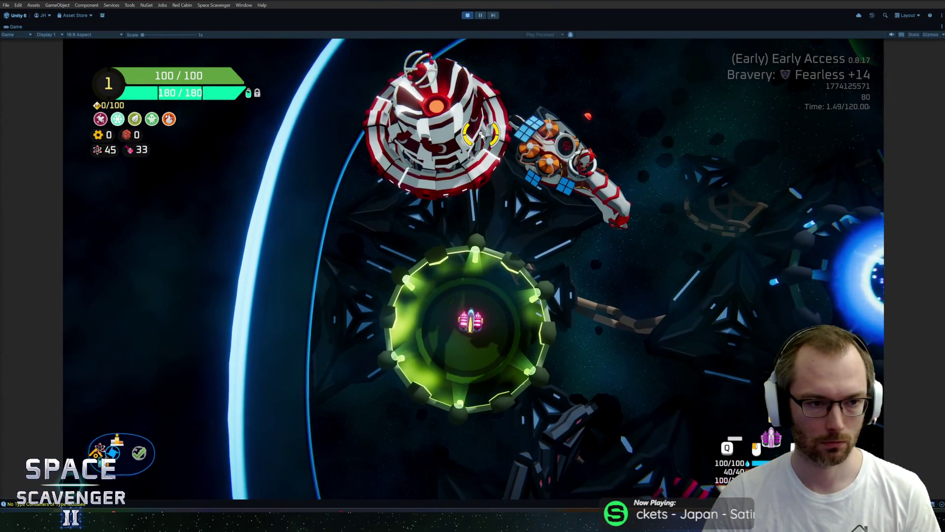
Give the ship extra science with 'add science' in the debug console, then stop Play.
key("grave")
key("grave")
type("sc")
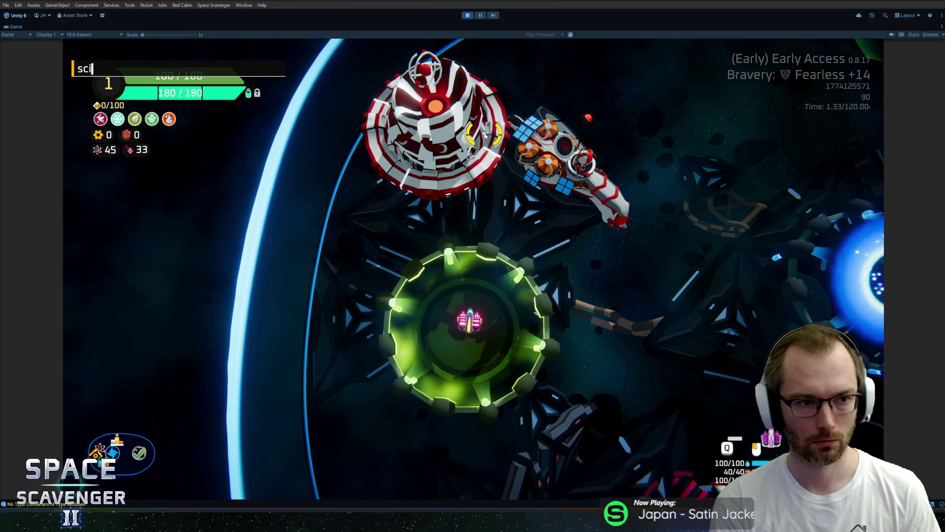
key("grave")
type("add science")
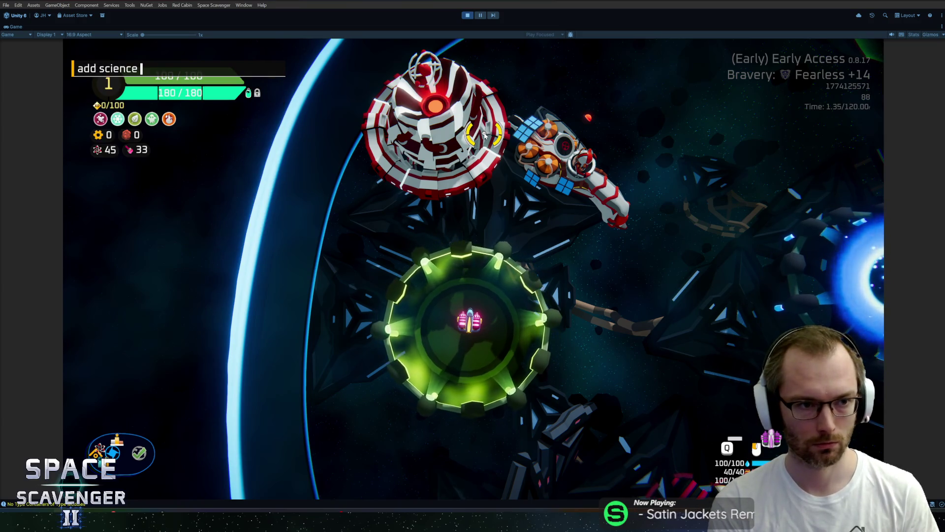
key("Return")
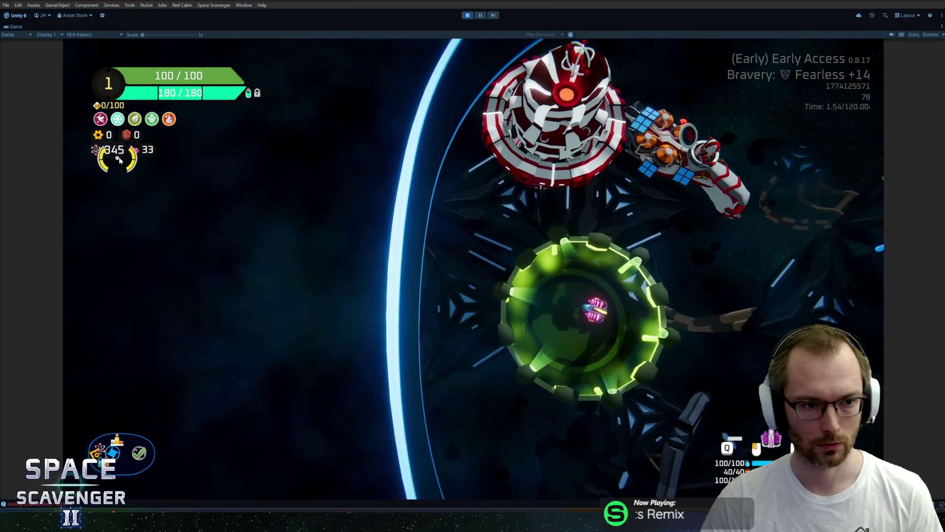
key("ctrl+p")
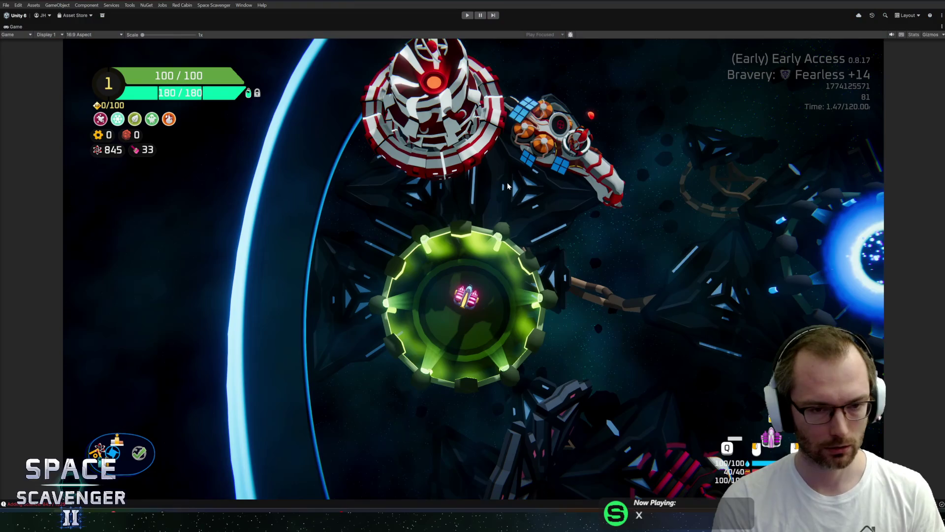
Play-test a second run from the menu, then stop Play mode.
key("ctrl+p")
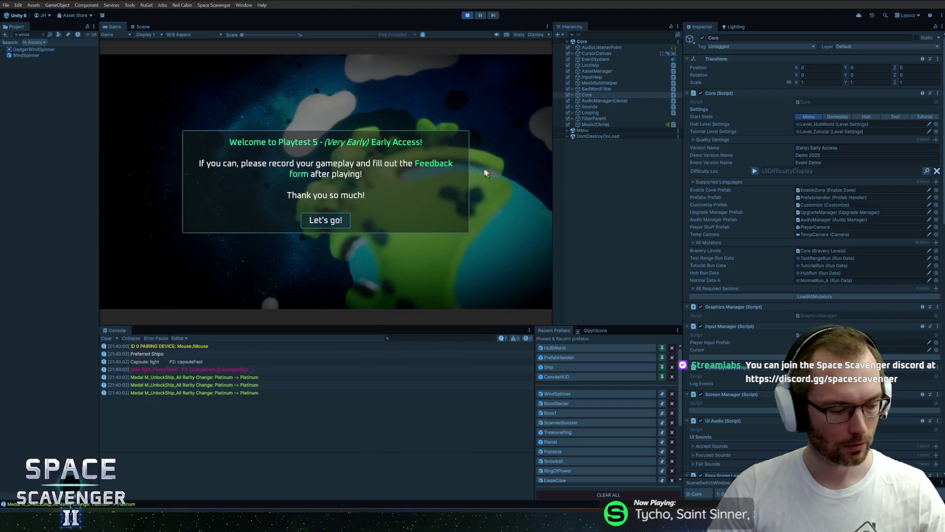
left_click(325, 220)
left_click(184, 205)
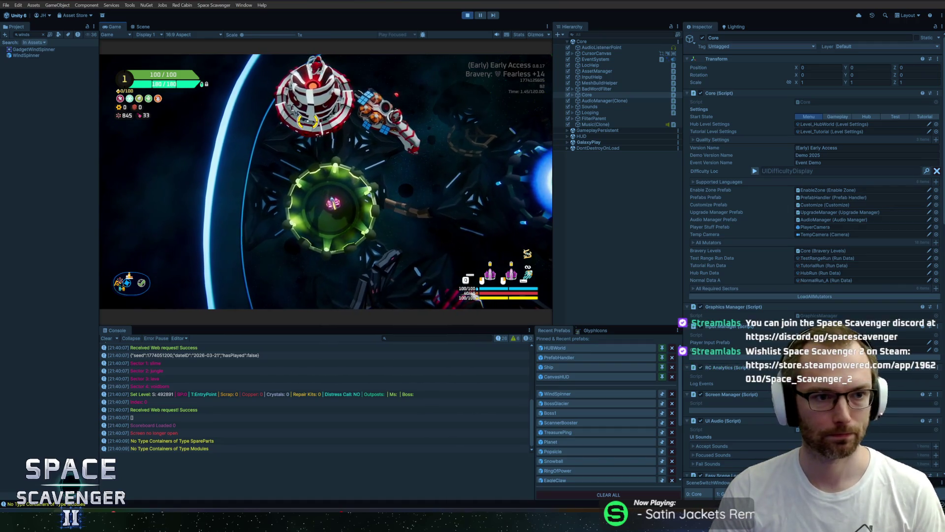
key("ctrl+p")
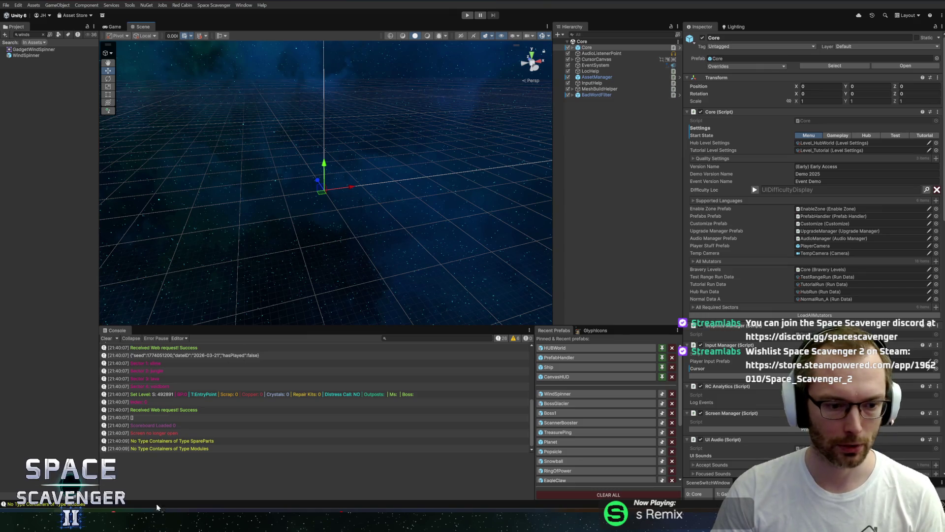
mouse_move(192, 524)
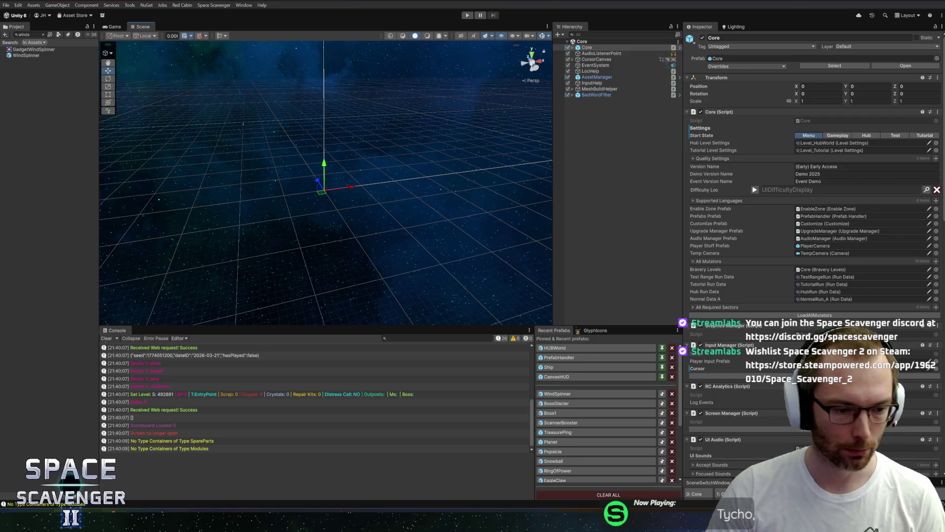
key("alt+Tab")
key("alt+Tab")
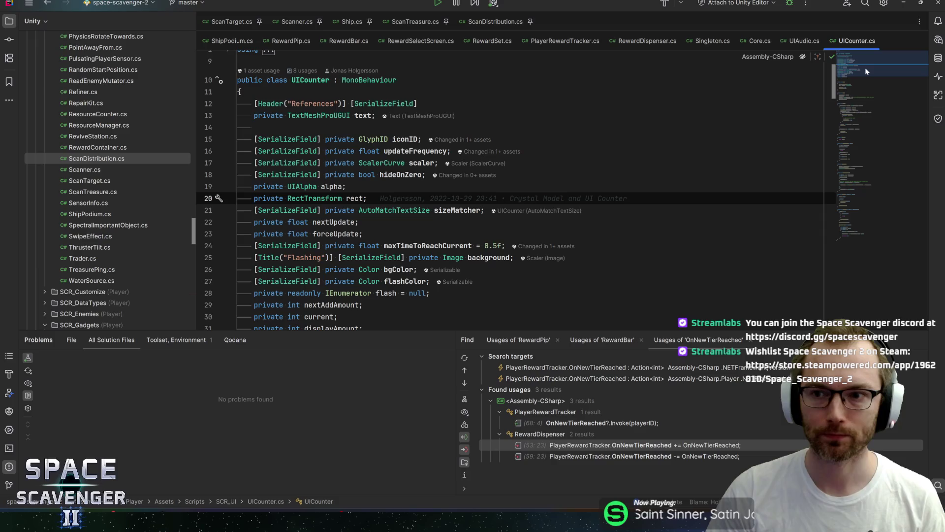
scroll(865, 67, "down", 10)
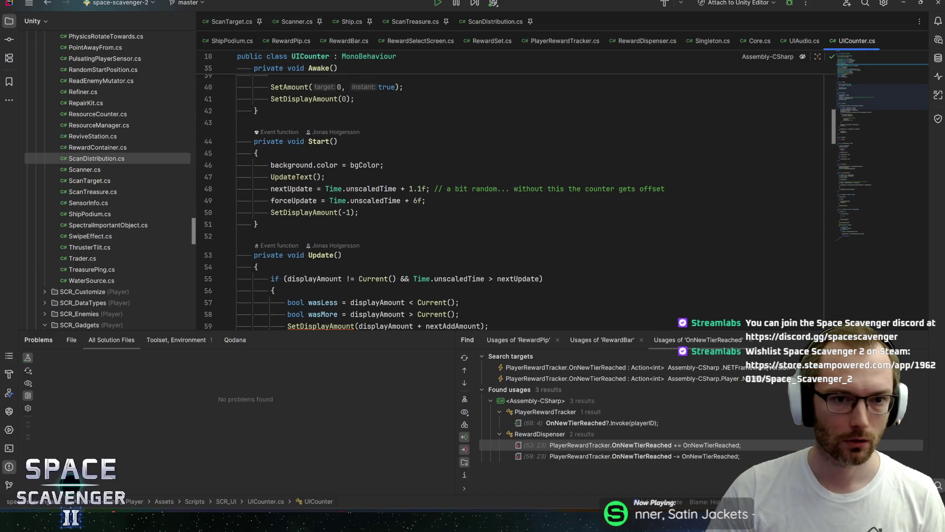
scroll(512, 192, "down", 2)
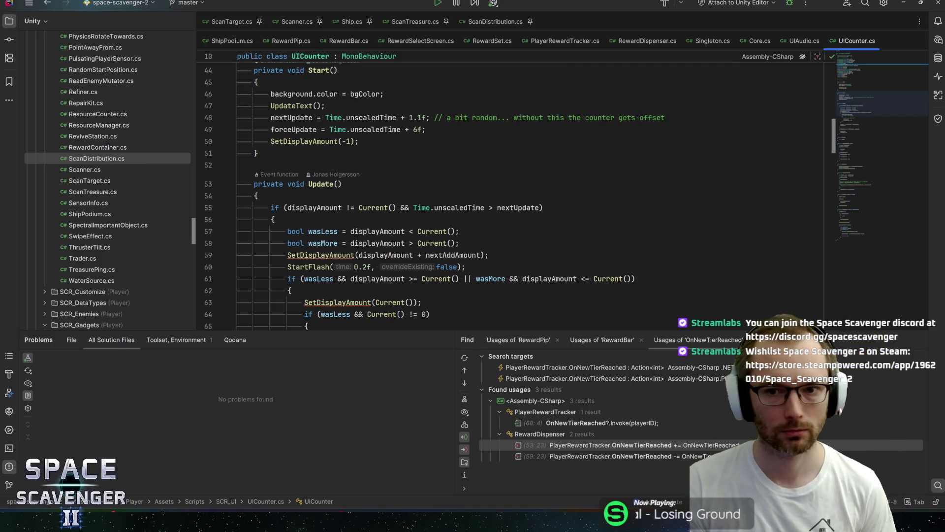
left_click_drag(665, 118, 435, 118)
left_click(434, 118)
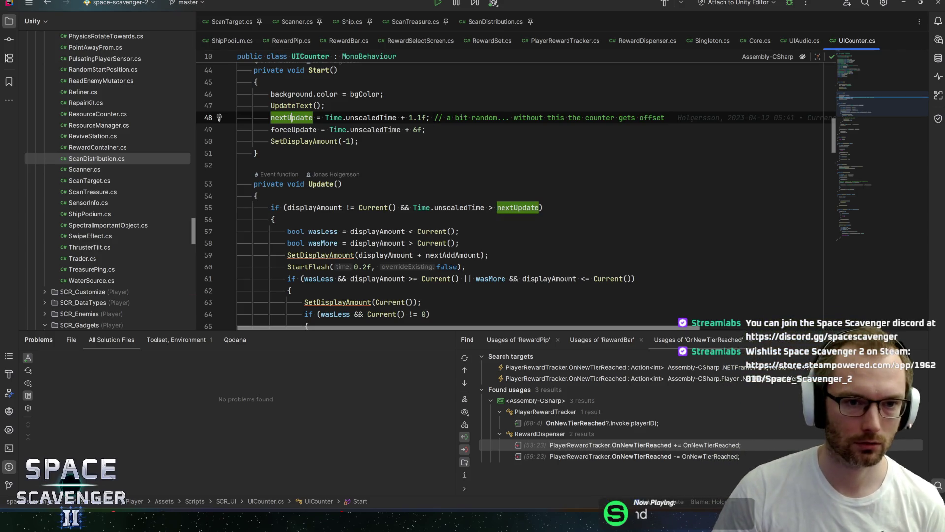
left_click(288, 129)
left_click(314, 118)
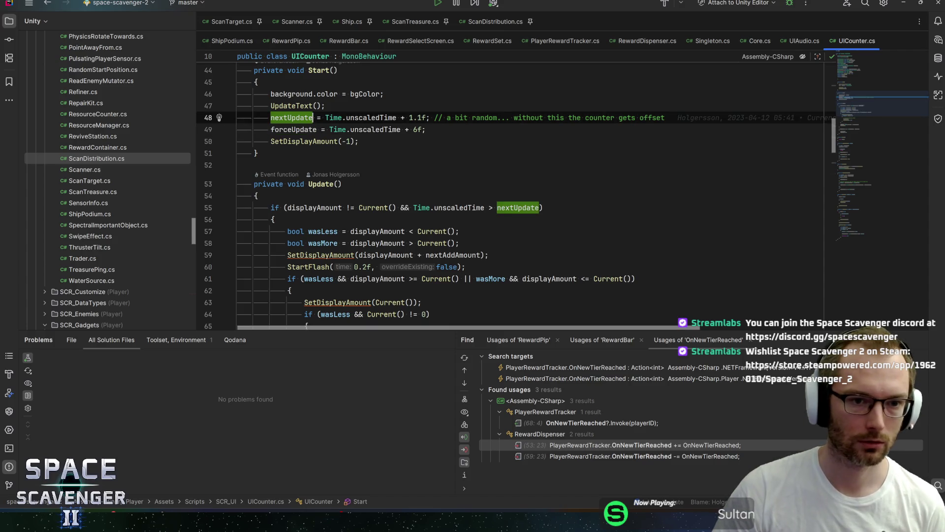
left_click(317, 129)
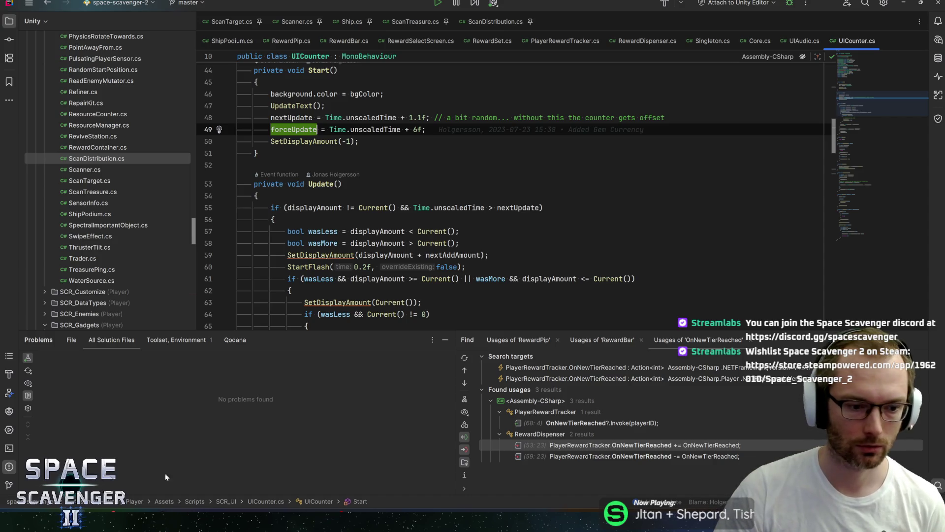
key("alt+Tab")
Find and open the Ship Info prefab, then orient the Scene view to face the HUD.
left_click(30, 35)
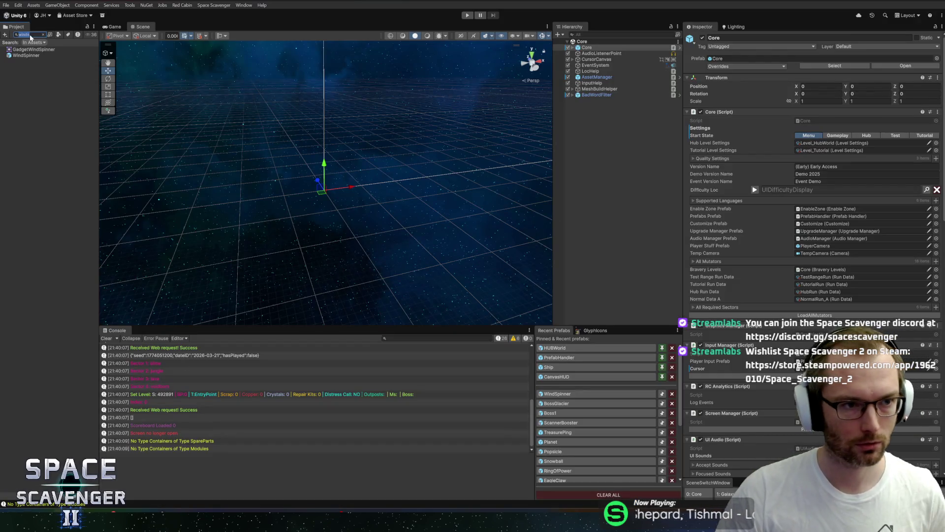
type("in")
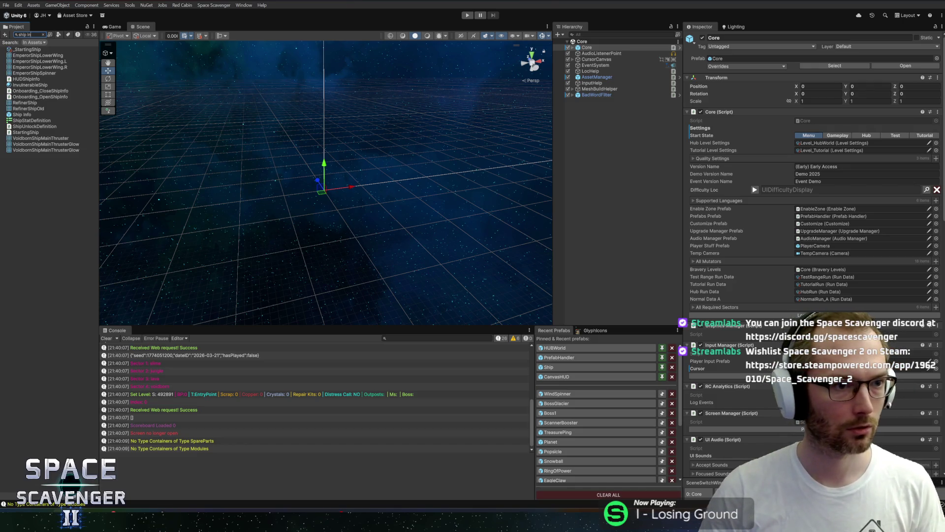
double_click(20, 115)
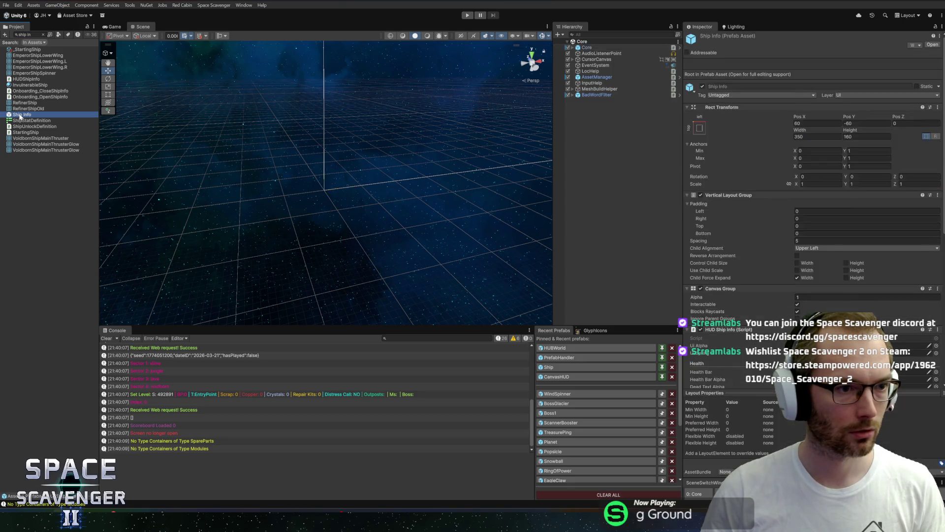
left_click_drag(344, 178, 429, 143)
scroll(196, 247, "up", 10)
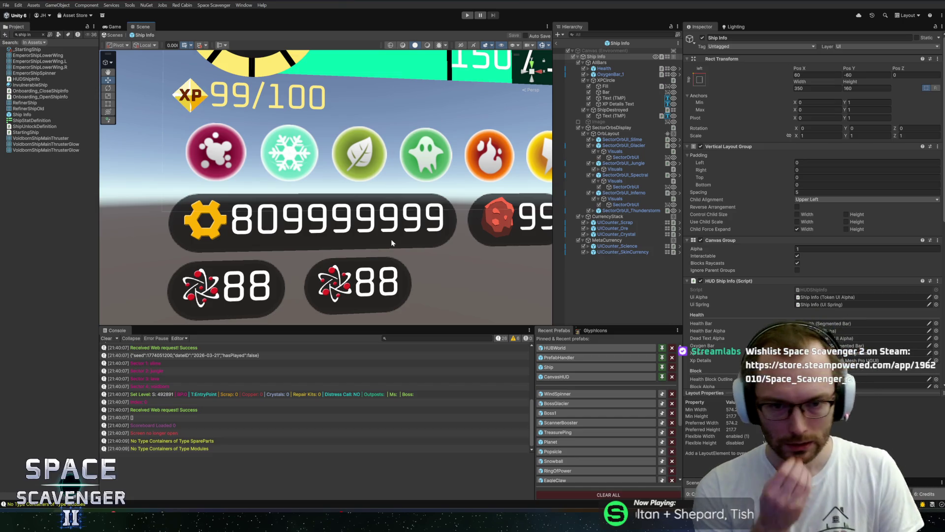
scroll(391, 238, "down", 6)
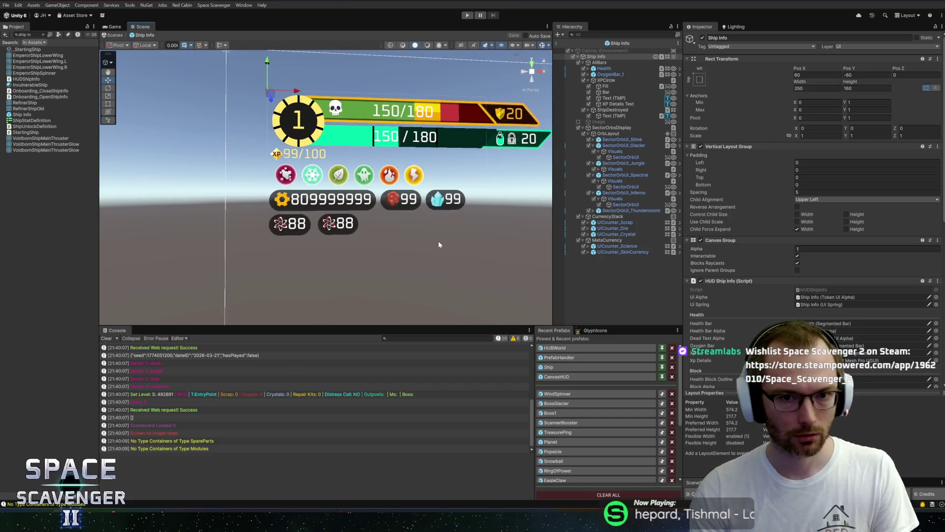
scroll(439, 245, "down", 3)
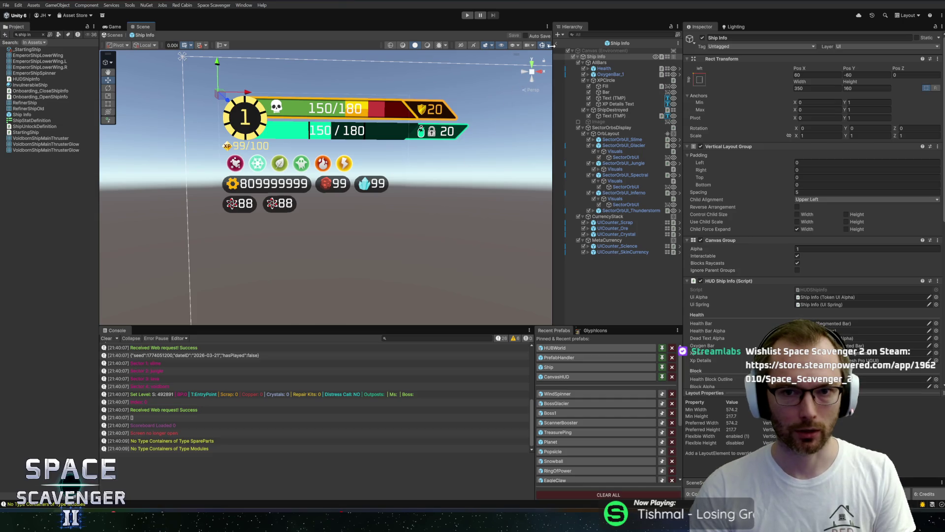
left_click(523, 72)
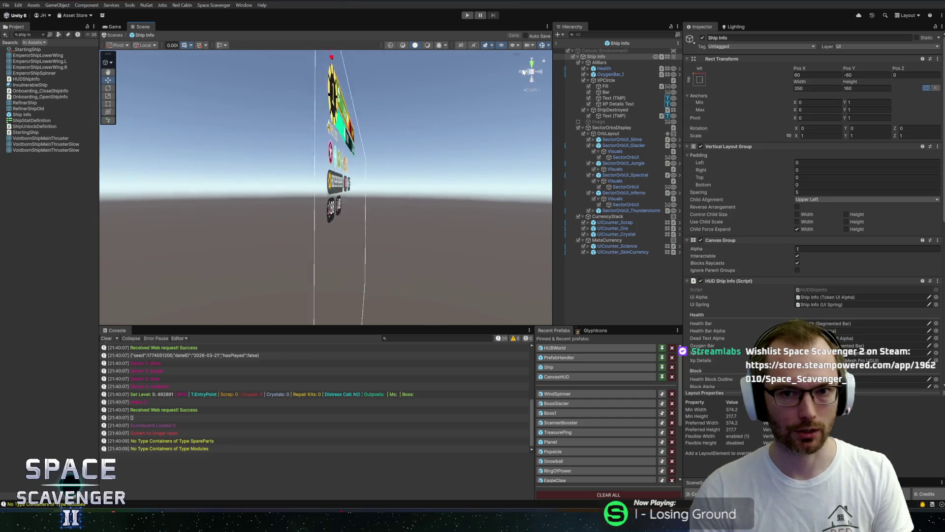
left_click(531, 74)
left_click_drag(339, 146, 320, 169)
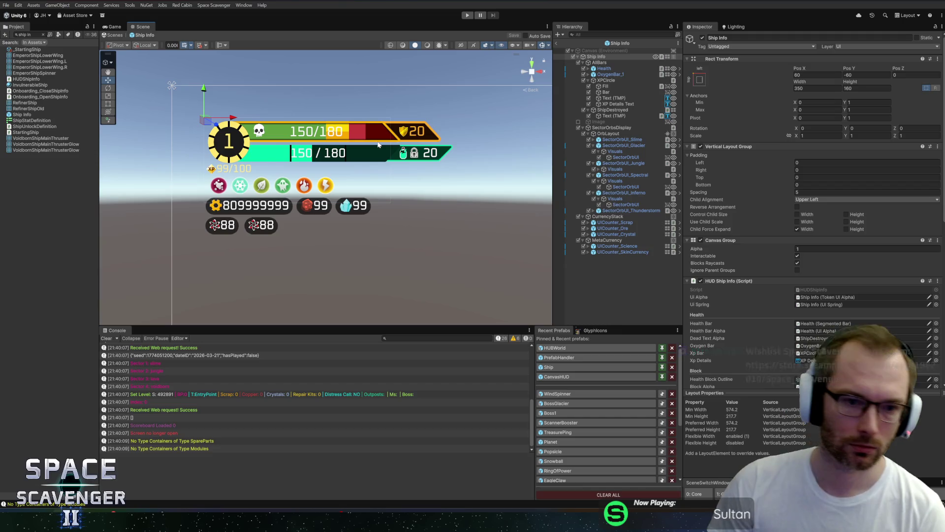
Select UICounter_Scrap in the HUD and open its UICounter prefab in context.
scroll(301, 204, "up", 5)
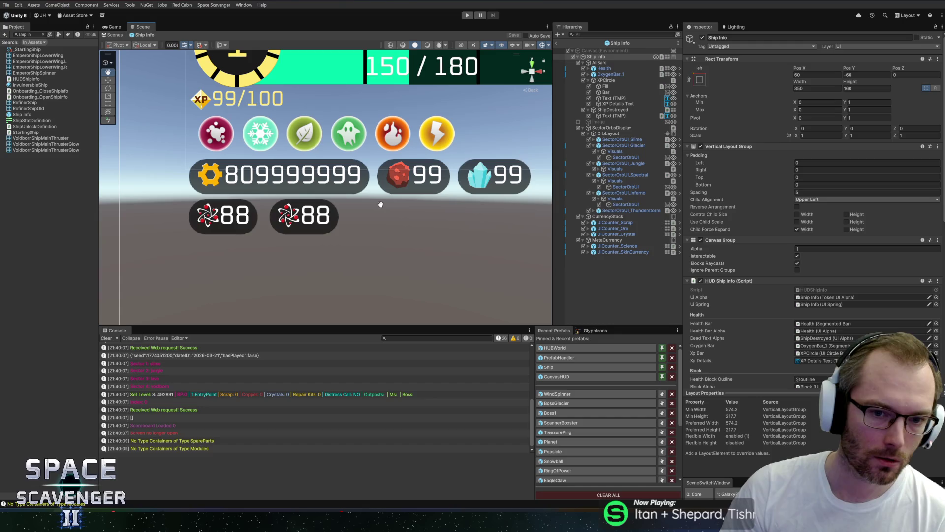
scroll(380, 204, "down", 3)
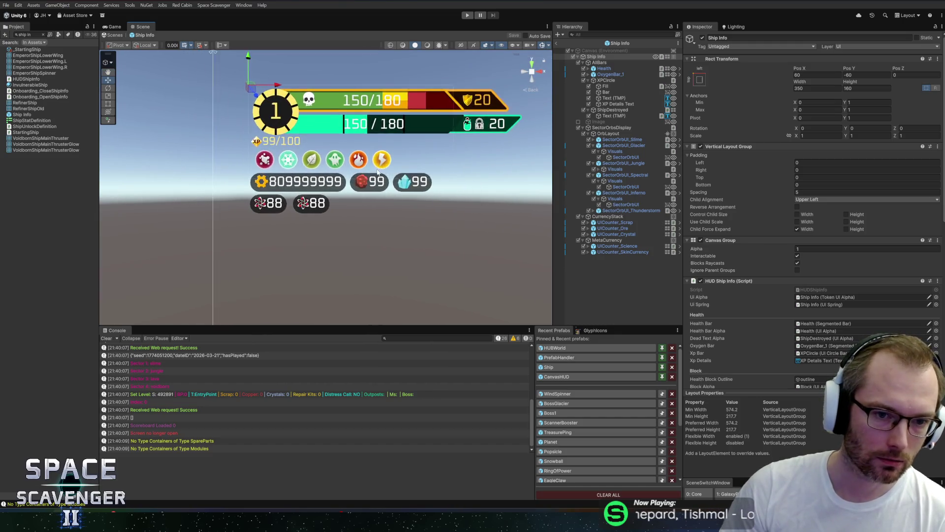
scroll(375, 171, "up", 2)
scroll(375, 170, "down", 5)
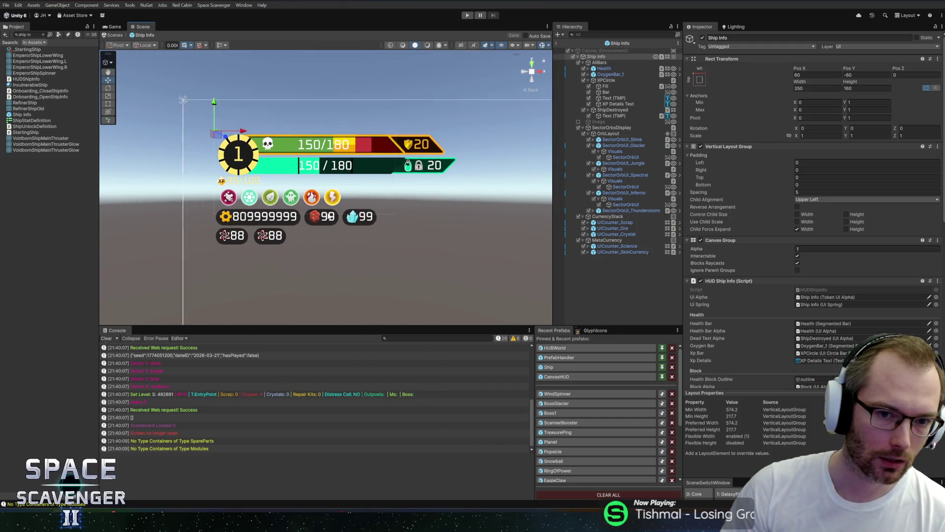
scroll(177, 249, "up", 3)
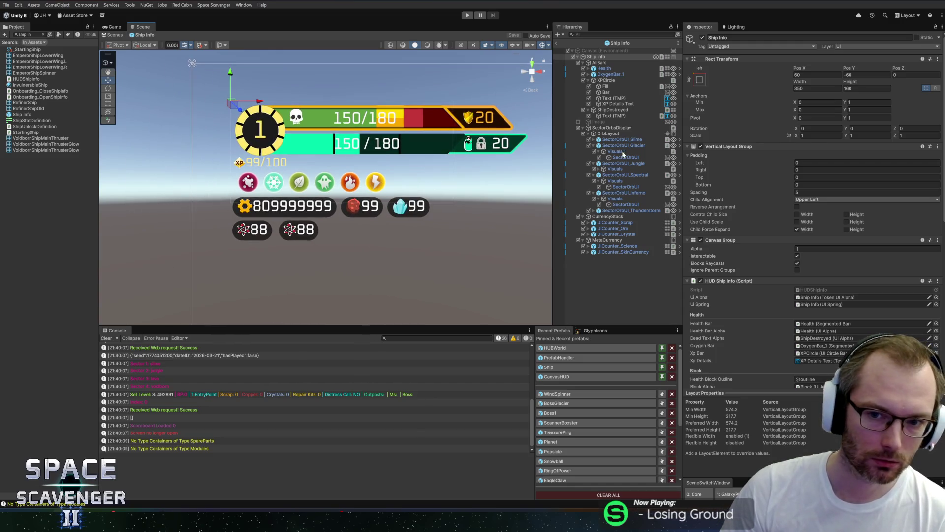
right_click(252, 213)
left_click(295, 233)
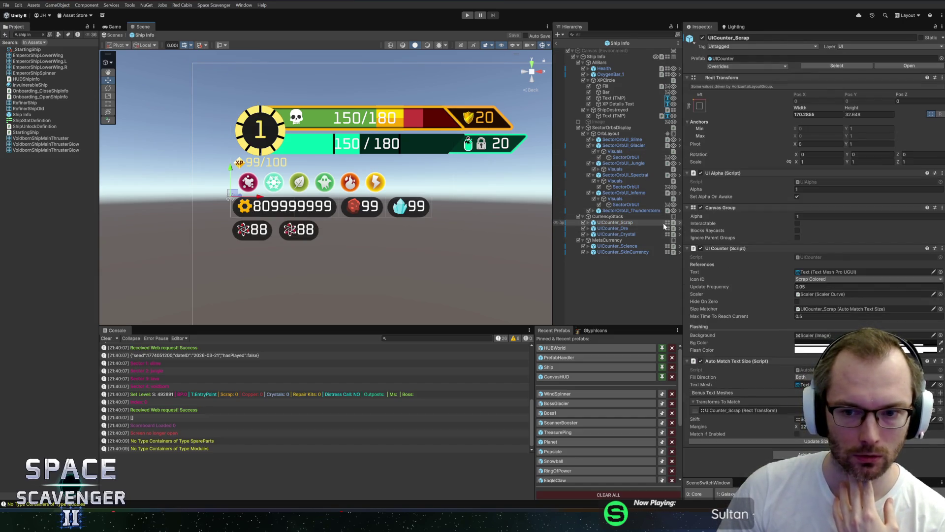
left_click(680, 223)
left_click(599, 63)
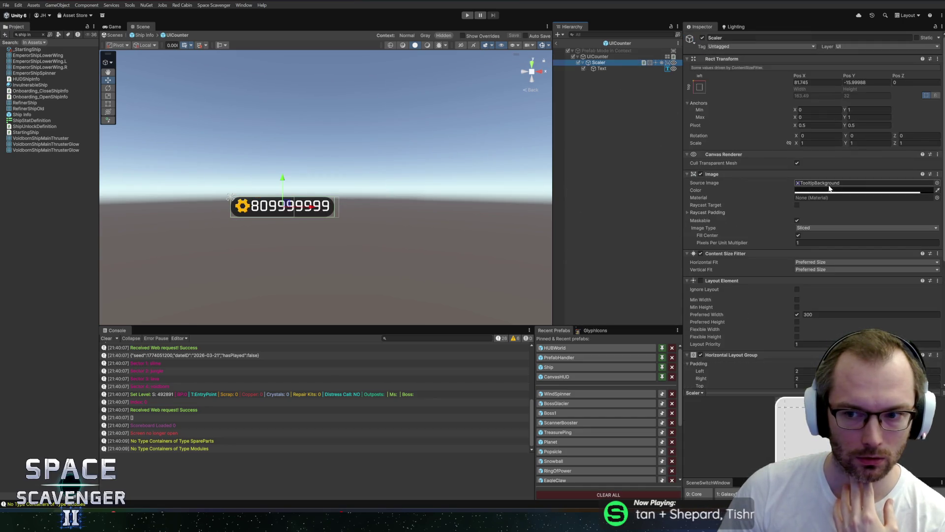
Try ButtonSharpFill as the counter's background sprite, then undo it.
left_click(937, 182)
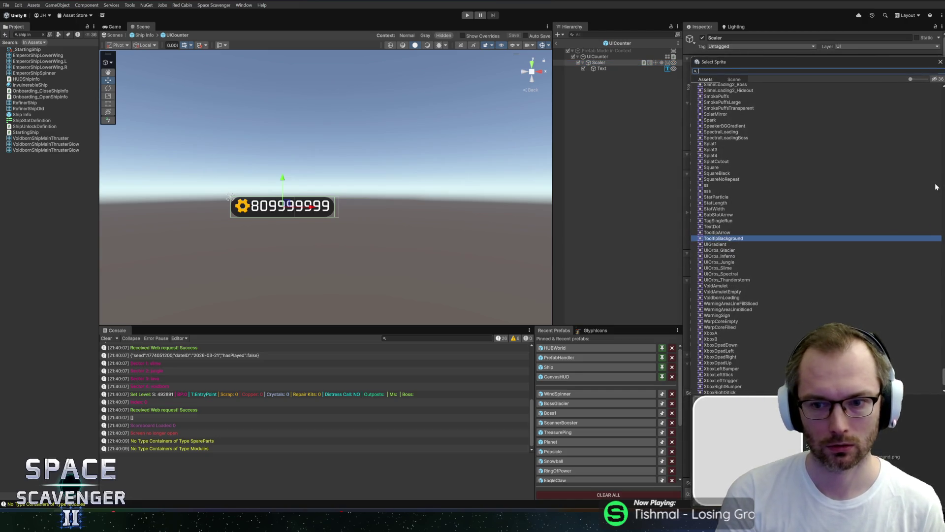
type("shar")
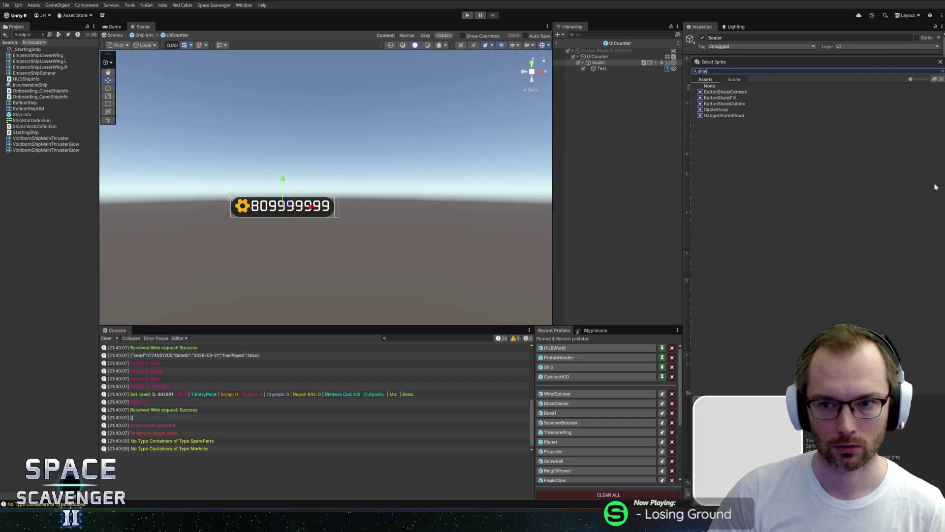
left_click(722, 98)
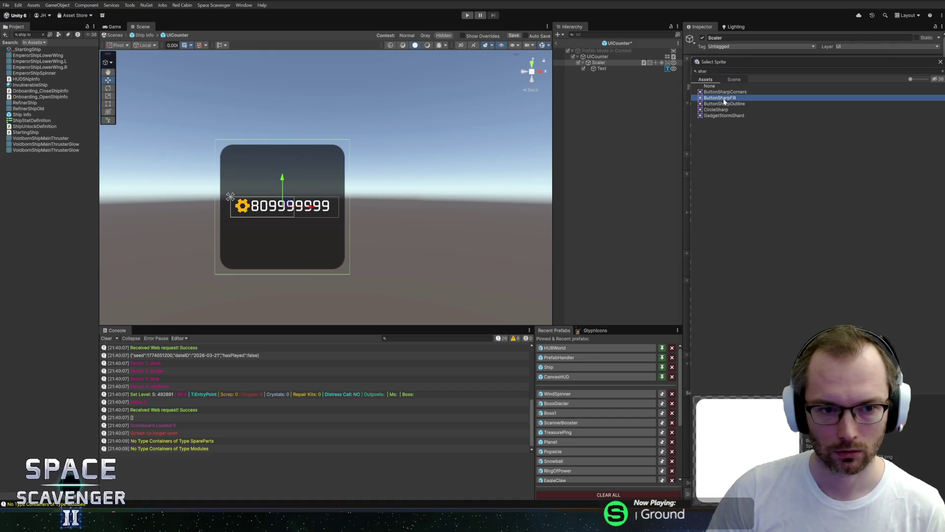
double_click(722, 99)
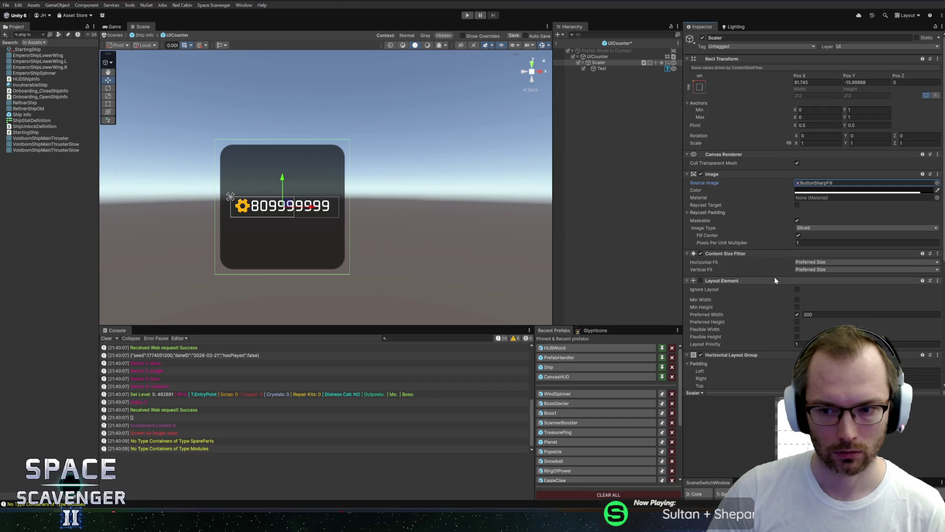
scroll(776, 280, "down", 5)
scroll(777, 285, "up", 5)
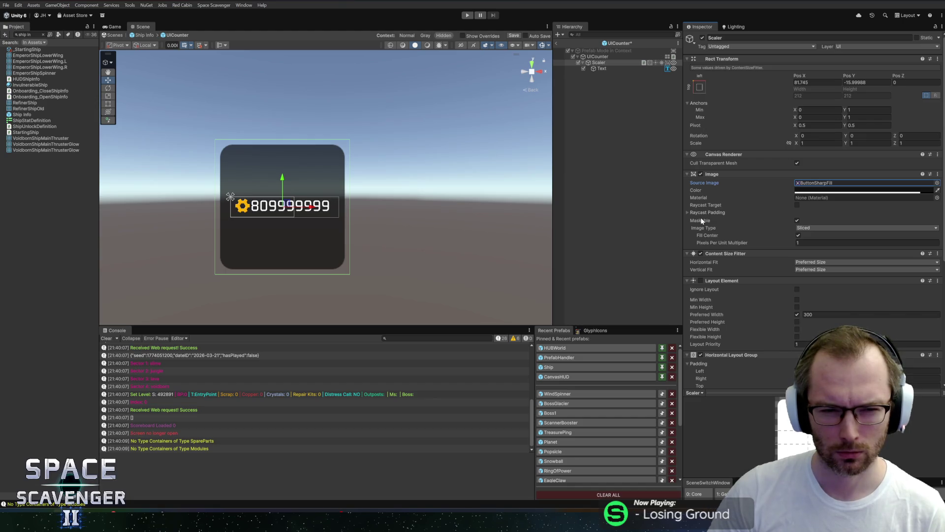
key("ctrl+z")
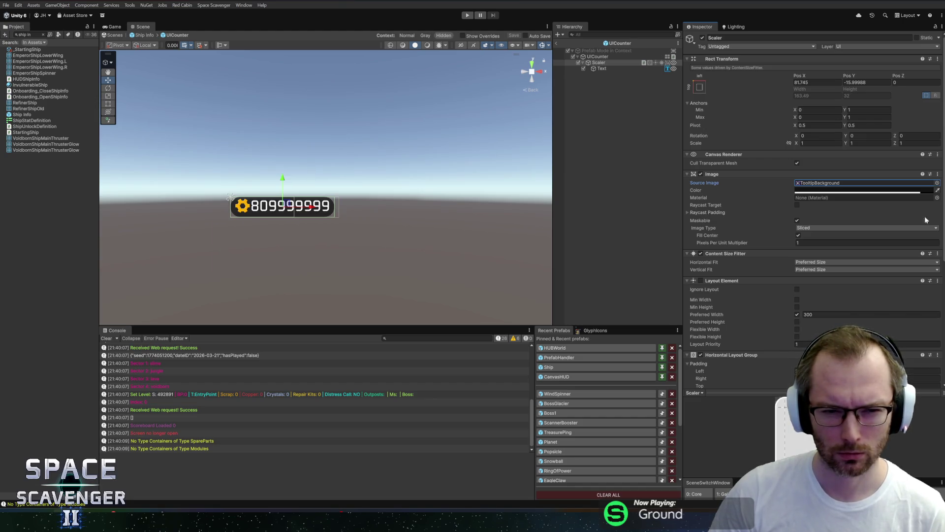
Set the background to NineSliceRounded with a pixels per unit multiplier of 3.
left_click(936, 183)
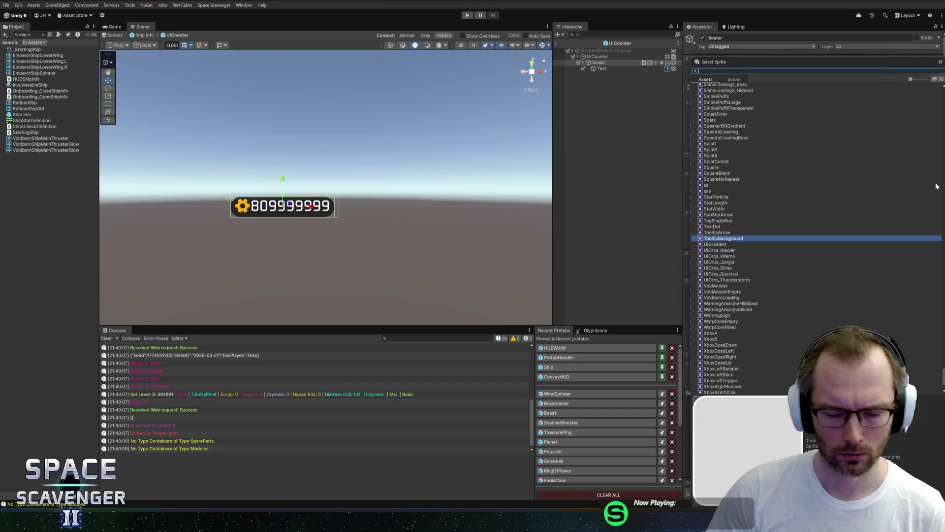
type("nine")
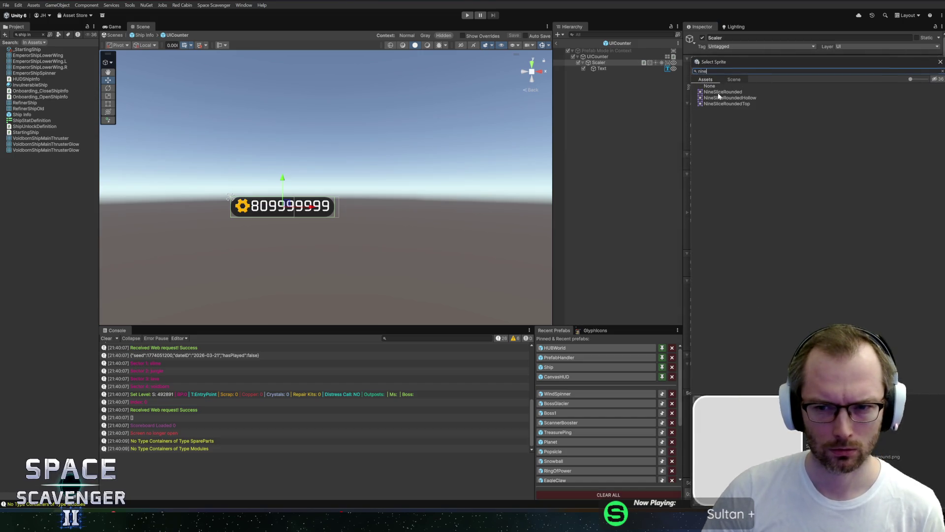
double_click(722, 92)
scroll(385, 226, "up", 4)
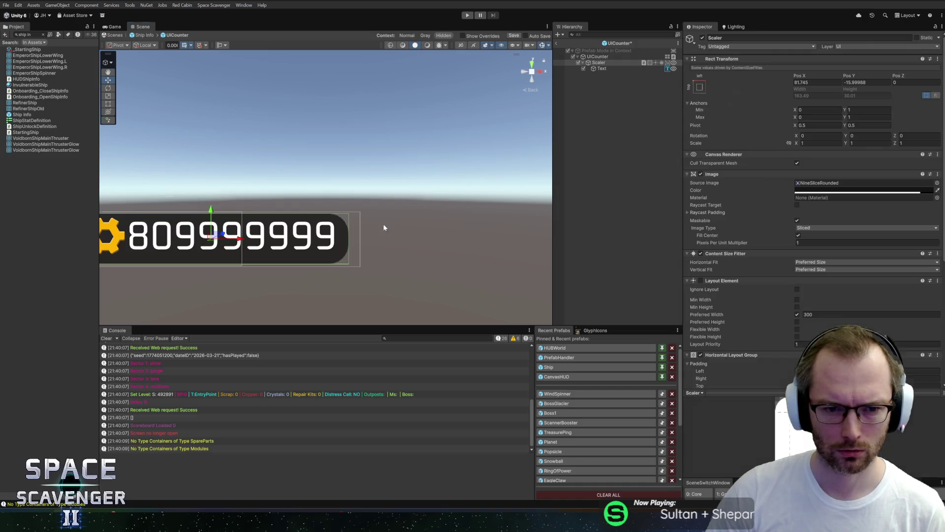
key("f")
left_click(812, 242)
type("3")
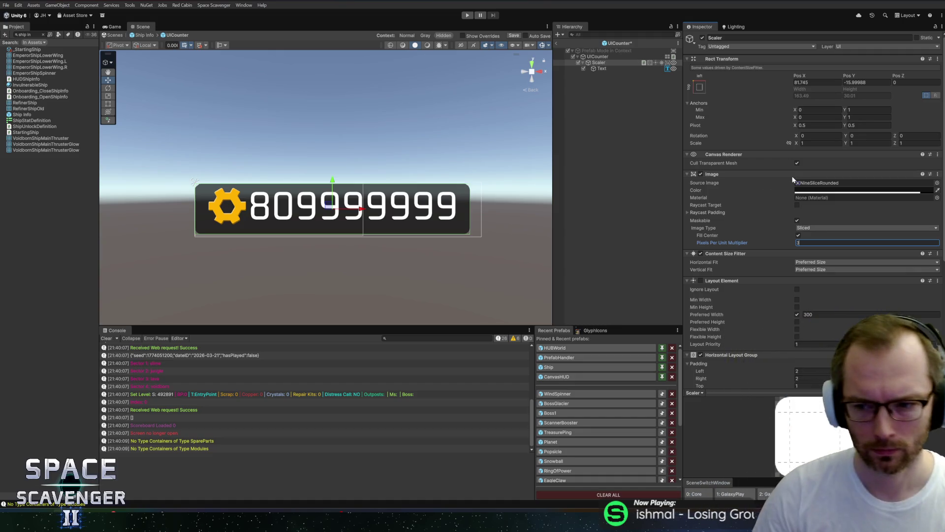
Compare ButtonSharpOutline and ButtonSharpFill, then settle on NineSliceRounded for the background.
left_click(937, 183)
type("ar")
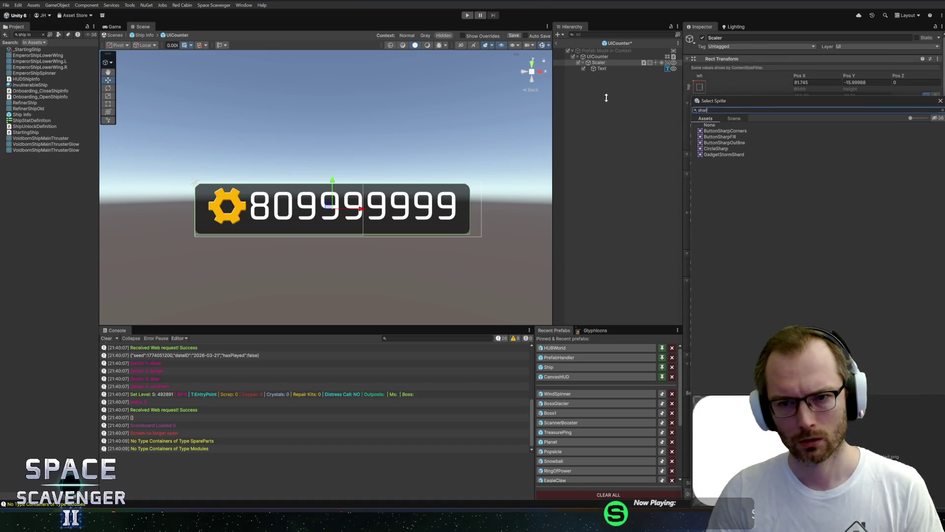
left_click_drag(725, 101, 473, 113)
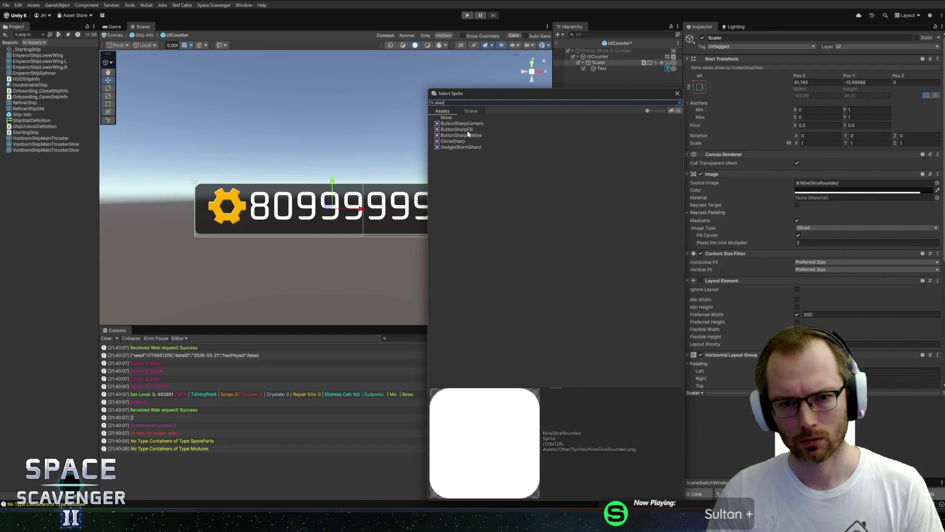
left_click(468, 136)
left_click(468, 130)
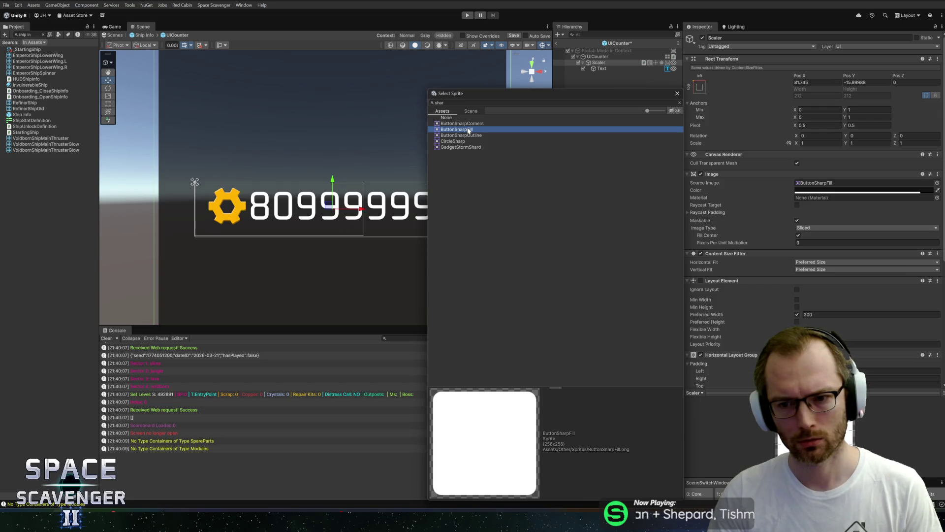
key("ctrl+z")
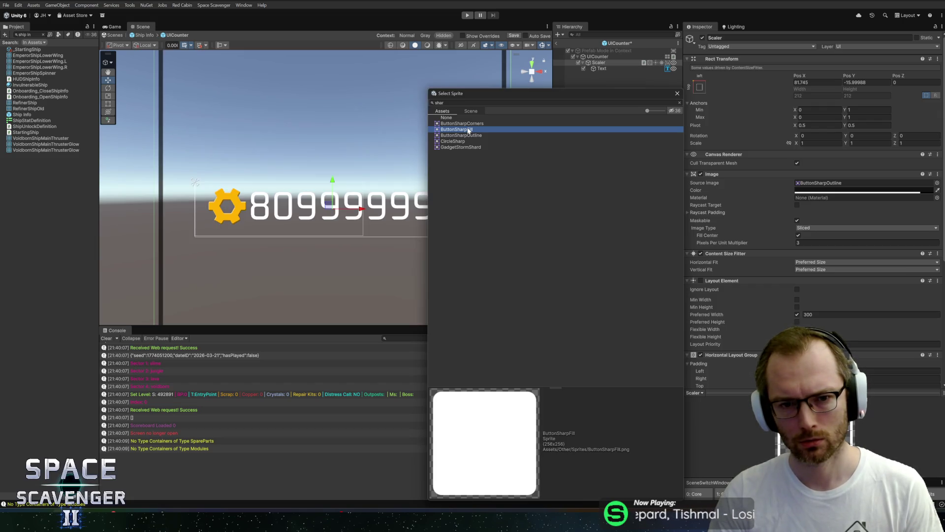
key("ctrl+z")
left_click(677, 93)
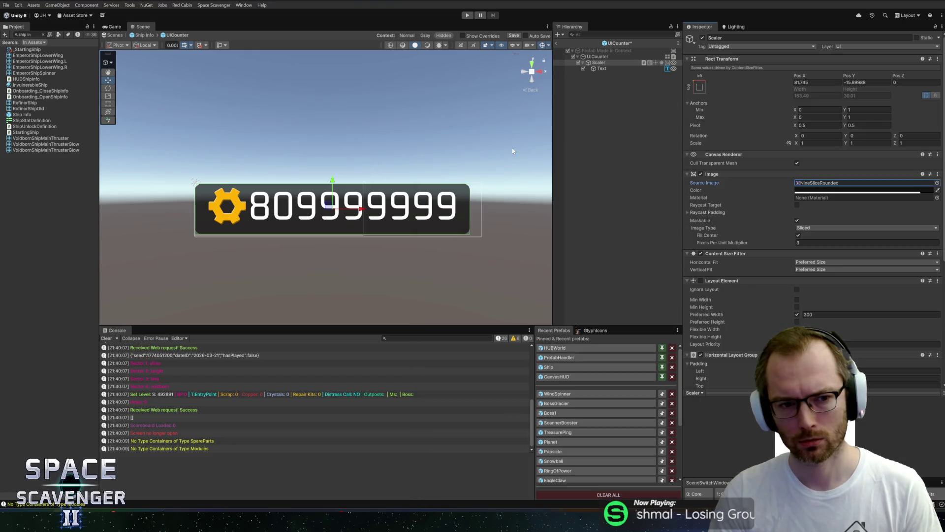
Return to the Ship Info prefab and frame the restyled HUD counters and health bar.
left_click(531, 90)
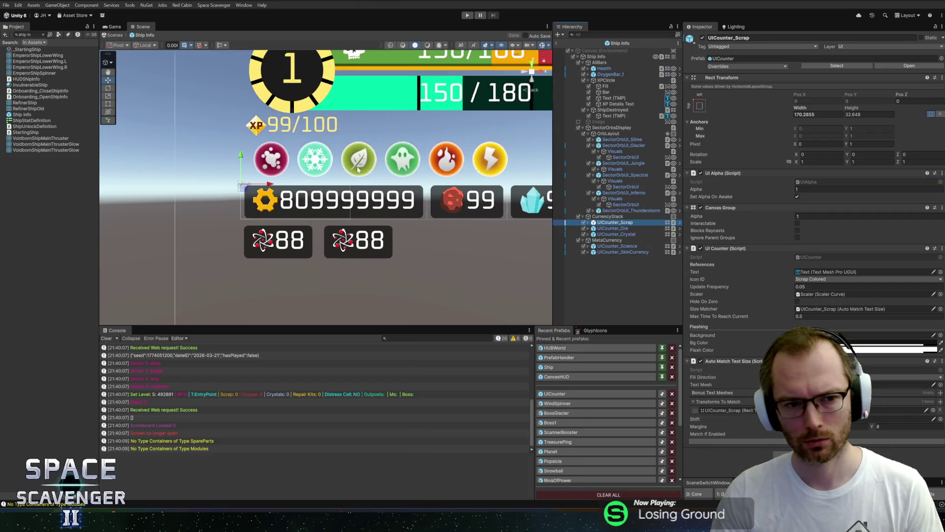
scroll(358, 169, "down", 1)
scroll(359, 135, "up", 3)
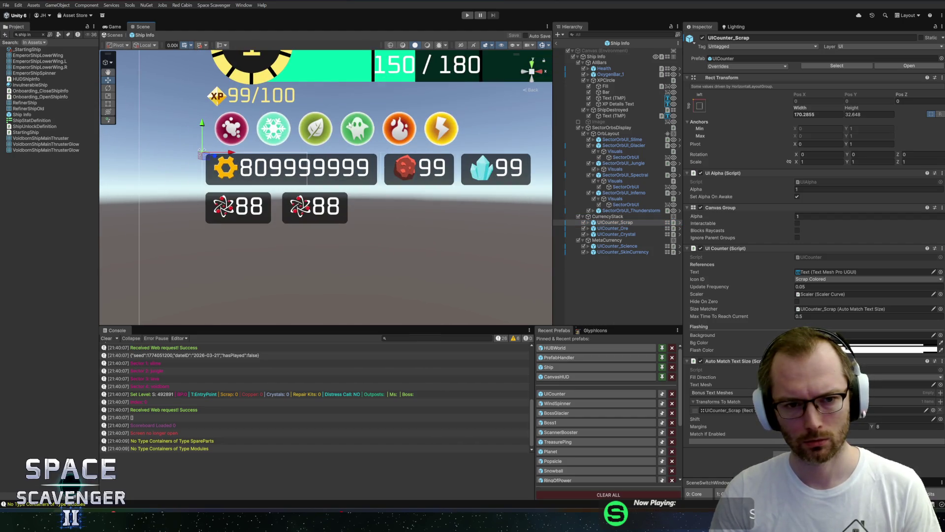
left_click_drag(350, 126, 362, 146)
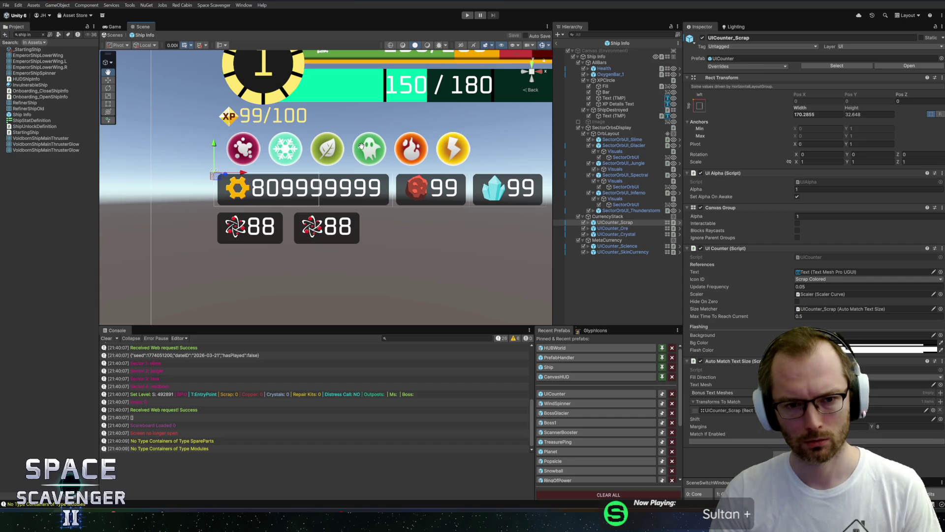
mouse_move(362, 146)
left_mouse_down()
mouse_move(344, 163)
mouse_move(265, 187)
mouse_move(325, 186)
left_mouse_up()
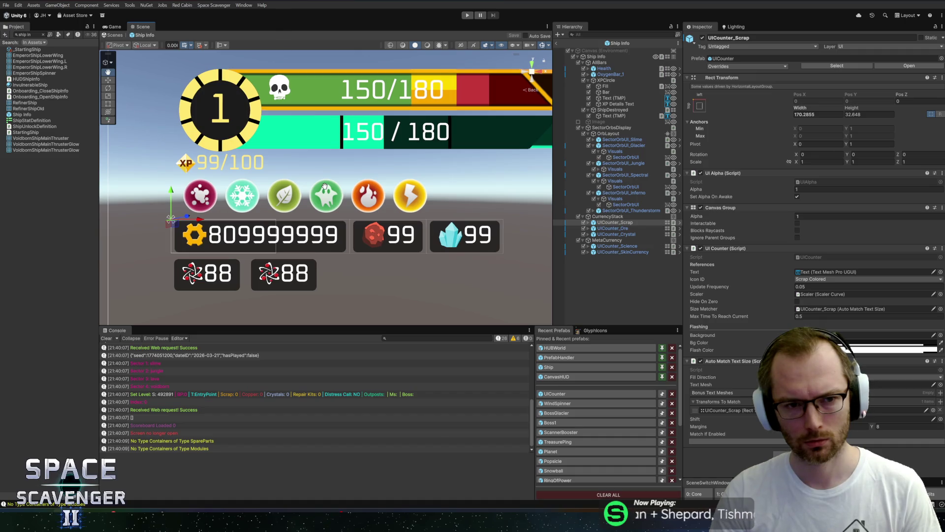
left_click_drag(324, 185, 303, 163)
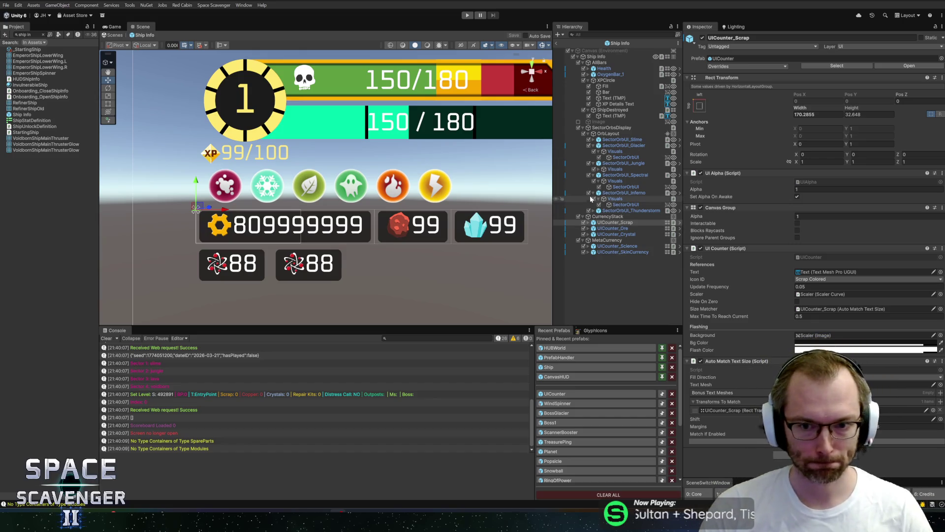
key("alt+Tab")
Switch to UICounter.cs in Rider and search it for nextUpdate.
key("Tab")
key("Tab")
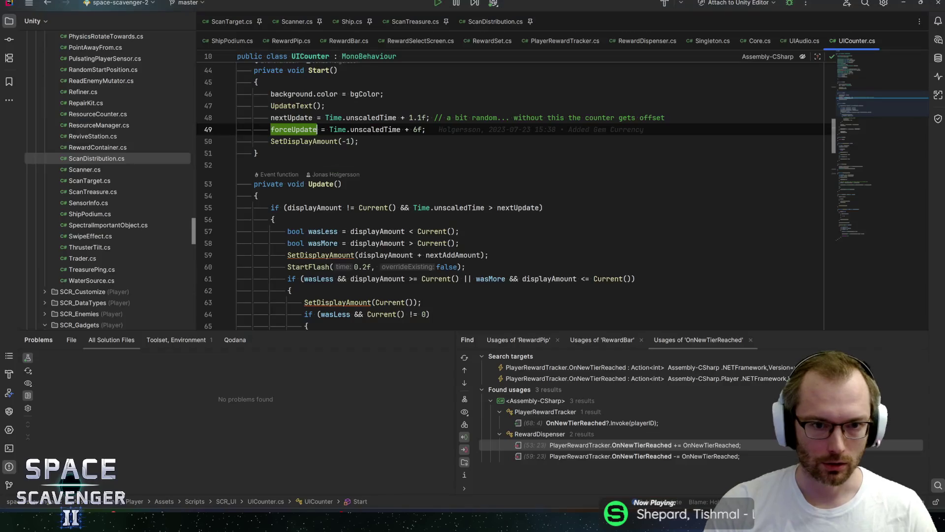
key("Up")
key("ctrl+w")
key("ctrl+f")
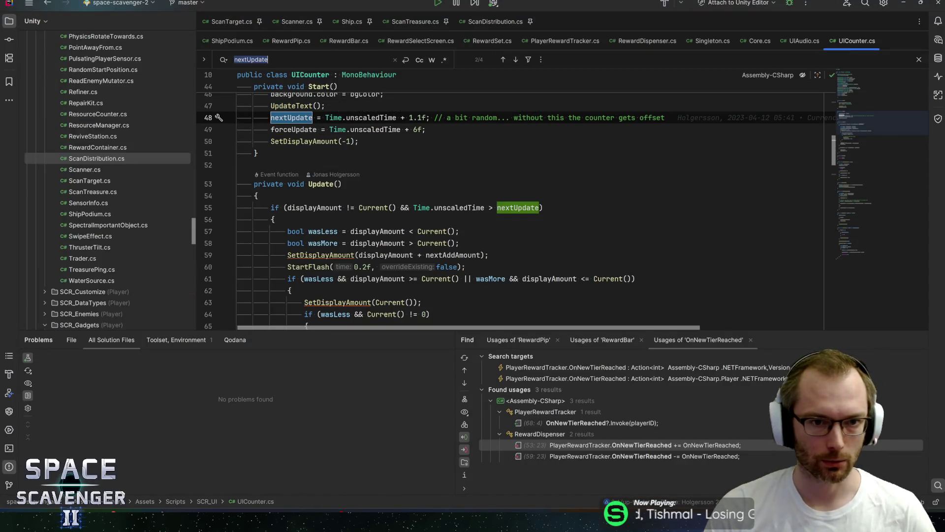
scroll(516, 211, "up", 1)
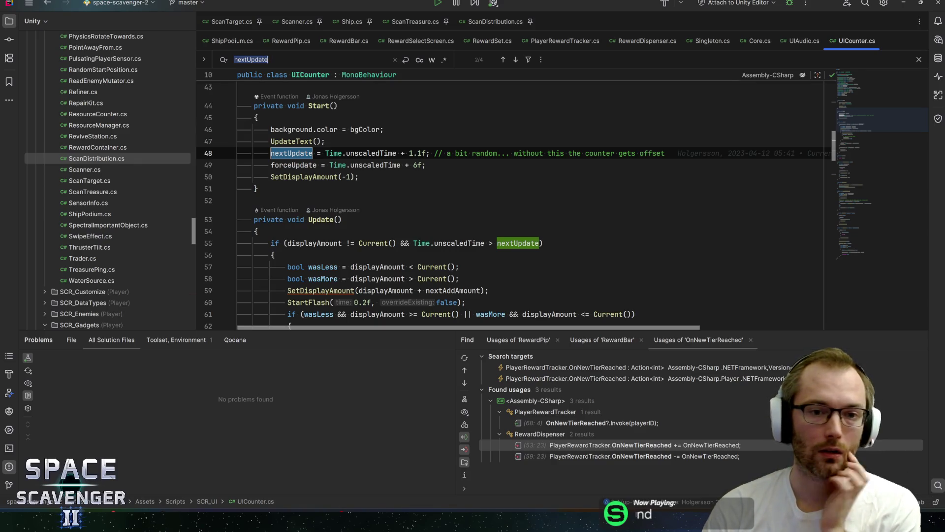
mouse_move(294, 165)
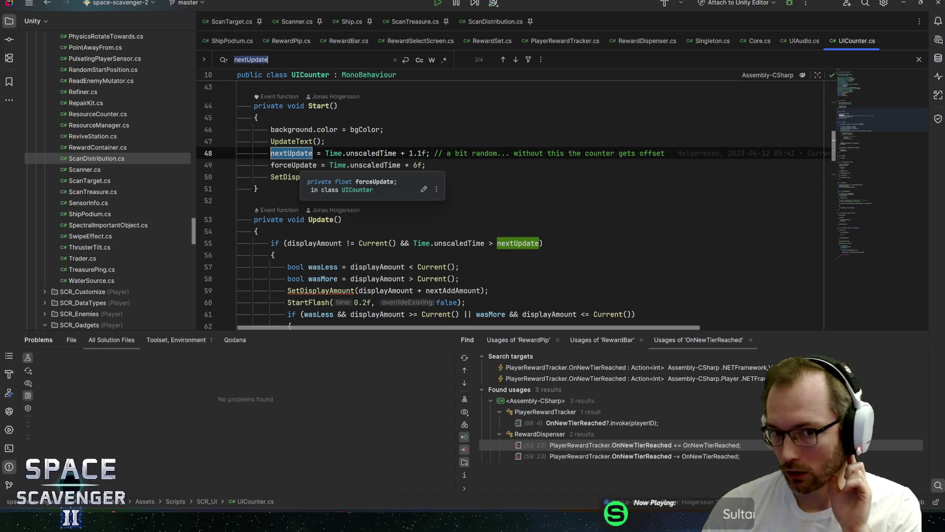
Search forceUpdate from line 49 to reach its check on line 76.
left_click(413, 165)
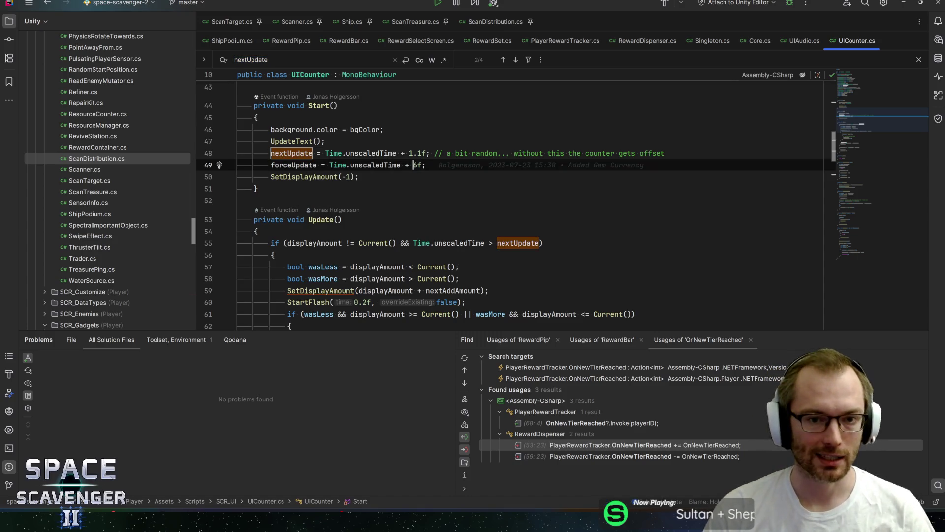
double_click(293, 165)
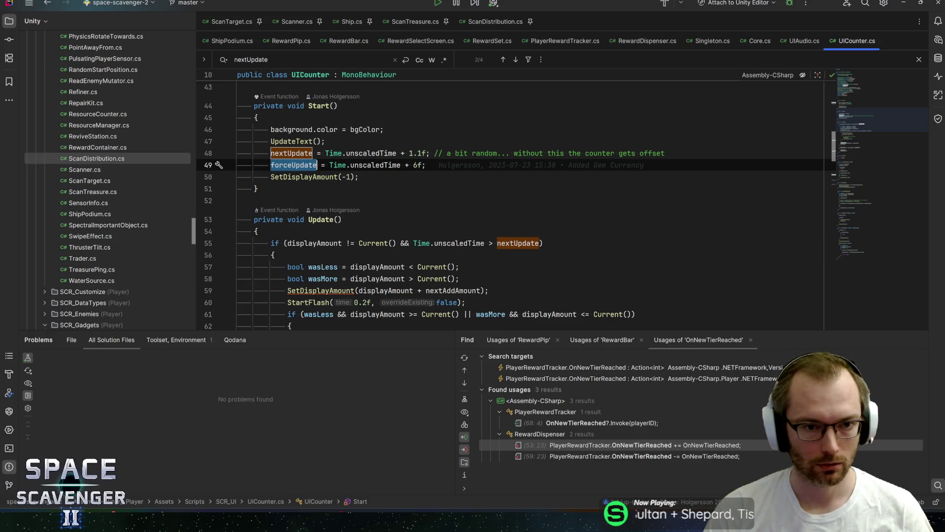
key("ctrl+f")
key("Return")
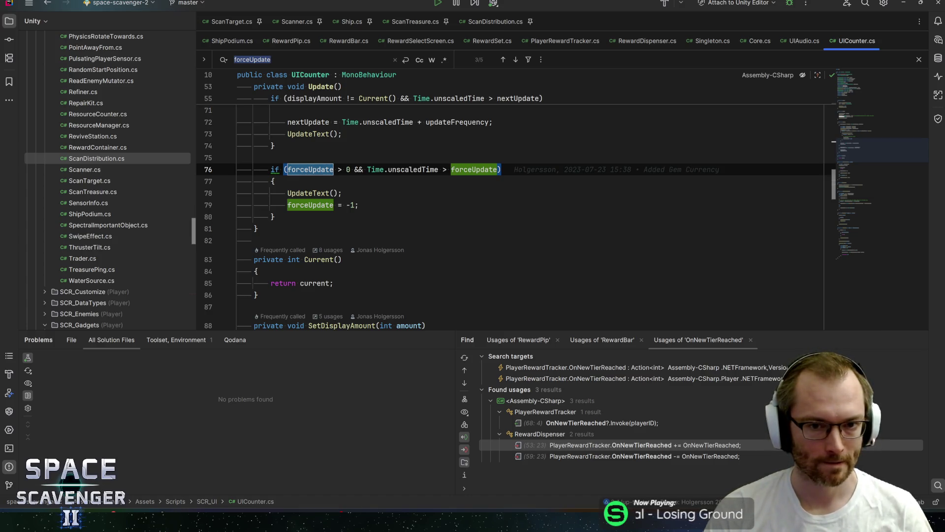
scroll(512, 207, "up", 2)
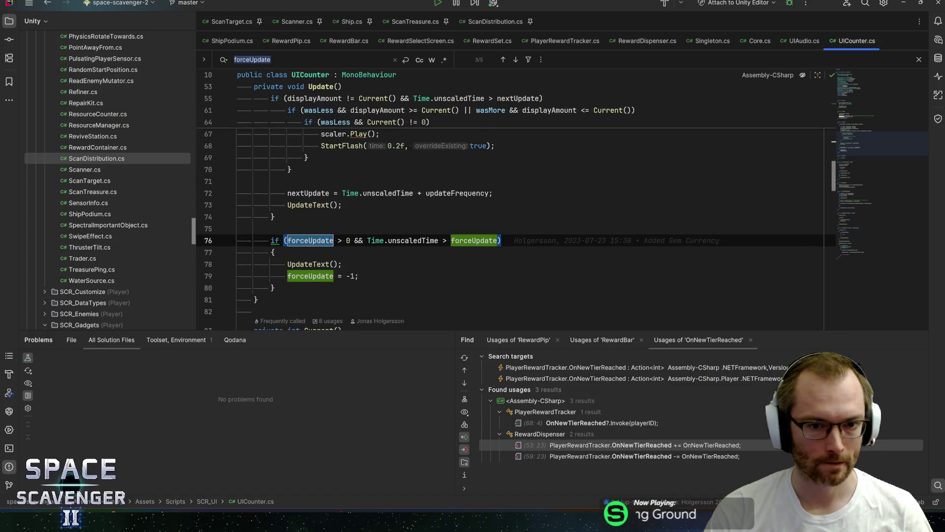
scroll(512, 206, "up", 10)
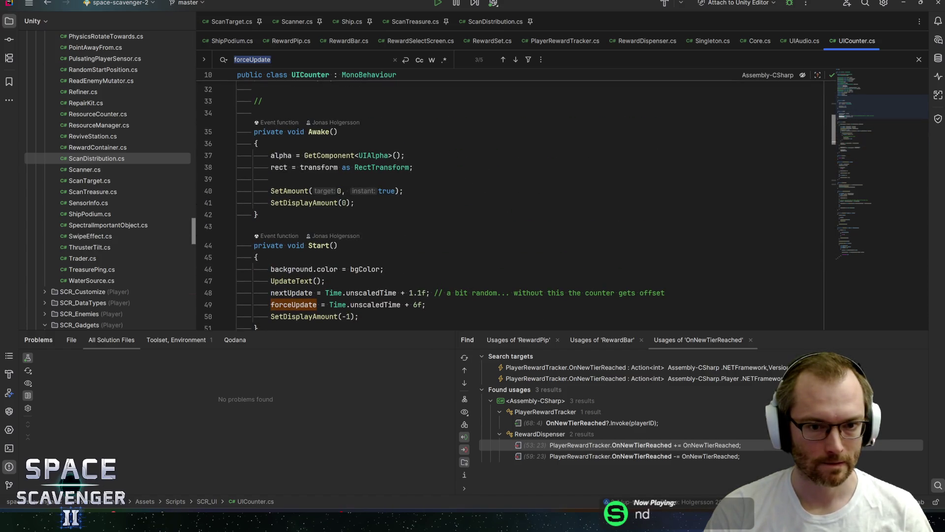
scroll(512, 206, "down", 8)
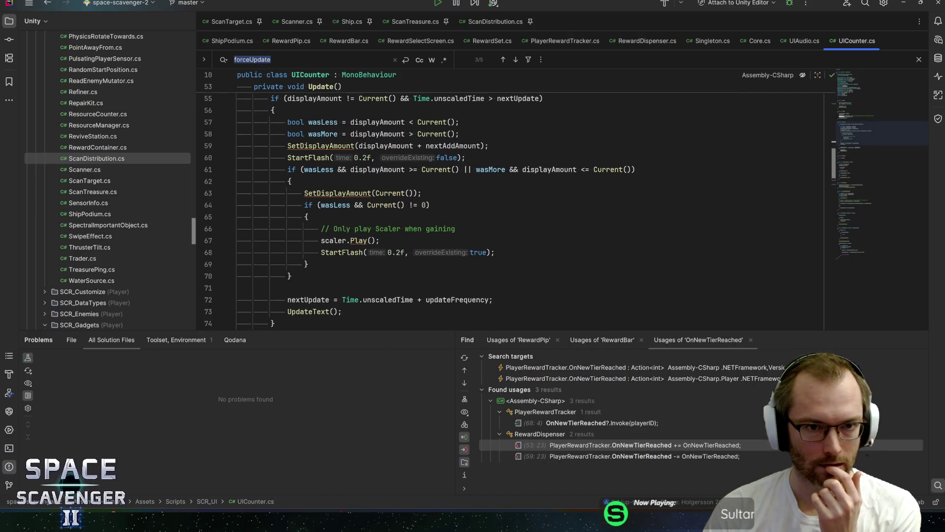
scroll(512, 207, "down", 2)
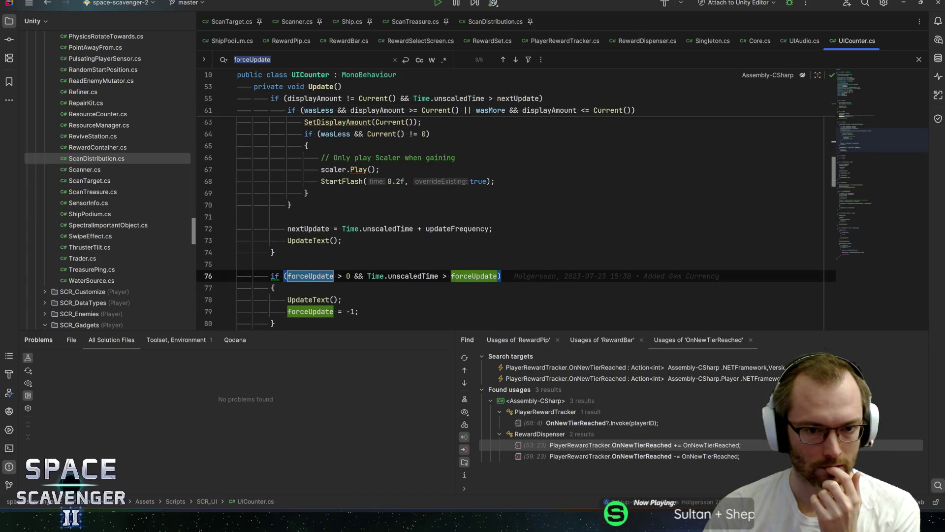
scroll(511, 221, "down", 2)
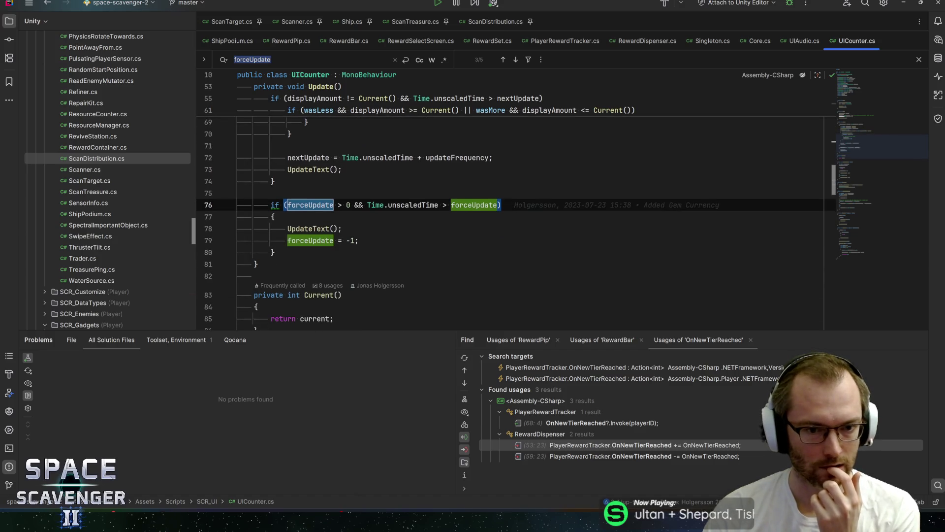
mouse_move(376, 206)
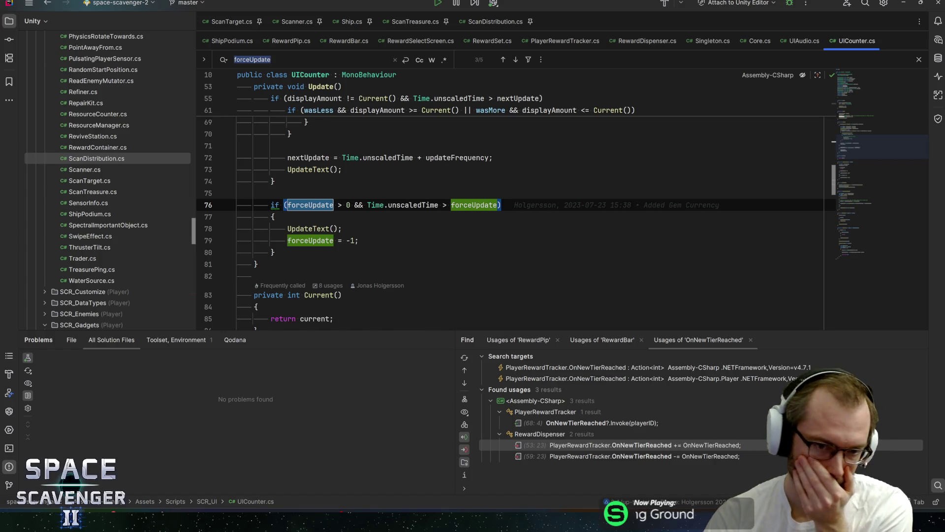
left_click(866, 250)
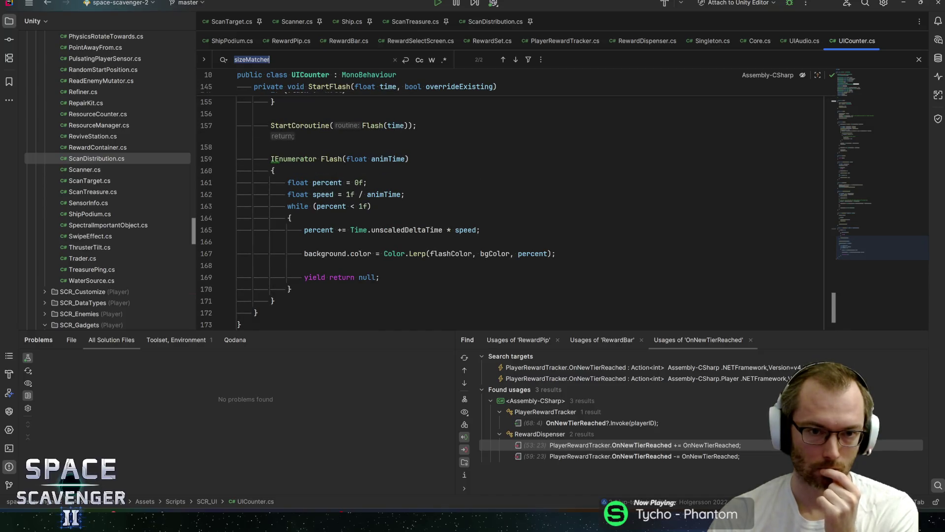
Inspect the Flash coroutine, selecting the background colour code on line 167.
left_click(328, 159)
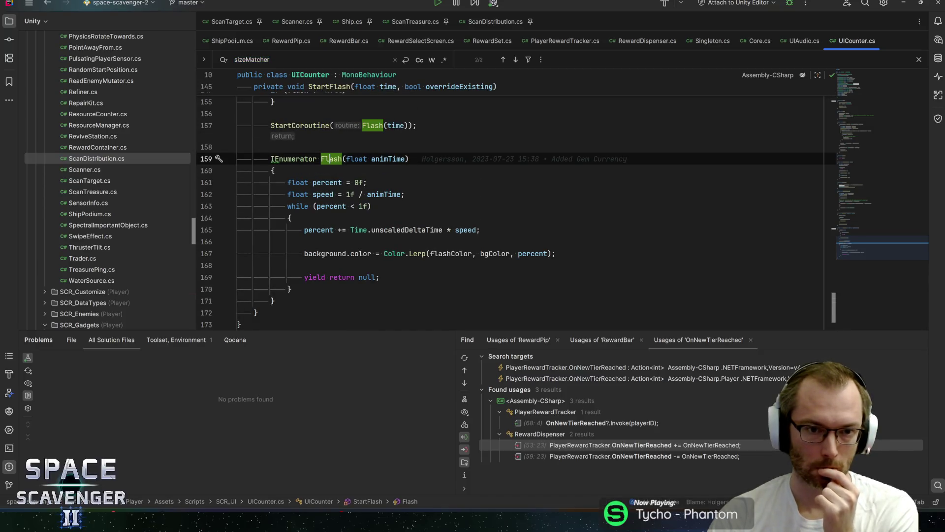
scroll(492, 216, "up", 2)
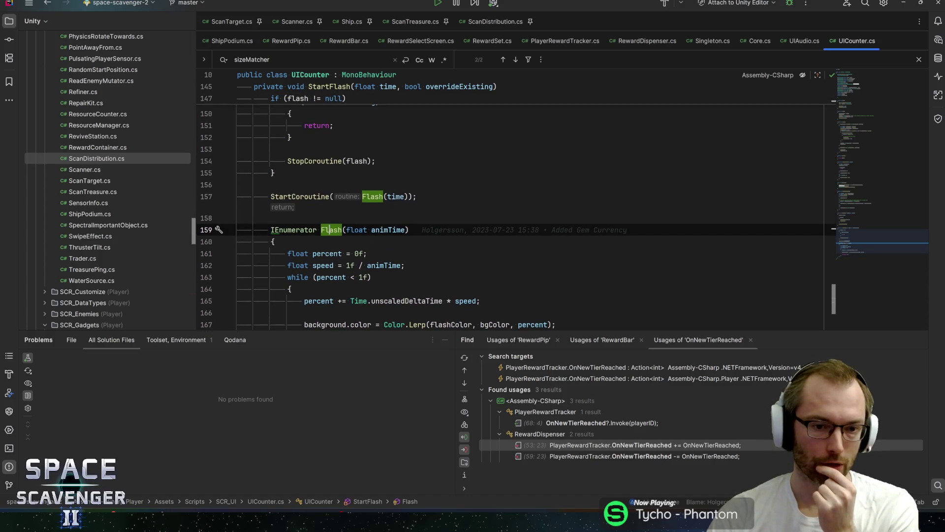
left_click_drag(319, 331, 325, 400)
scroll(325, 344, "up", 1)
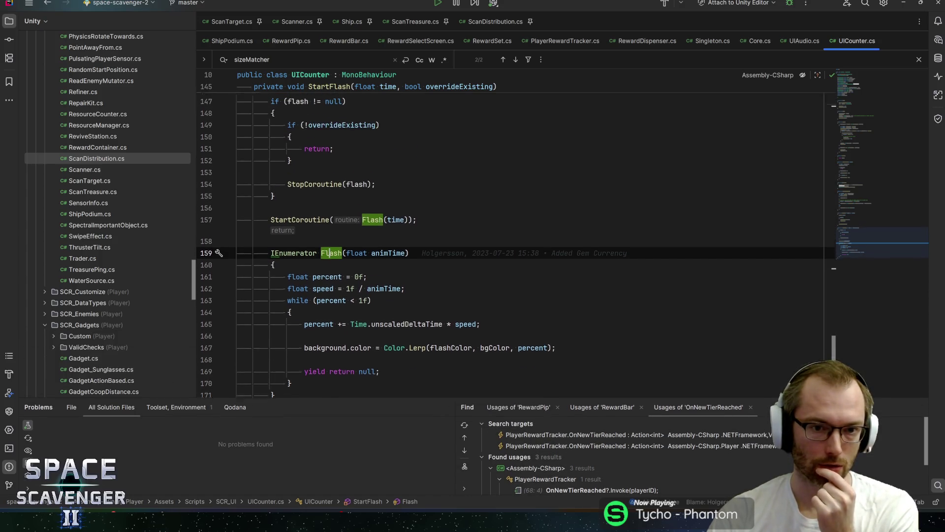
scroll(373, 266, "up", 1)
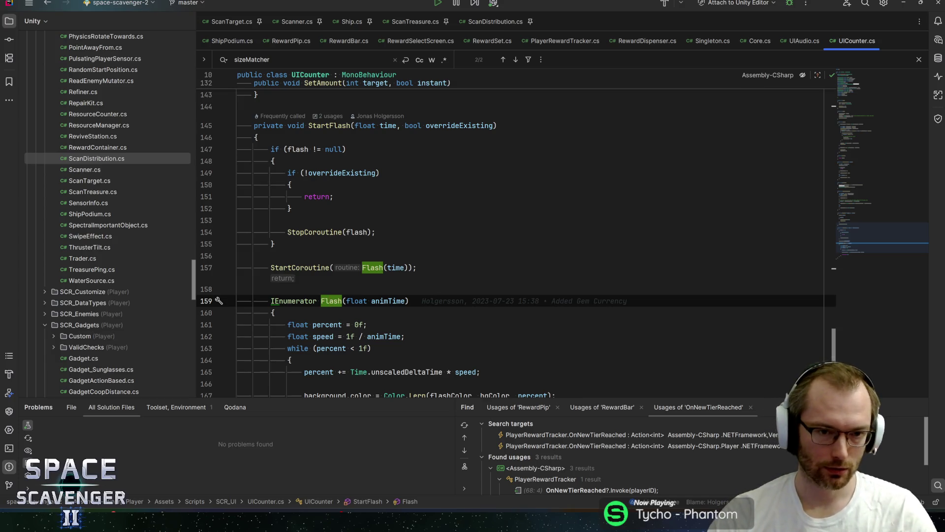
scroll(516, 246, "down", 2)
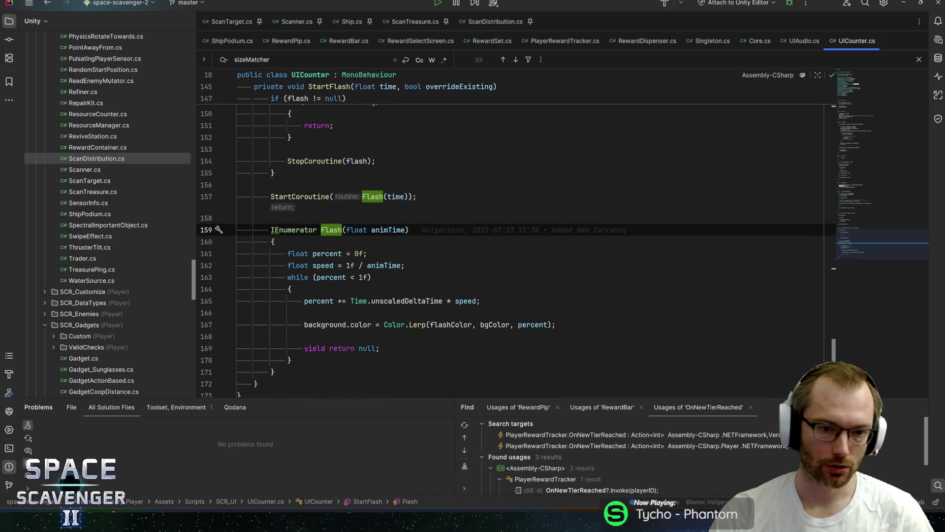
left_click_drag(304, 324, 360, 325)
double_click(364, 325)
scroll(365, 325, "up", 2)
Find all usages of StartFlash and open its call on line 60.
left_click(299, 267)
left_click(329, 125)
key("alt+F7")
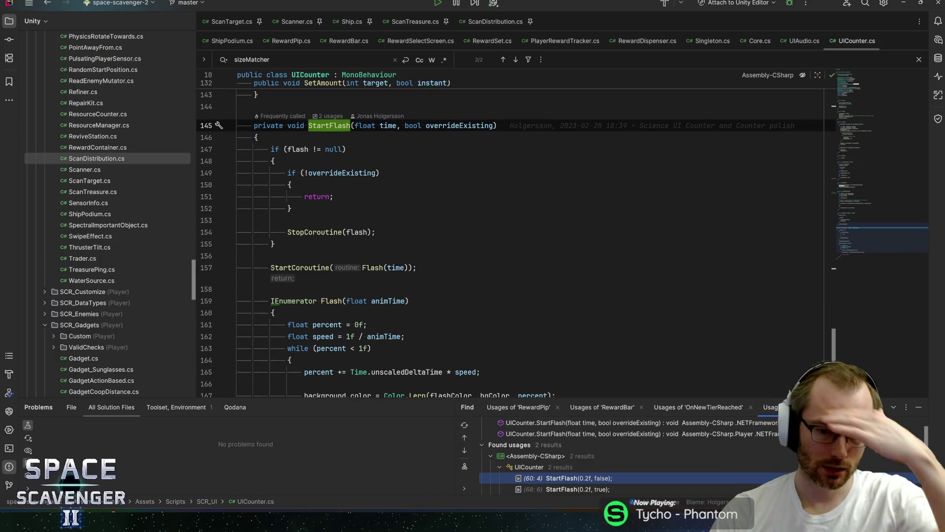
double_click(601, 477)
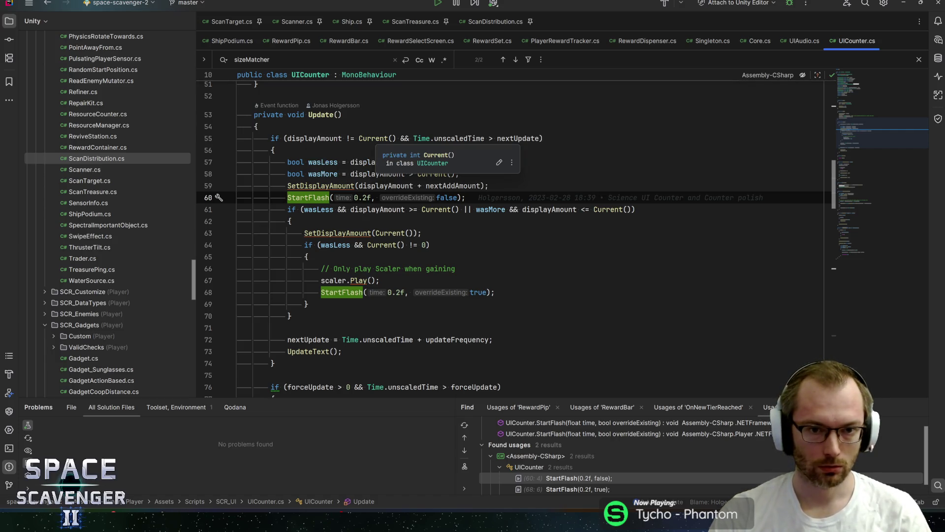
Check the Current() call on line 55, then highlight usages of wasLess and StartFlash.
left_click(373, 138)
left_click(373, 139, "ctrl")
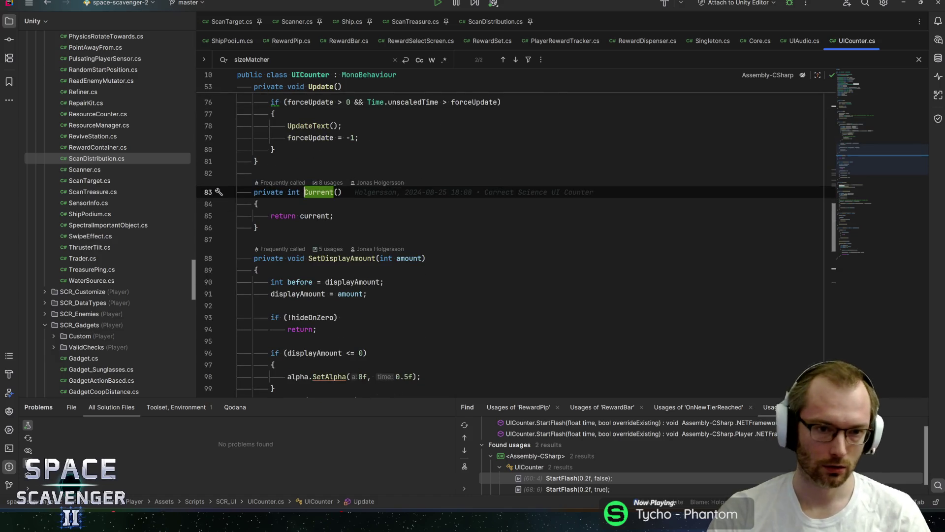
key("ctrl+alt+Left")
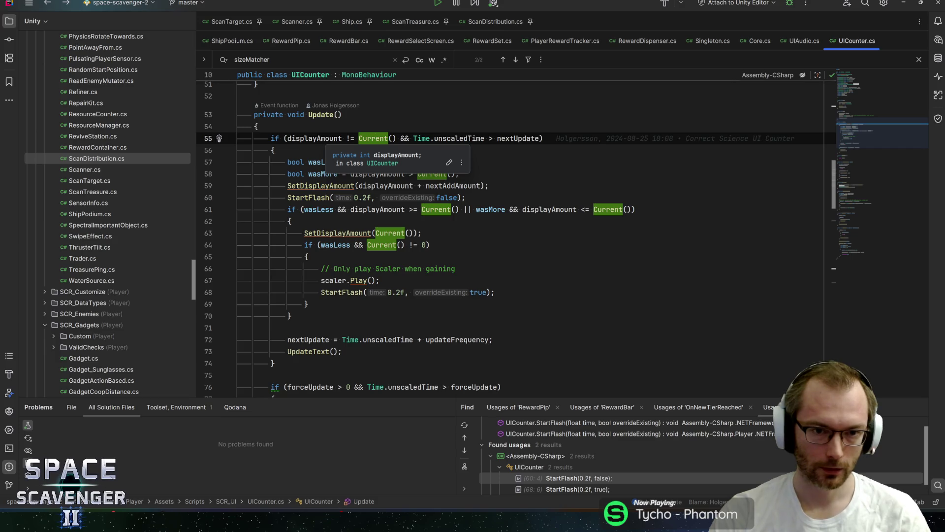
left_click(315, 138)
double_click(373, 139)
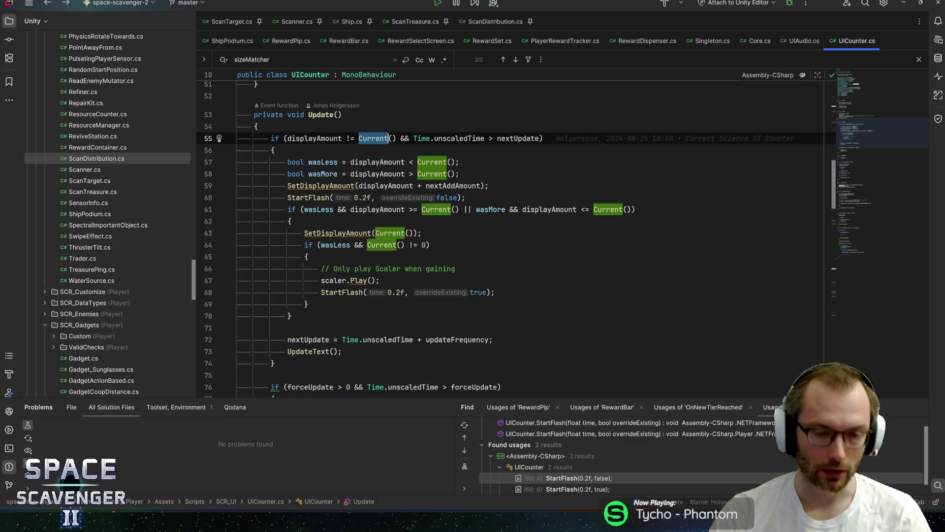
left_click(387, 138)
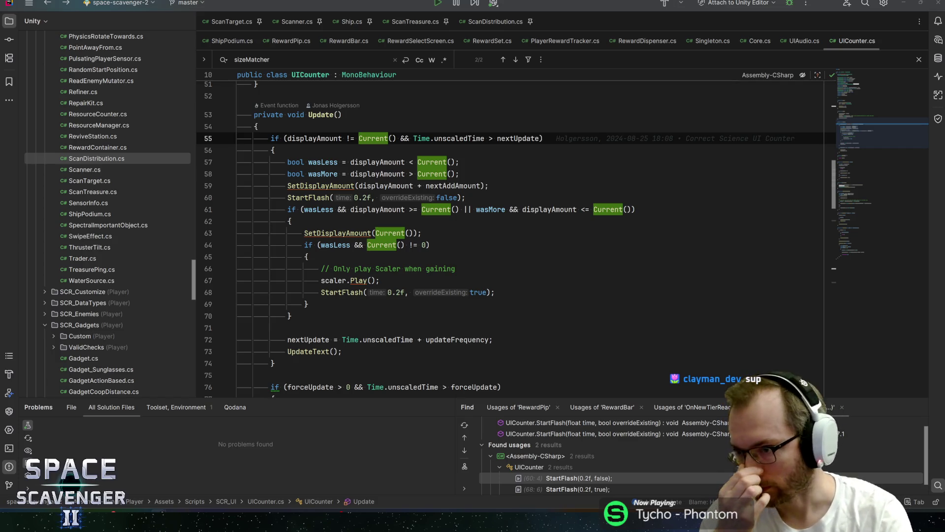
left_click(422, 233)
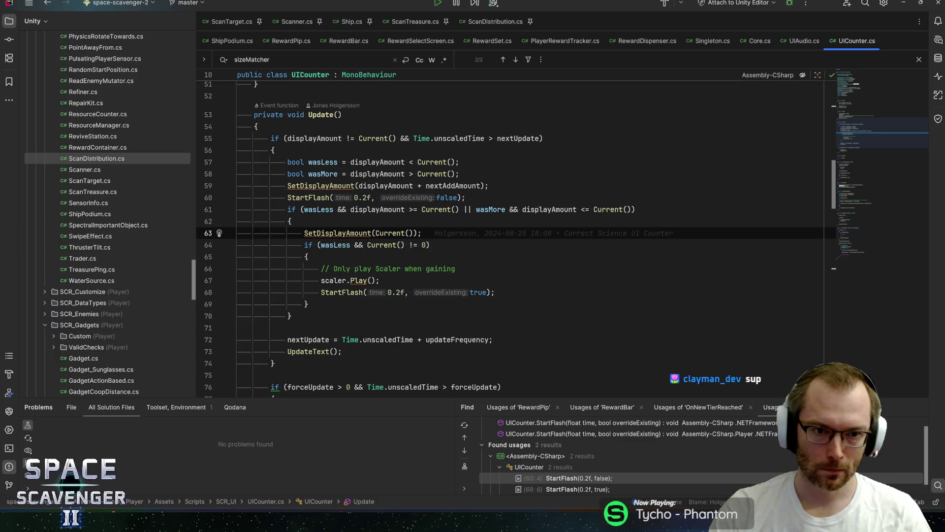
left_click(318, 210)
left_click(316, 197)
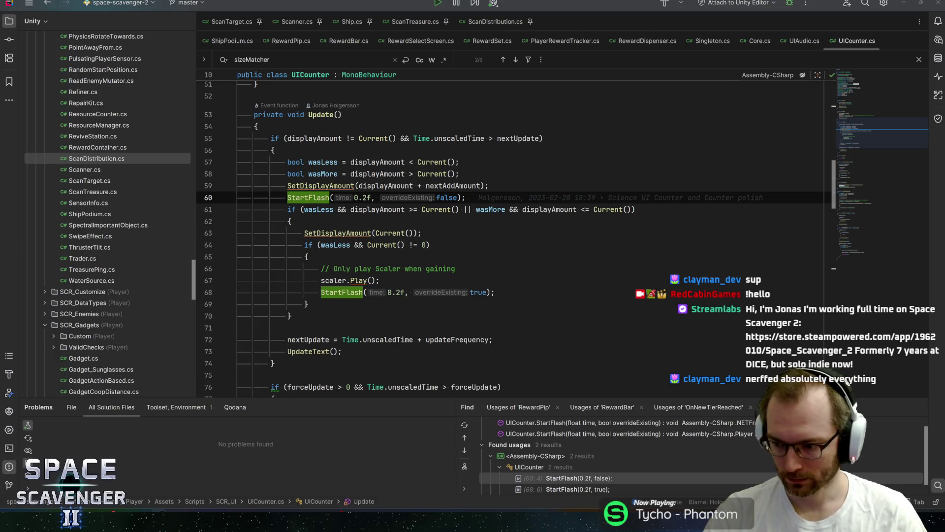
key("alt+Tab")
key("alt+Tab")
key("alt+Tab")
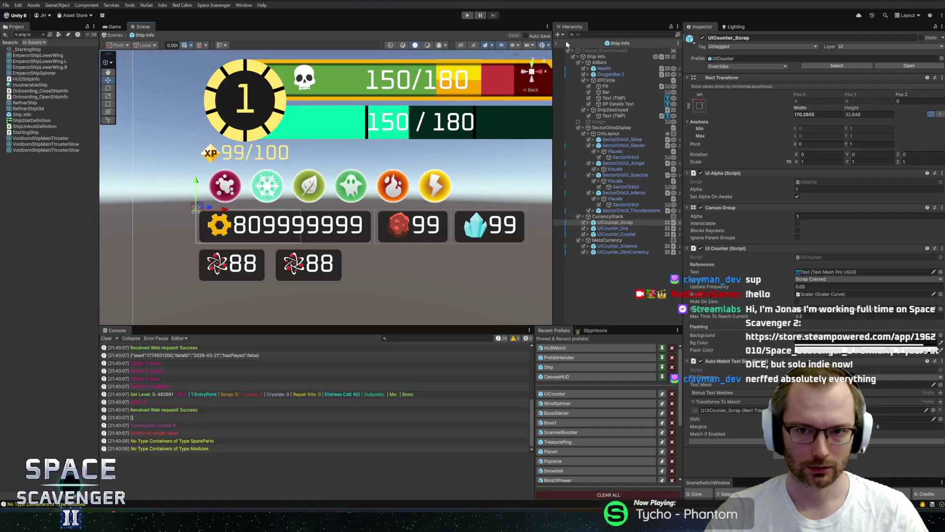
Exit prefab mode, enter Play mode, dismiss the welcome and start a new game.
left_click(557, 45)
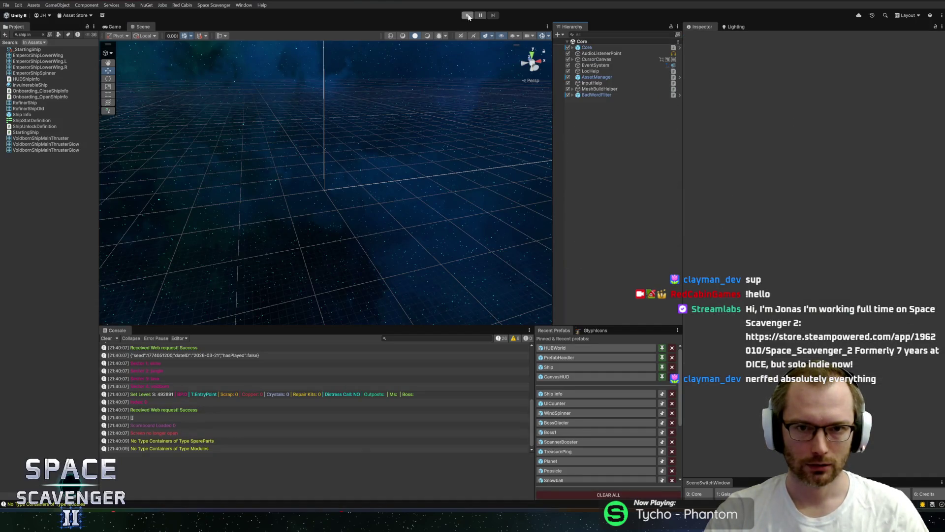
left_click(466, 17)
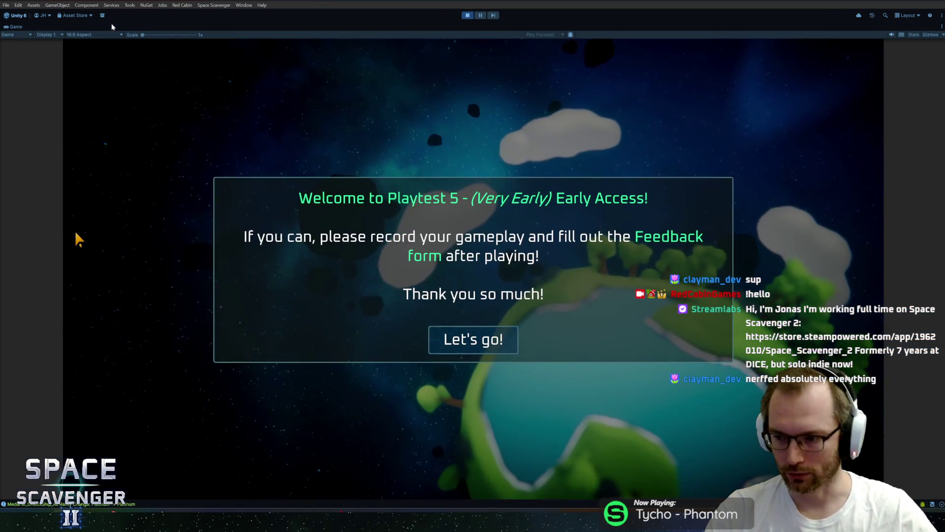
left_click(448, 338)
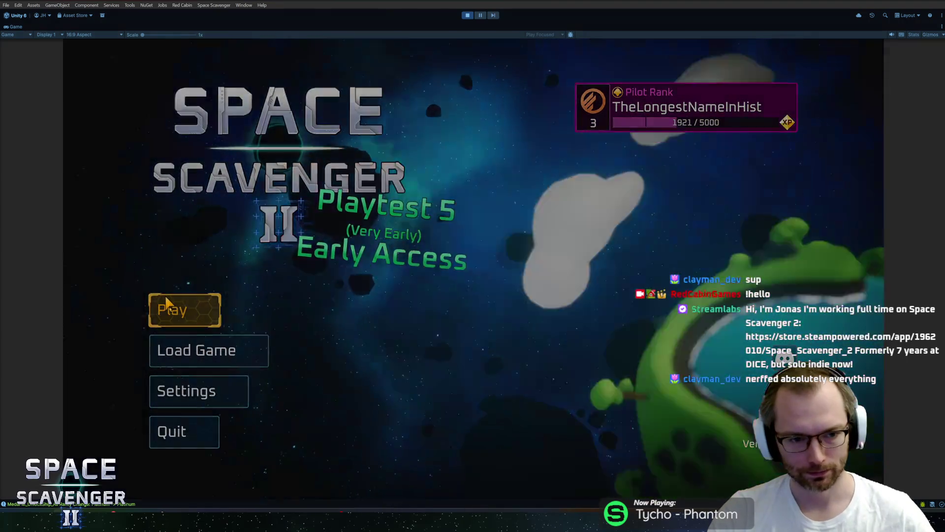
left_click(167, 301)
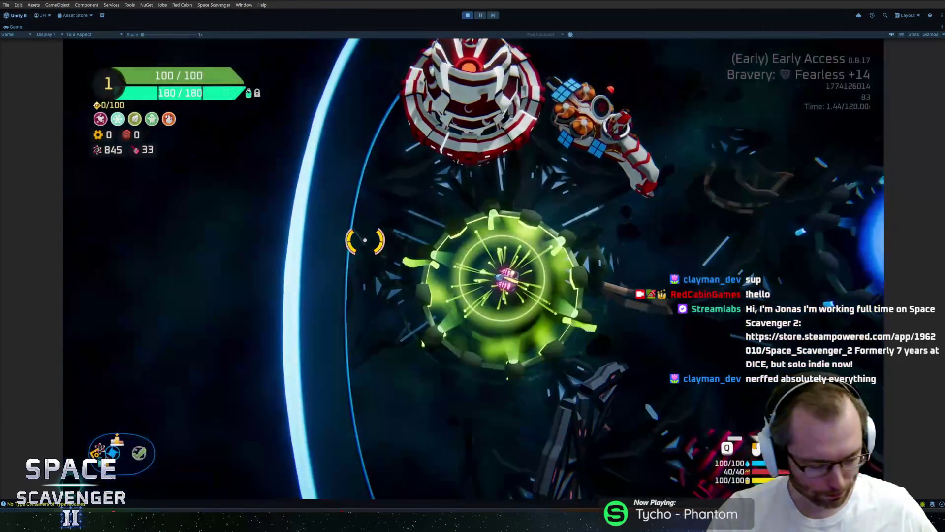
Fly onto the blue portal and start a trial at Heroic +14 bravery.
key("d")
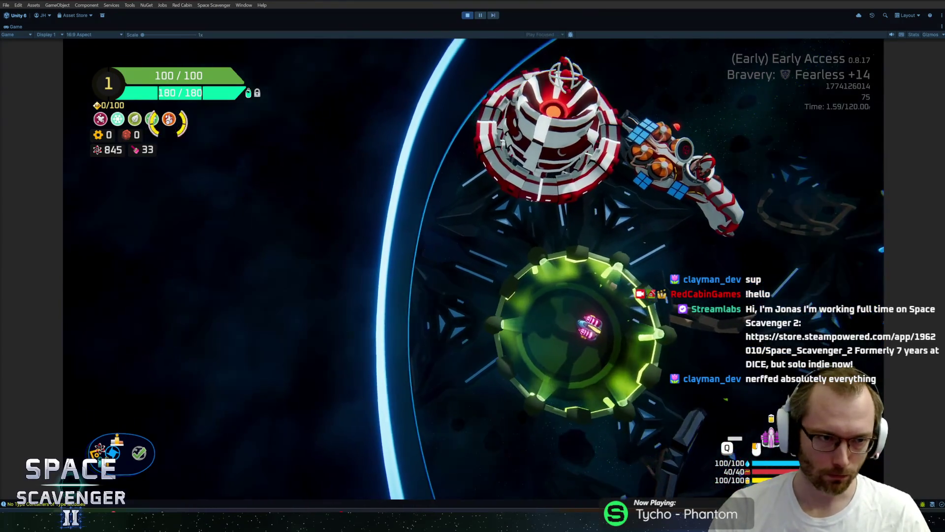
left_click(542, 197)
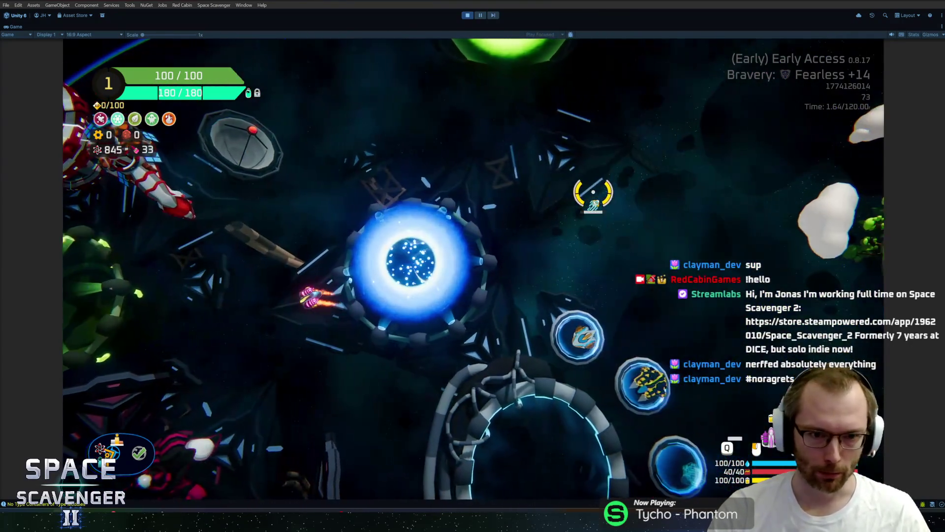
key("d")
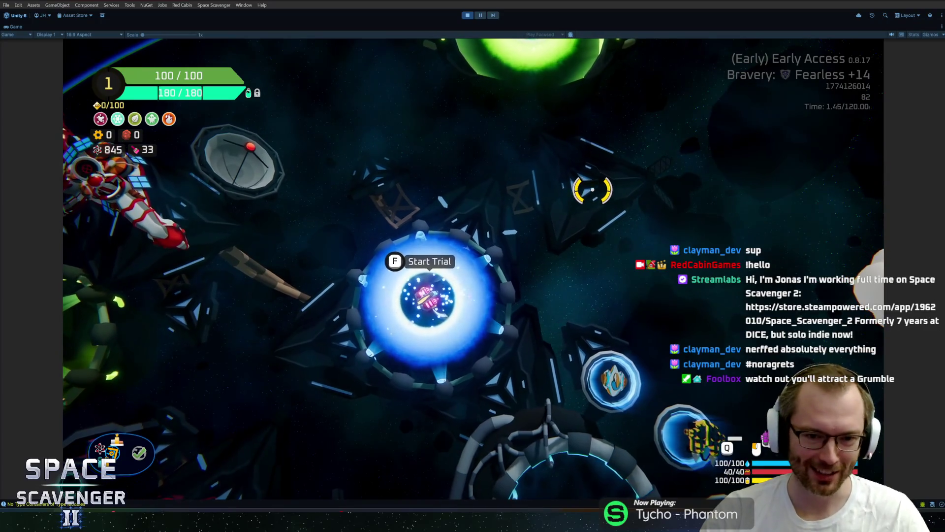
key("s")
key("d")
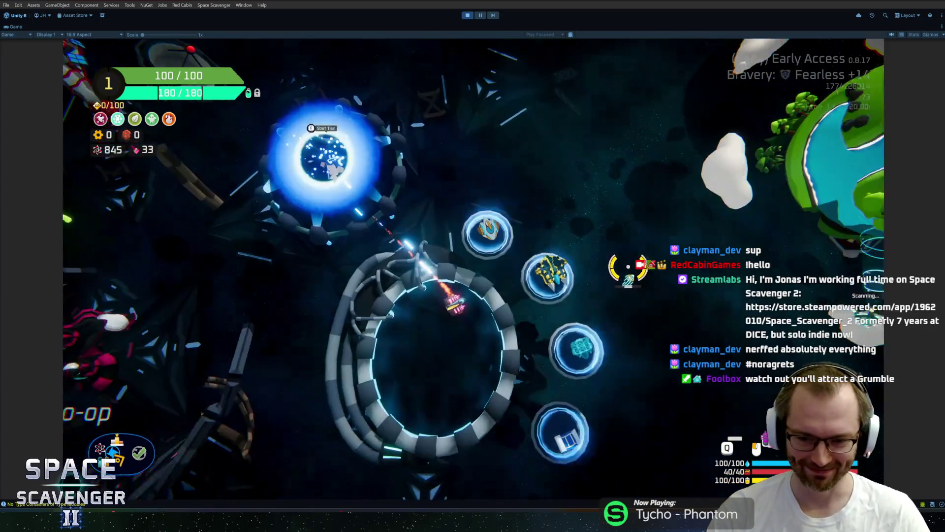
key("w")
key("a")
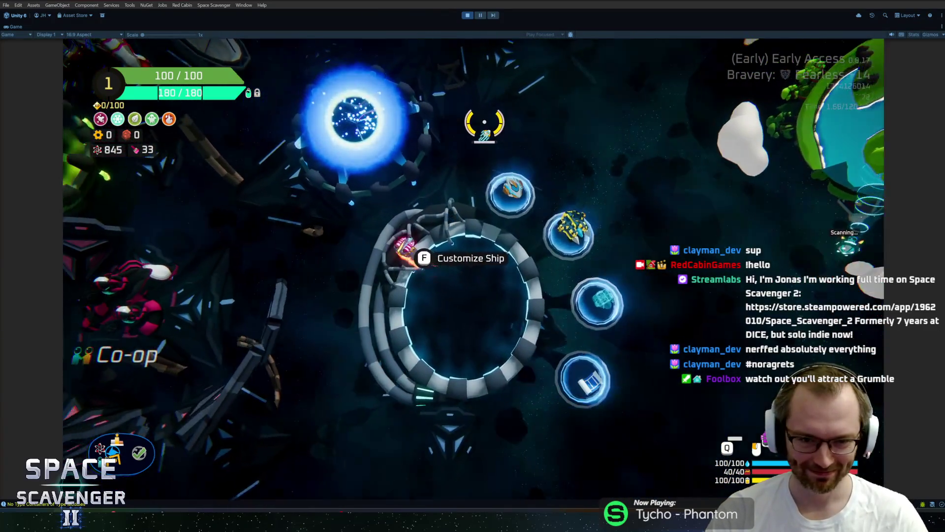
key("f")
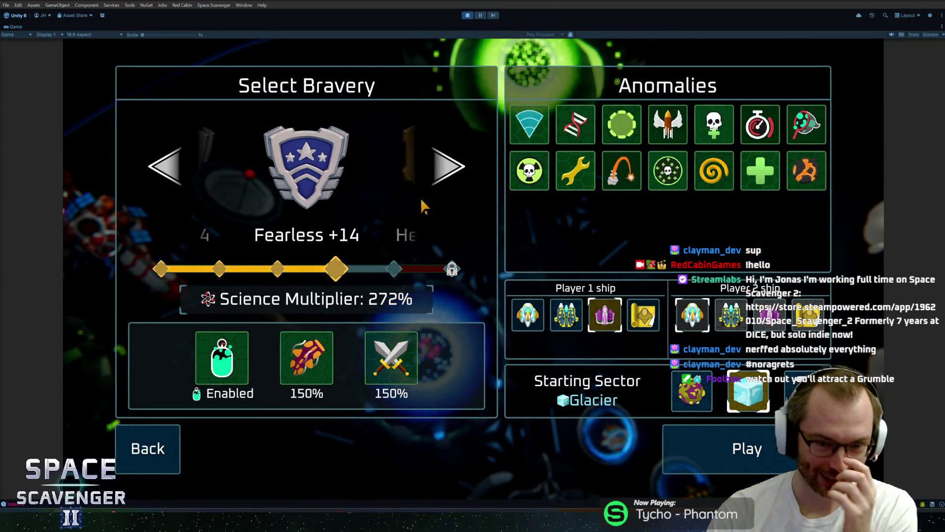
left_click(447, 166)
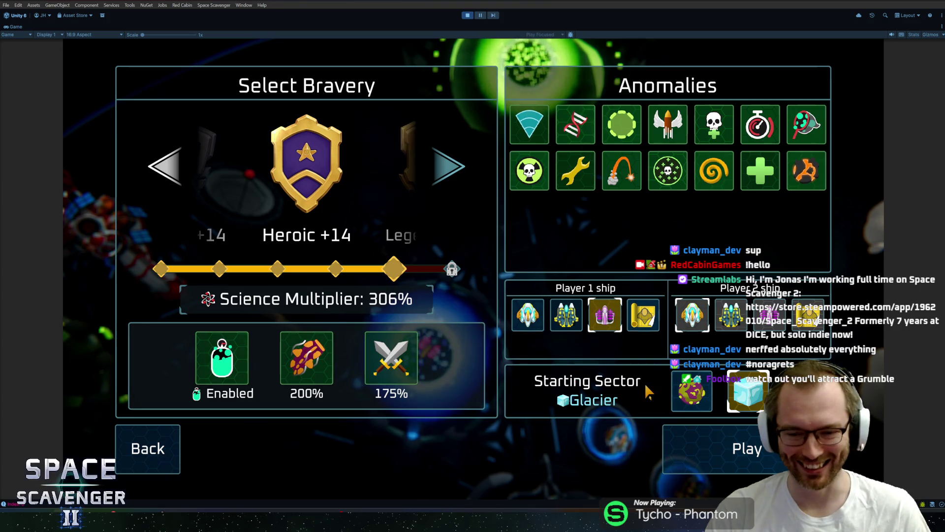
left_click(714, 446)
key("f")
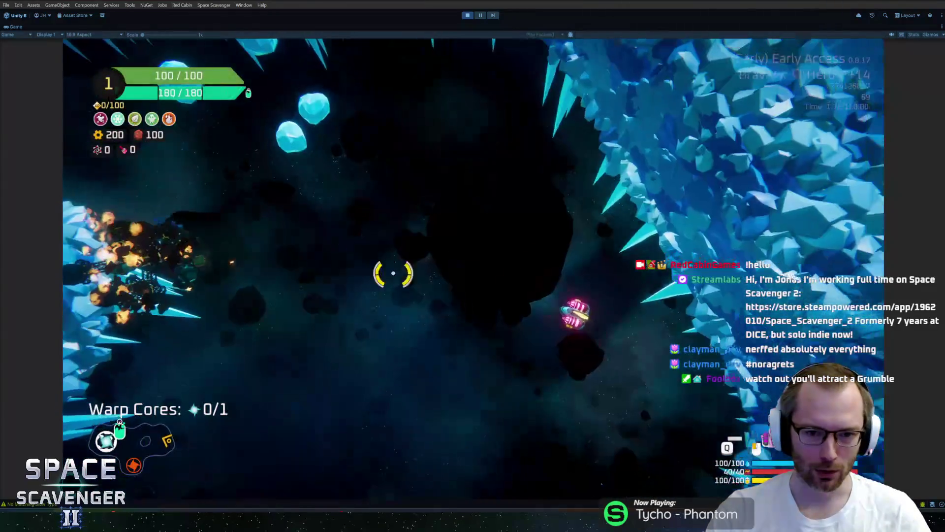
Shoot down the nearby enemy and buy the left spare part.
mouse_move(187, 211)
left_mouse_down()
mouse_move(238, 169)
mouse_move(317, 126)
mouse_move(388, 121)
left_mouse_up()
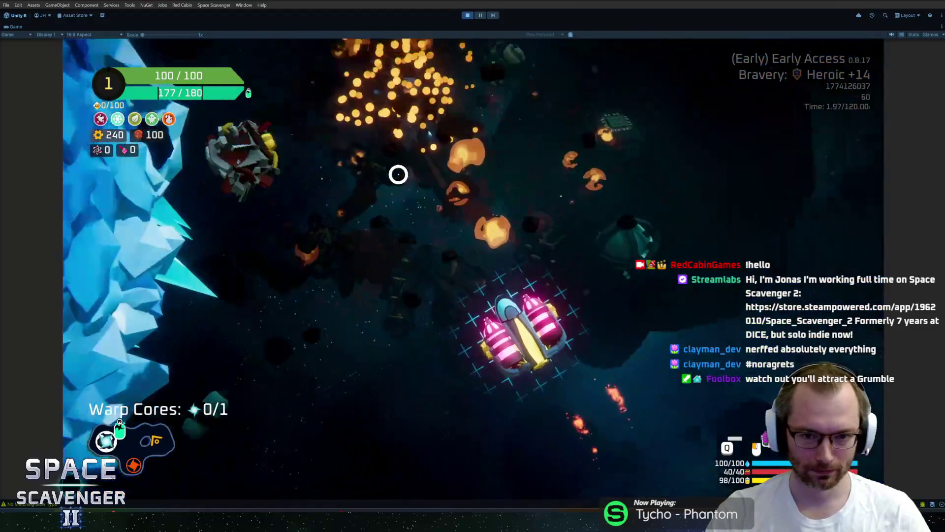
mouse_move(202, 217)
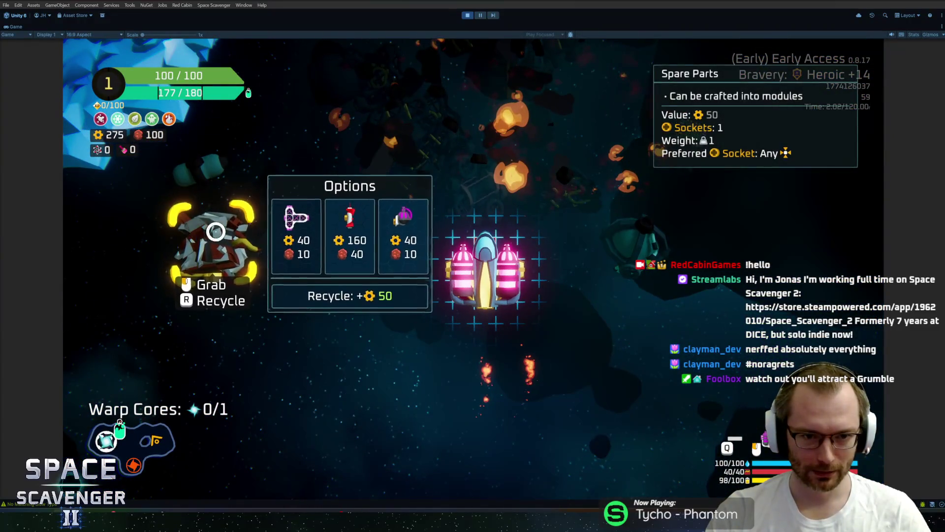
left_click(296, 232)
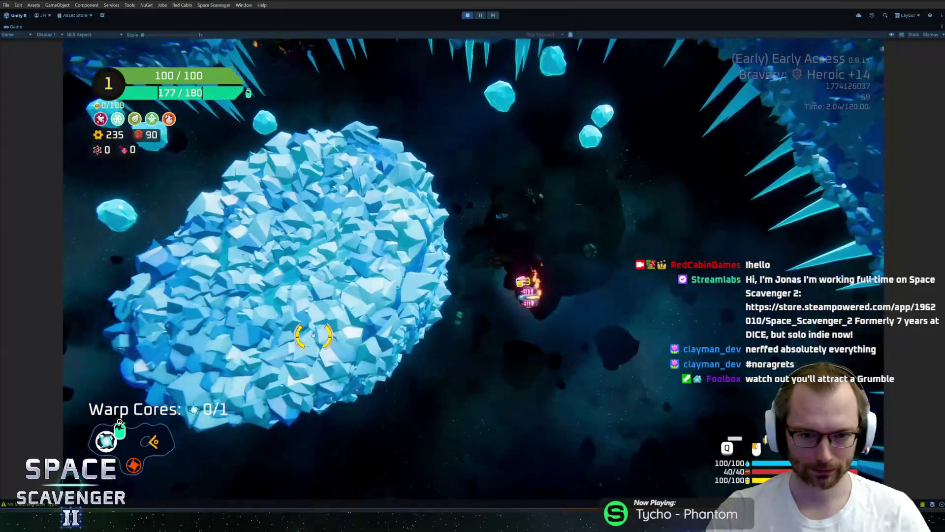
Destroy an enemy and weigh the spare-parts options, finally buying the middle part.
mouse_move(314, 335)
left_mouse_down()
mouse_move(297, 270)
mouse_move(443, 221)
mouse_move(501, 166)
left_mouse_up()
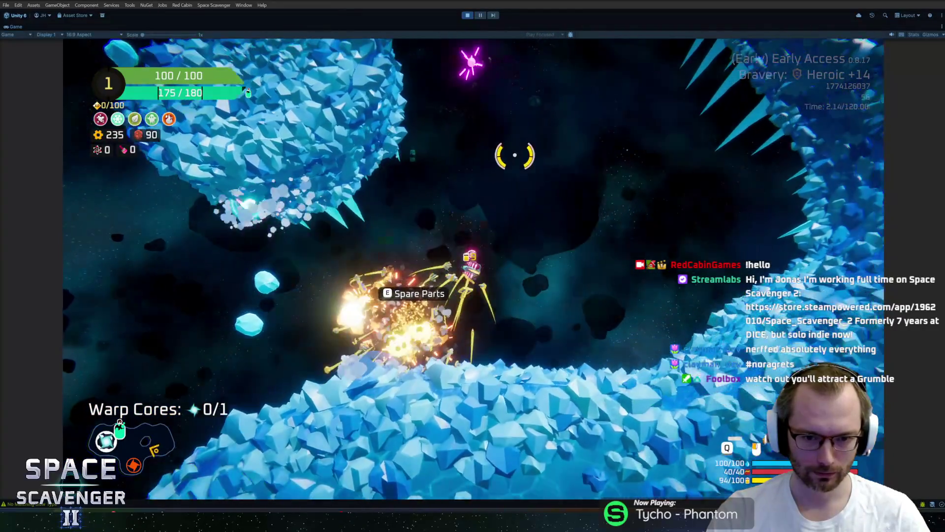
mouse_move(217, 244)
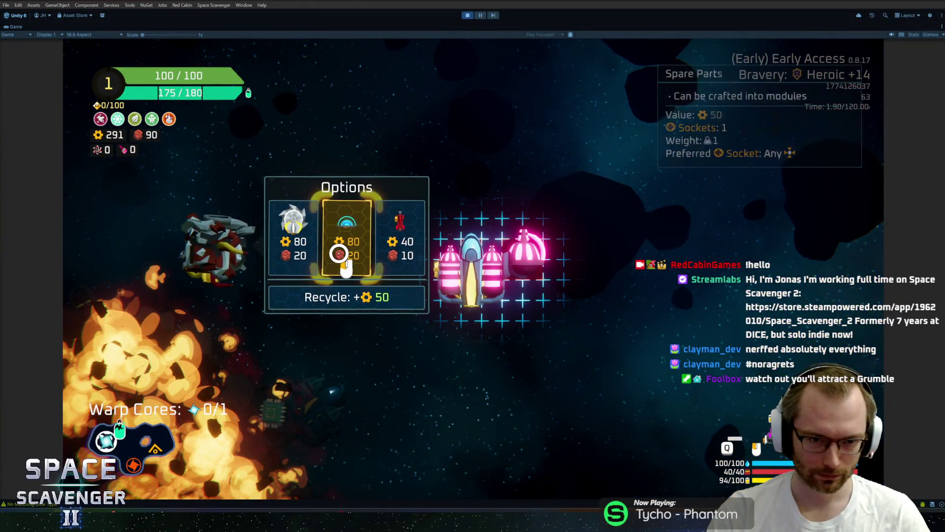
mouse_move(345, 252)
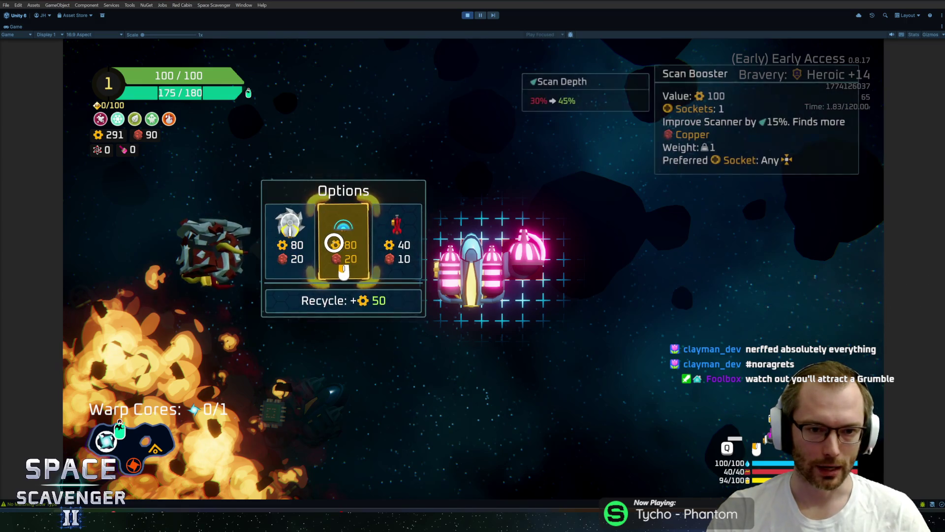
left_click(335, 245)
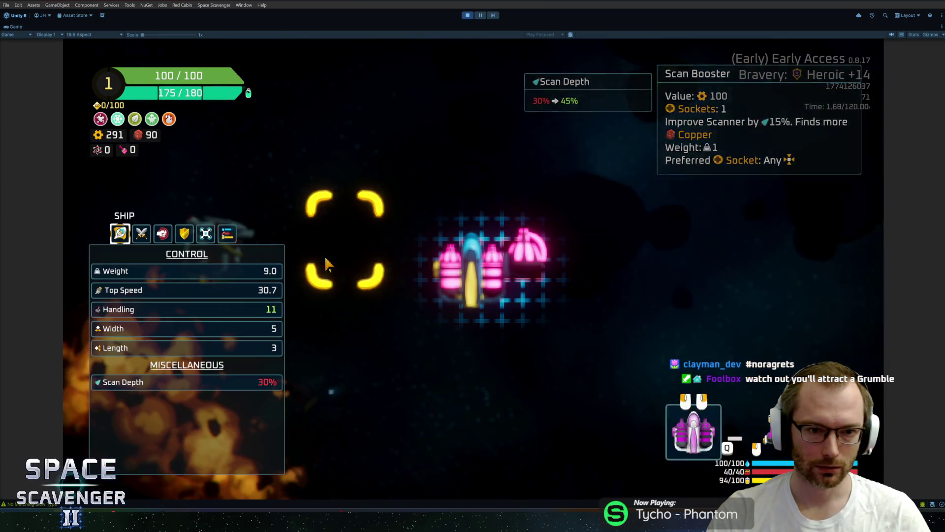
right_click(233, 383)
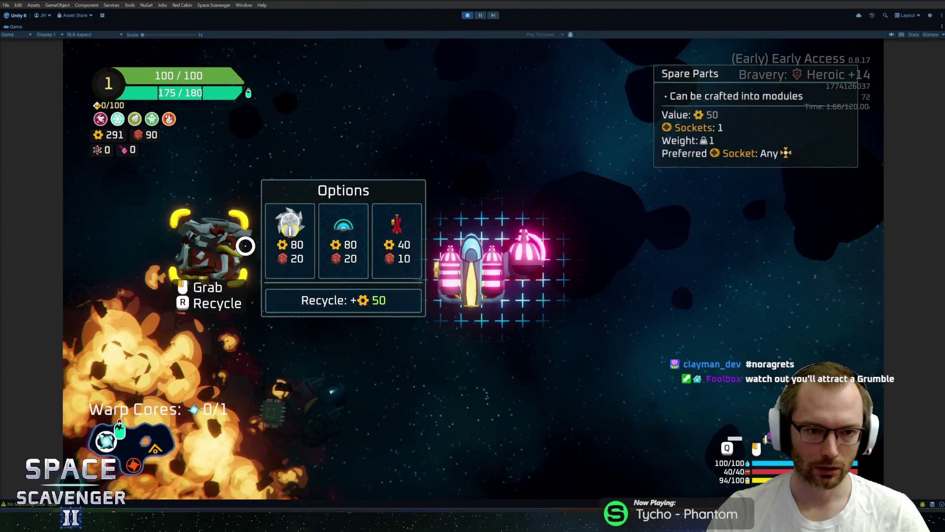
left_click(337, 240)
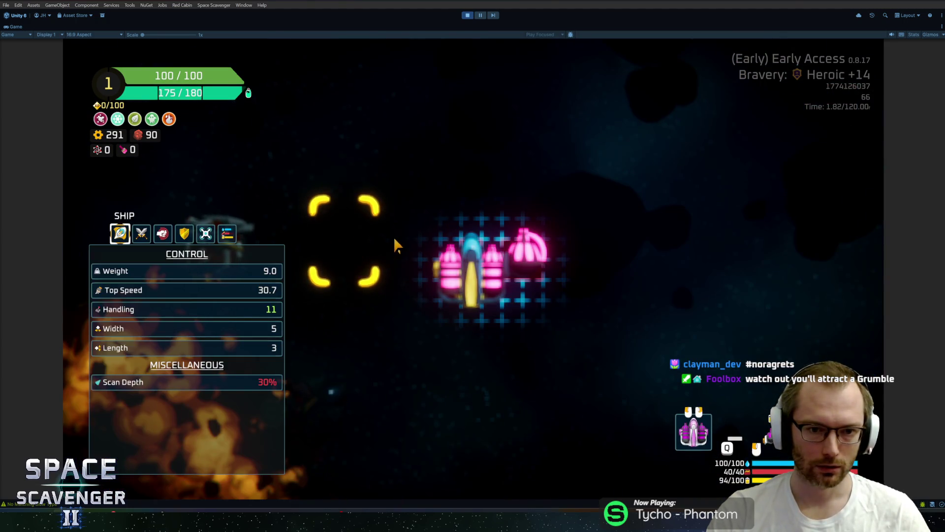
right_click(379, 241)
mouse_move(261, 257)
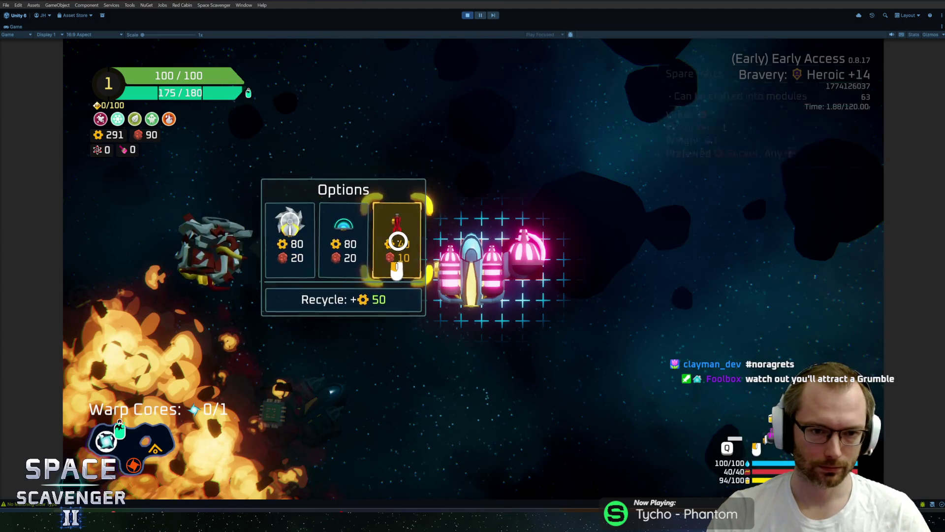
left_click(394, 241)
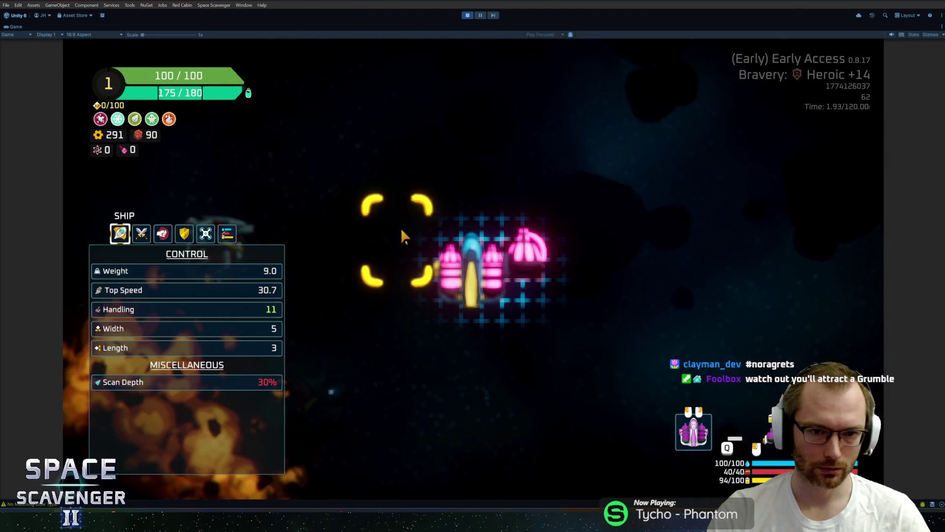
right_click(396, 381)
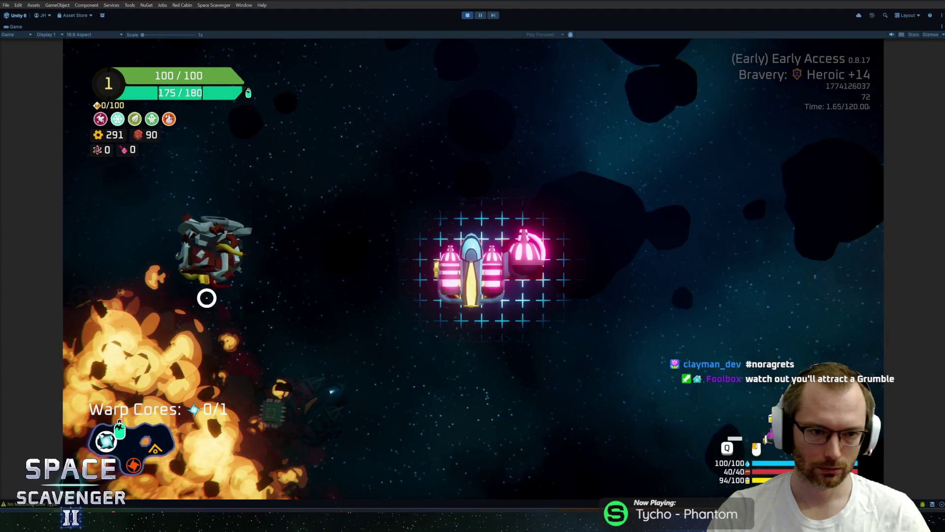
right_click(216, 251)
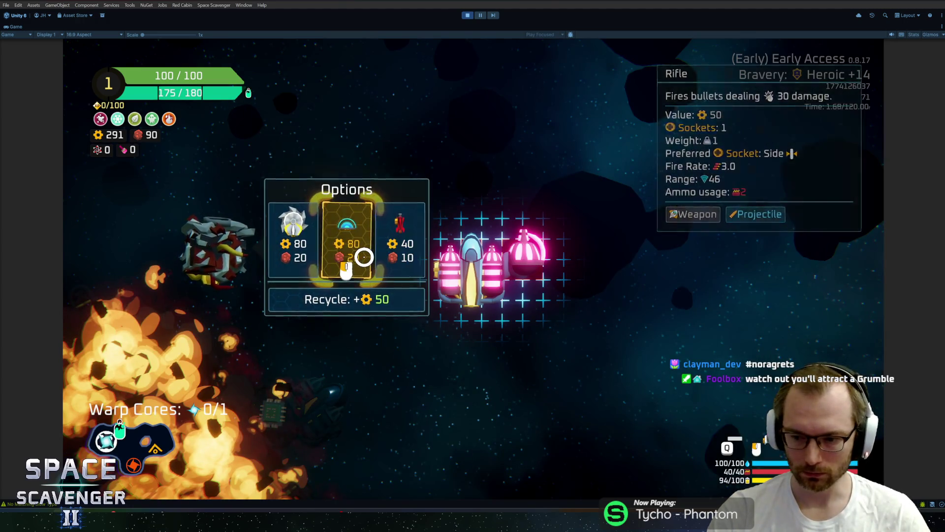
left_click(364, 256)
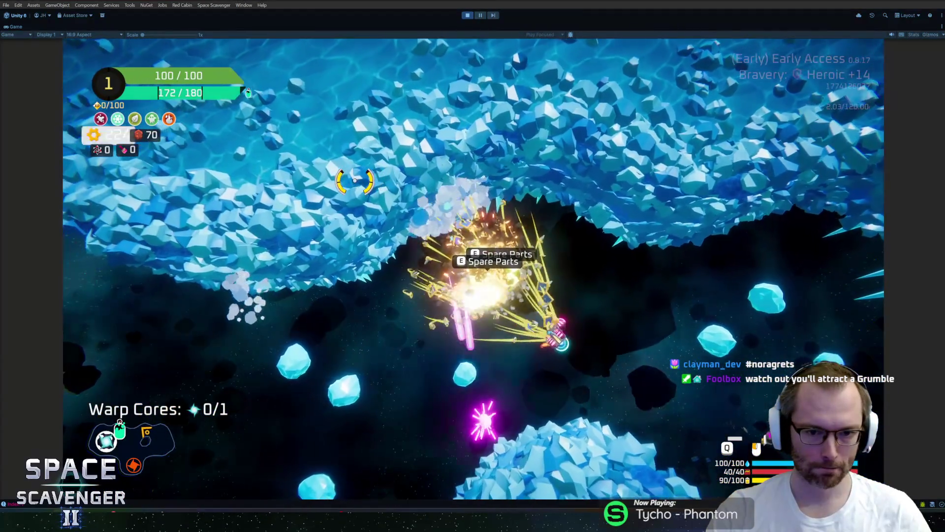
Attach the Body hull part to the ship, raising max health to 135.
right_click(219, 260)
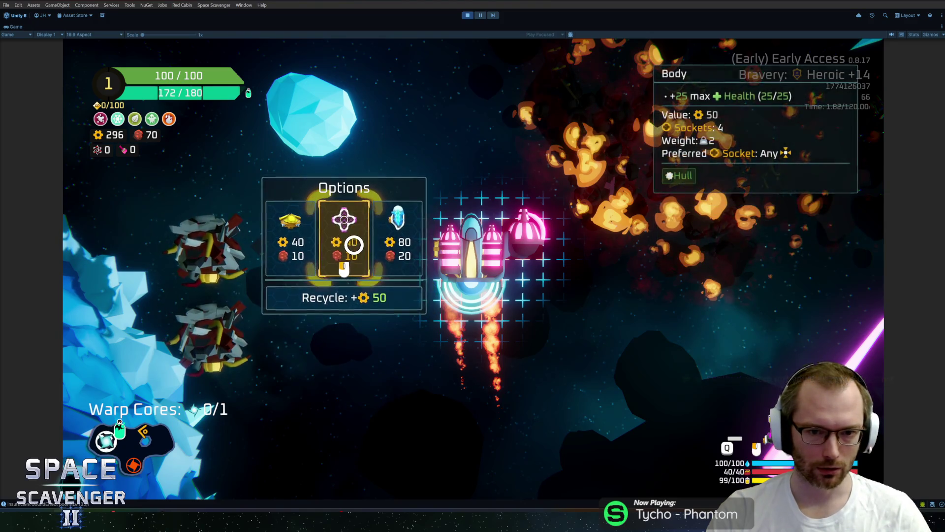
left_click(433, 284)
left_click(450, 256)
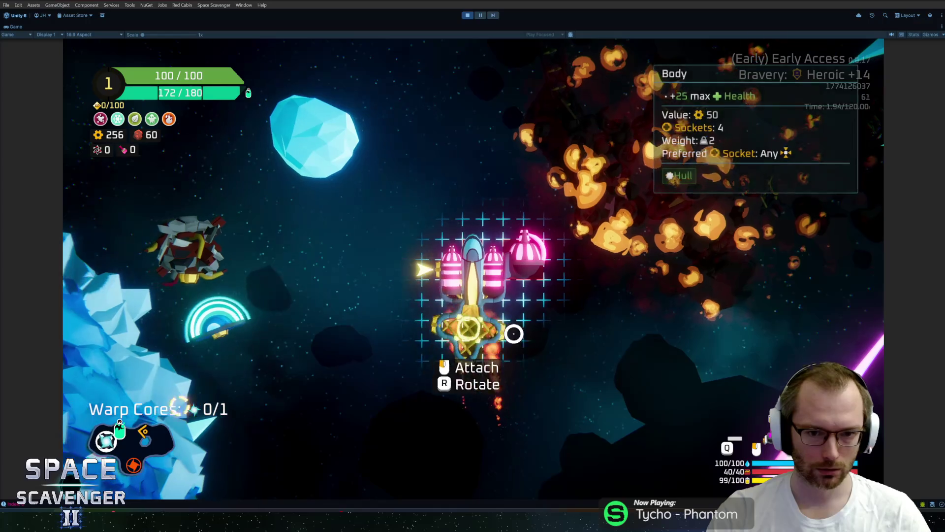
left_click(472, 315)
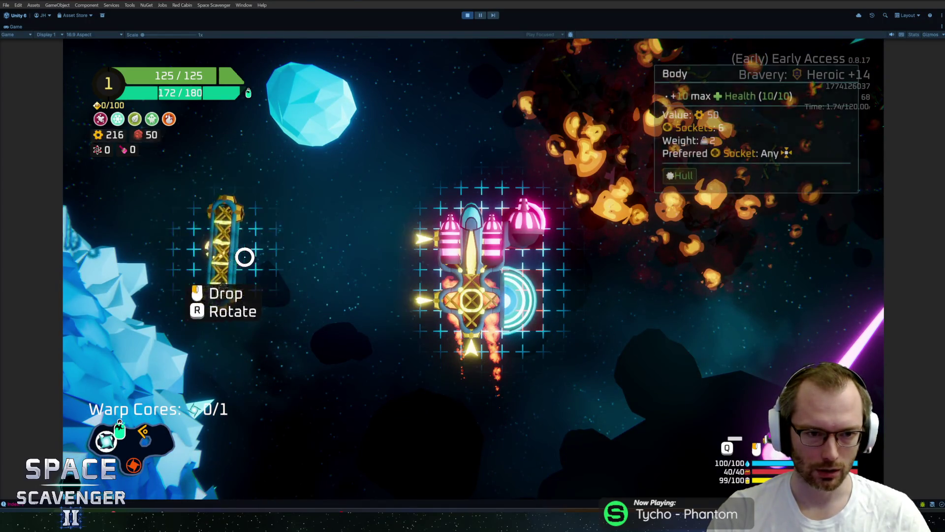
left_click(436, 253)
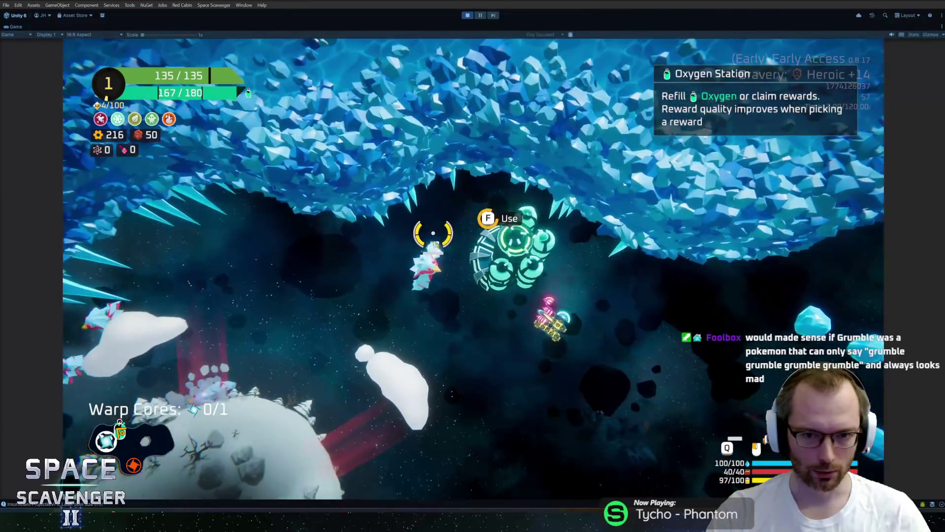
Take the Dual Thruster reward, fly through the ice field firing at enemies, then warp out.
key("e")
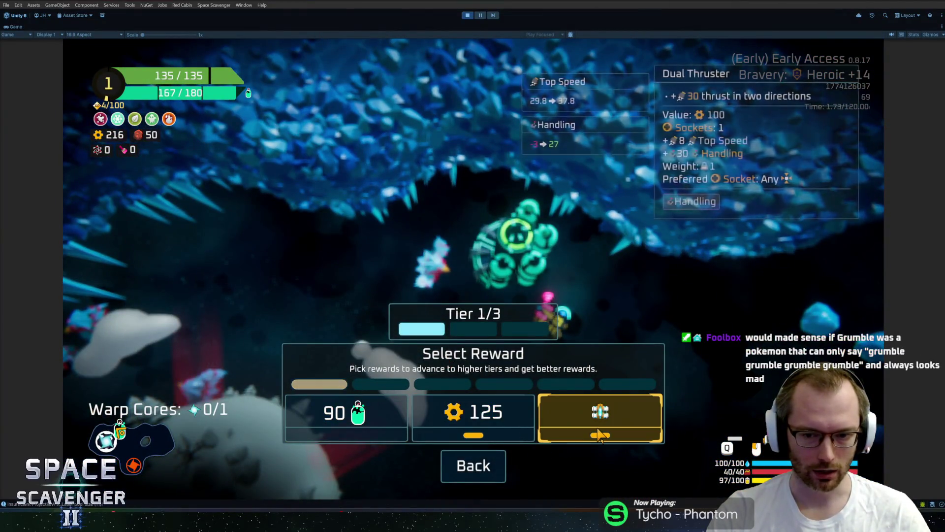
left_click(599, 436)
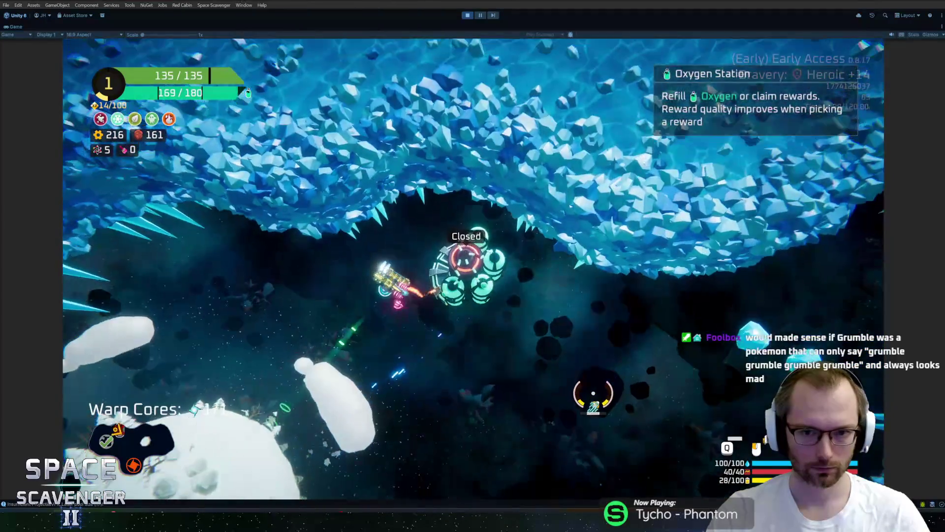
key("s")
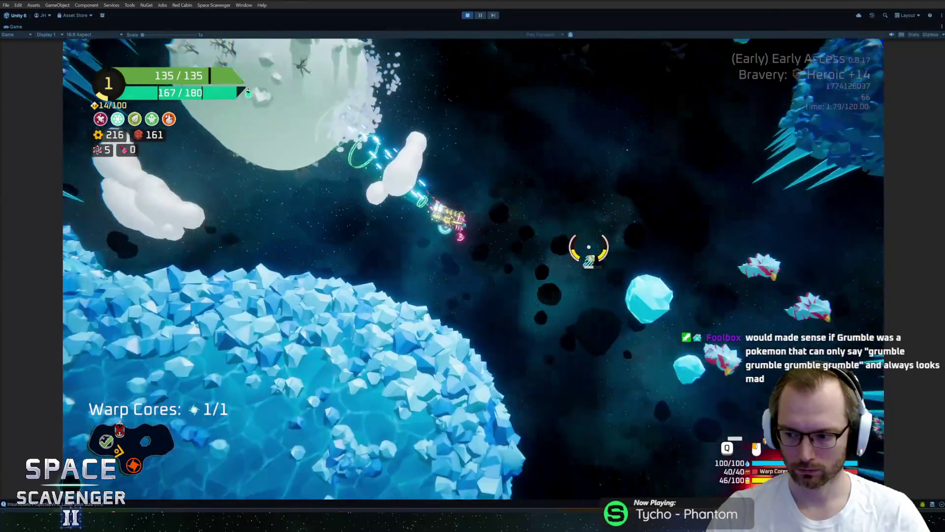
key("w")
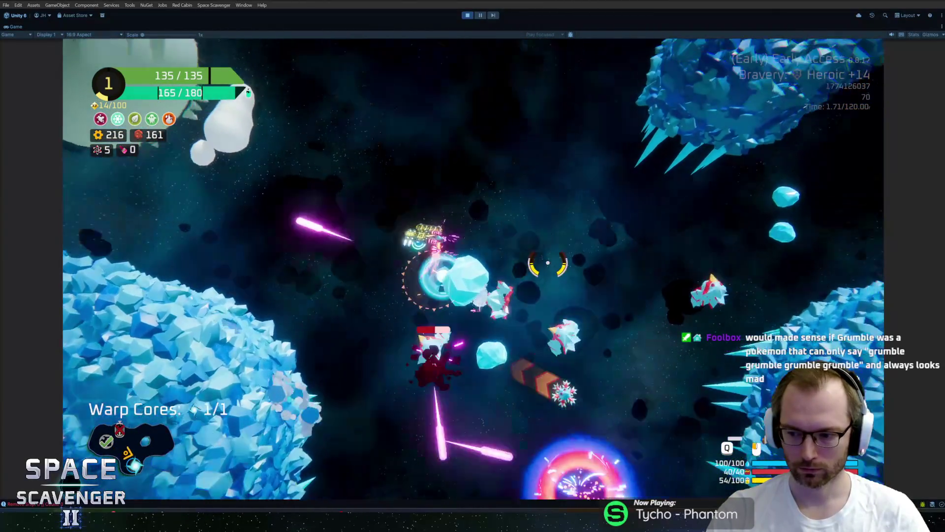
key("s")
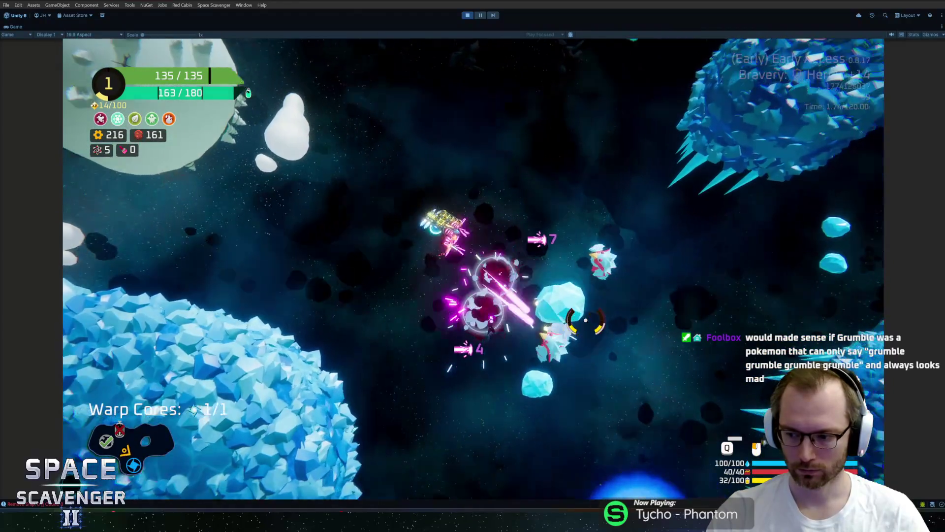
key("w")
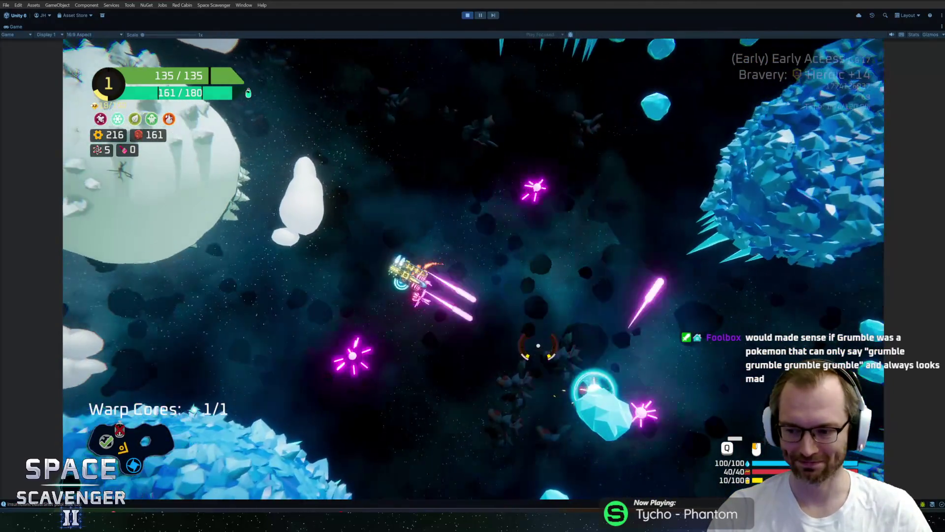
key("s")
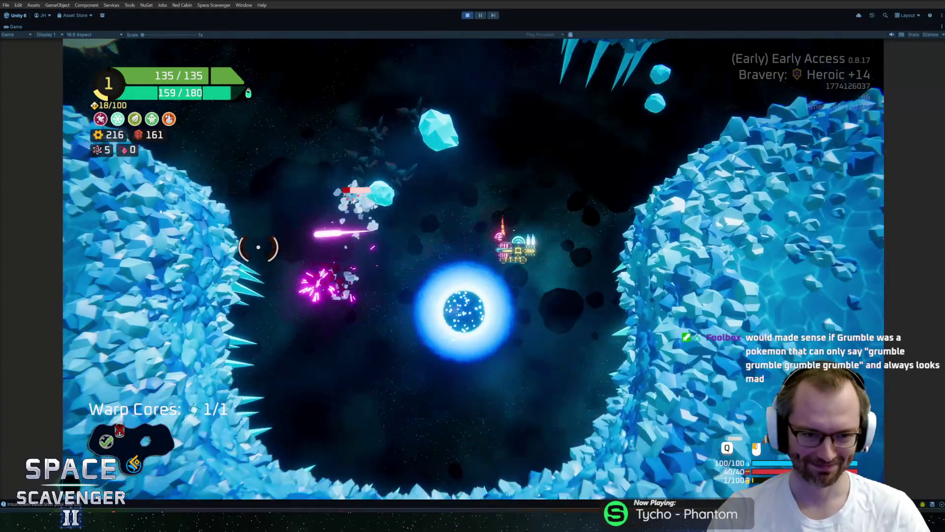
key("w")
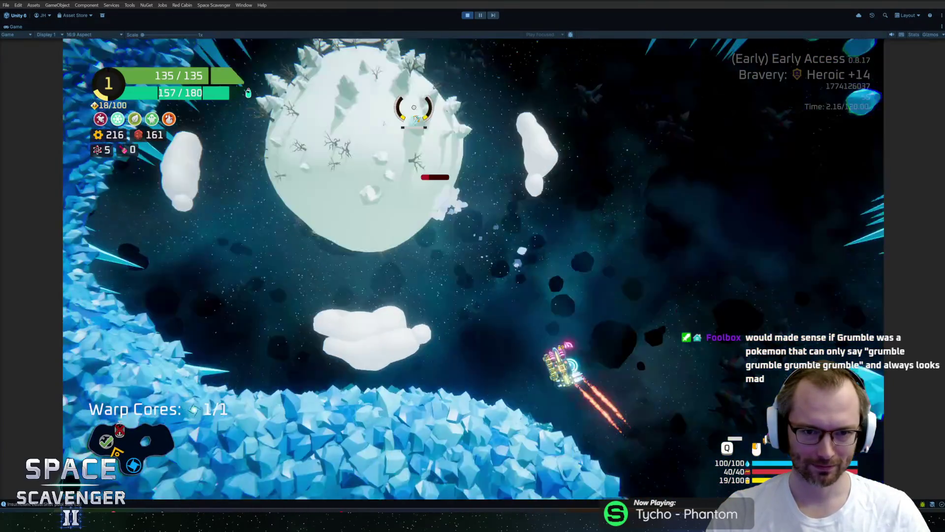
key("s")
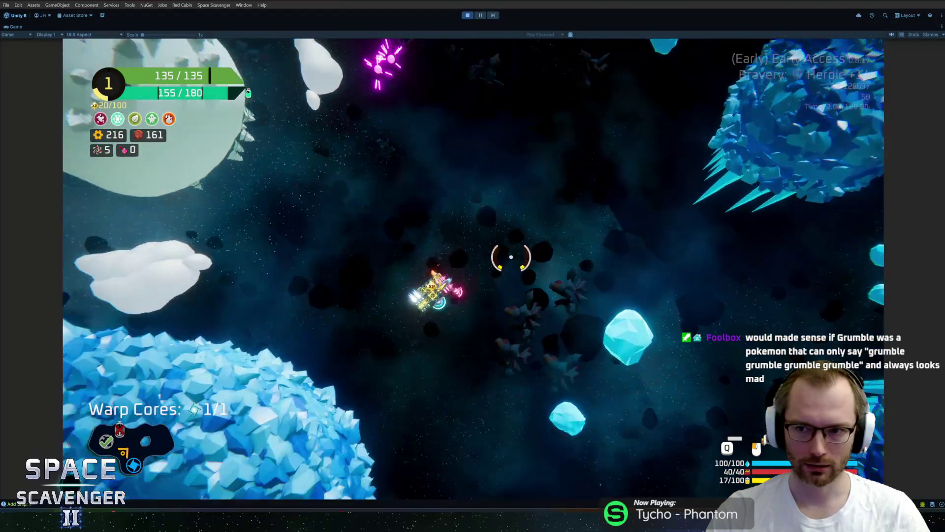
key("f")
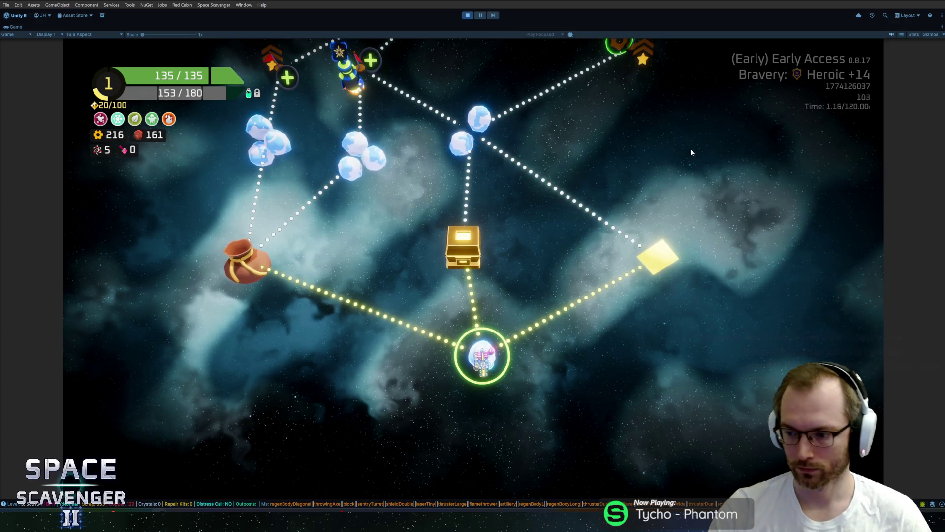
Travel to the drop point node on the sector map.
left_click(251, 229)
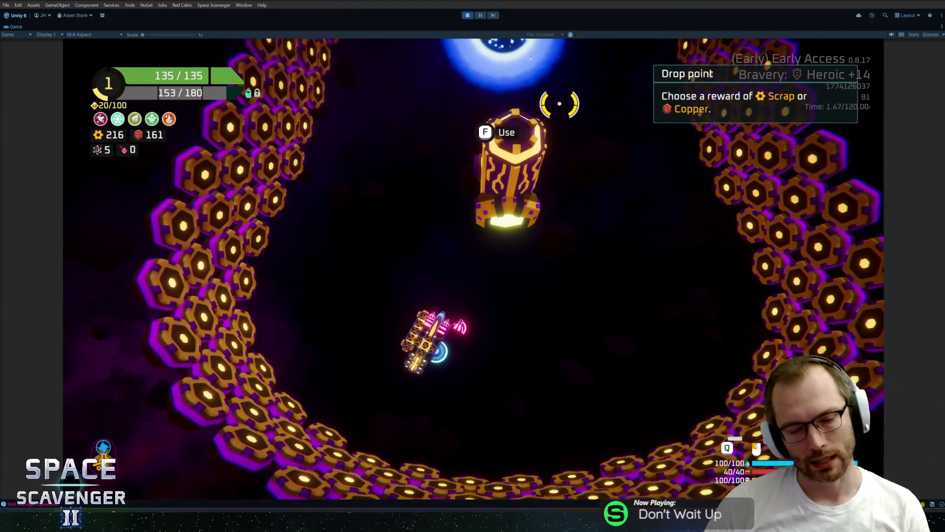
Fly the ship through the tunnel and down to the drop point.
key("d")
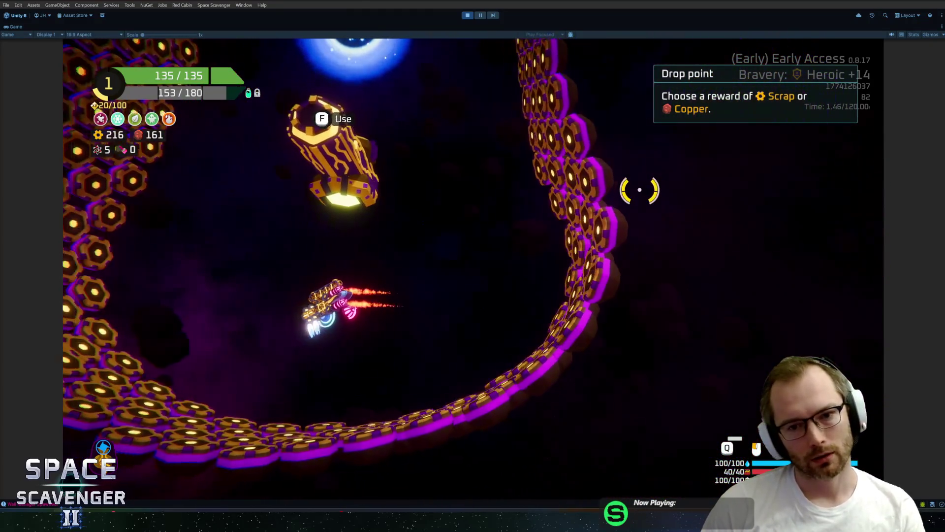
key("a")
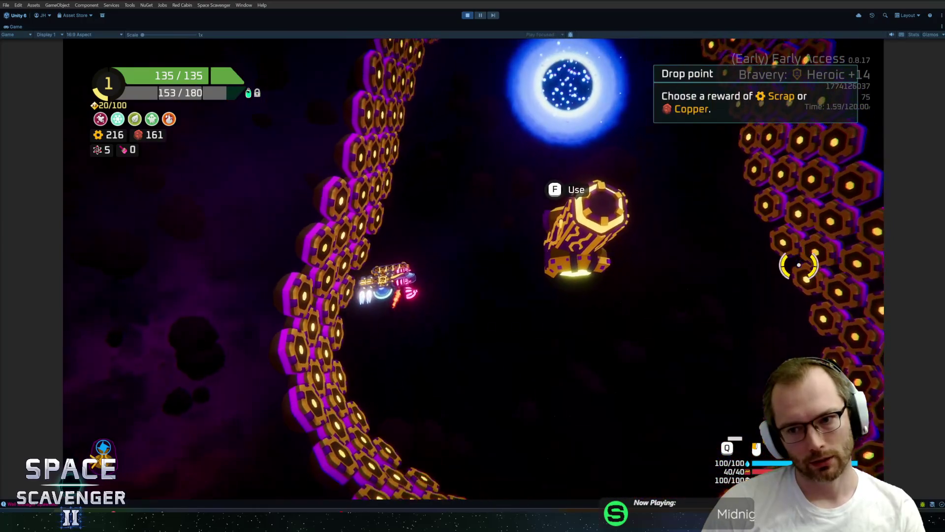
key("w")
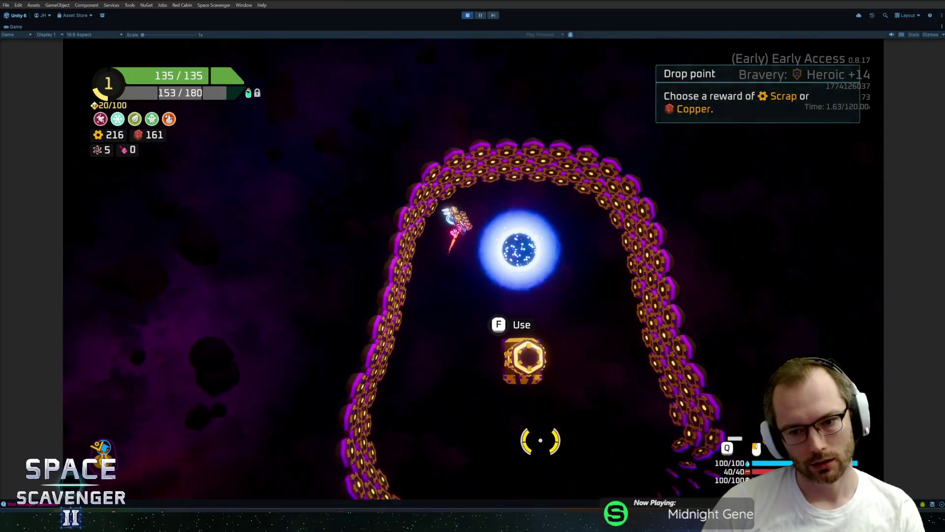
key("w")
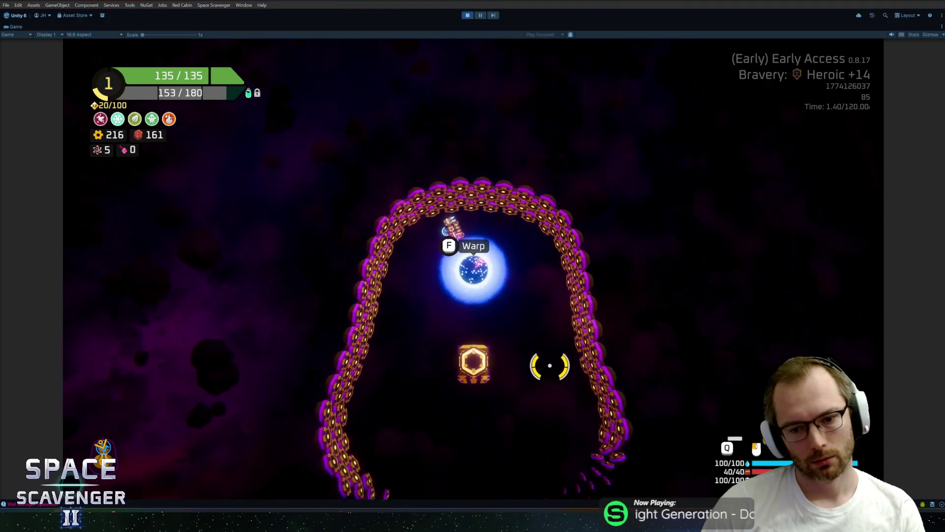
key("s")
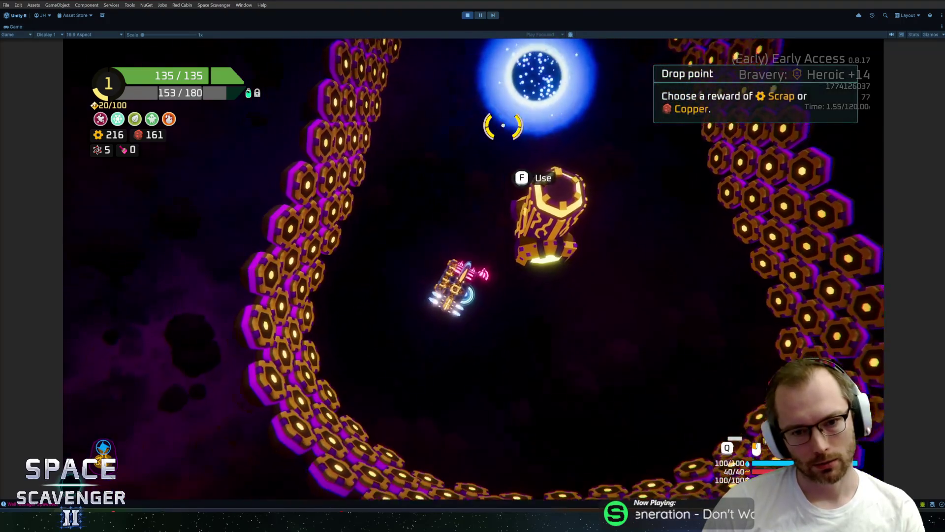
key("d")
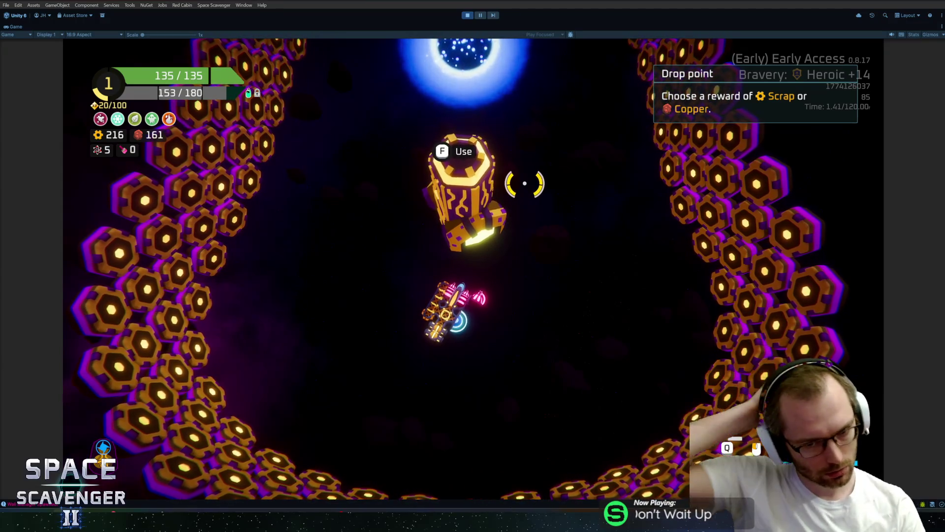
Line up with the drop point, take the 145 copper reward, then warp onward.
key("d")
key("a")
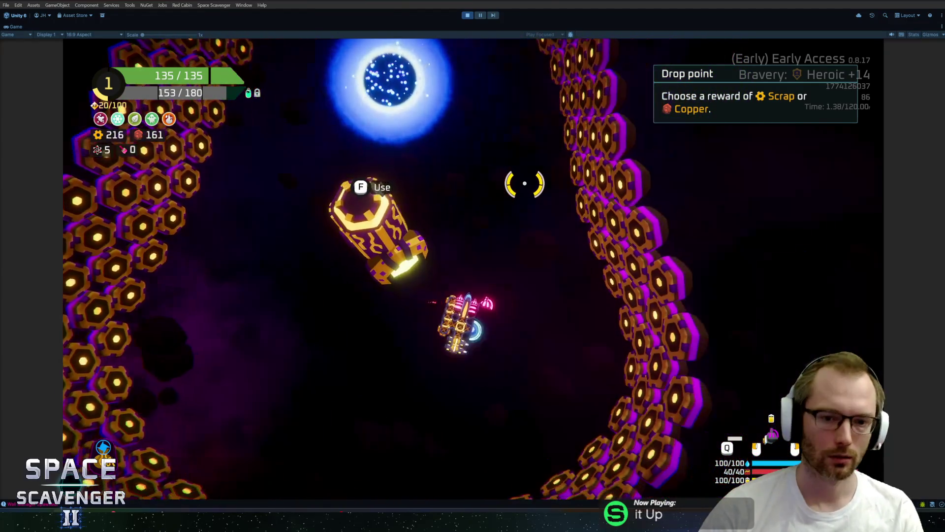
key("s")
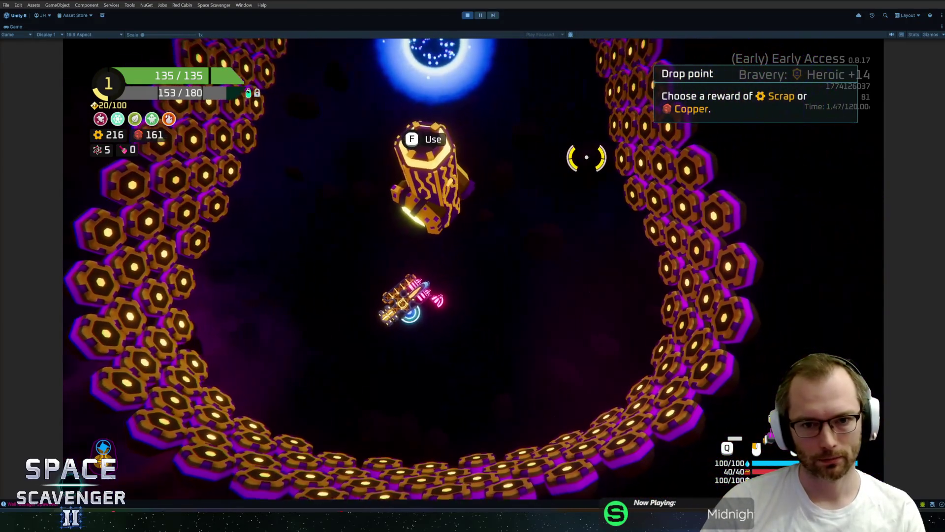
key("w")
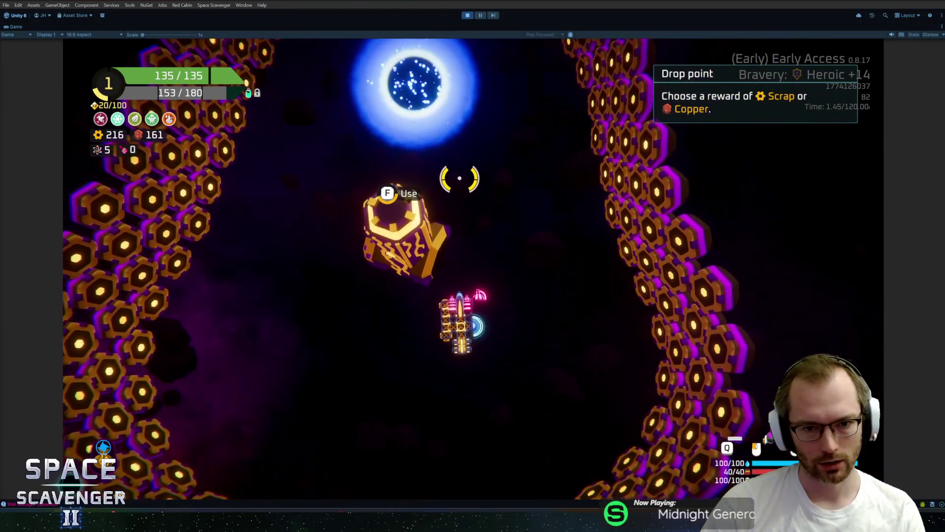
key("f")
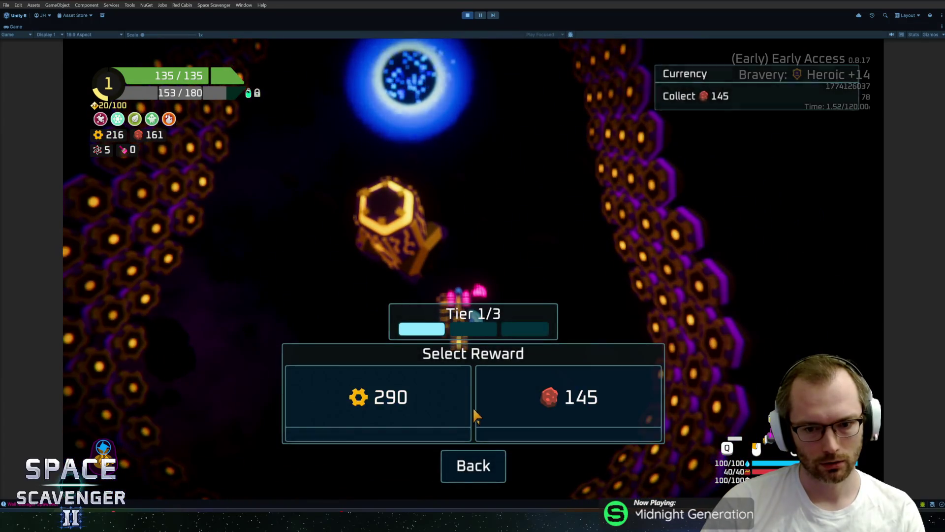
left_click(564, 400)
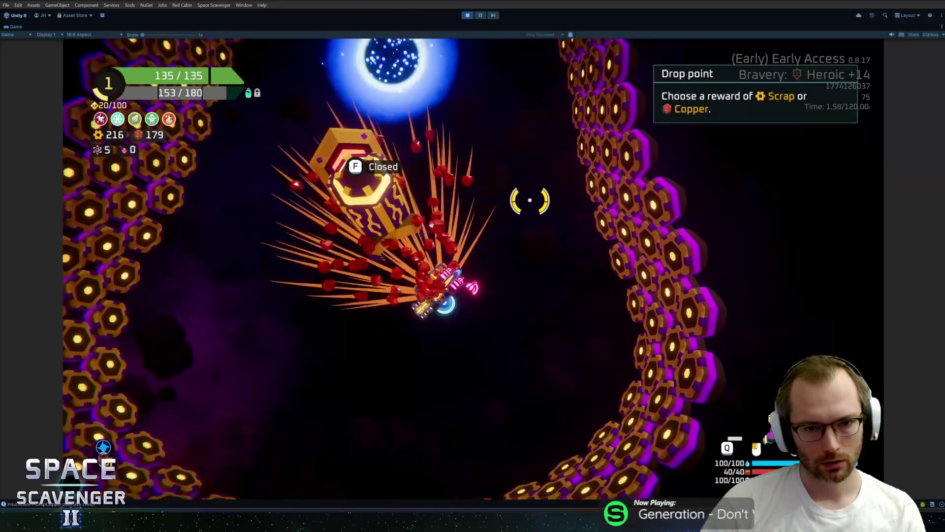
key("w")
key("f")
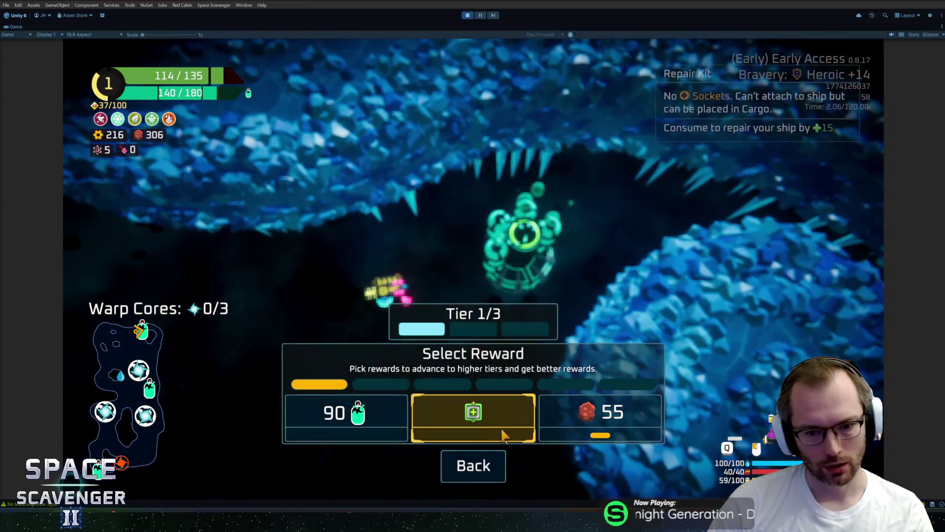
Claim the Oxygen Station reward, fire on the ice planet, then pick Nylon Carpet at Rank 2.
left_click(498, 436)
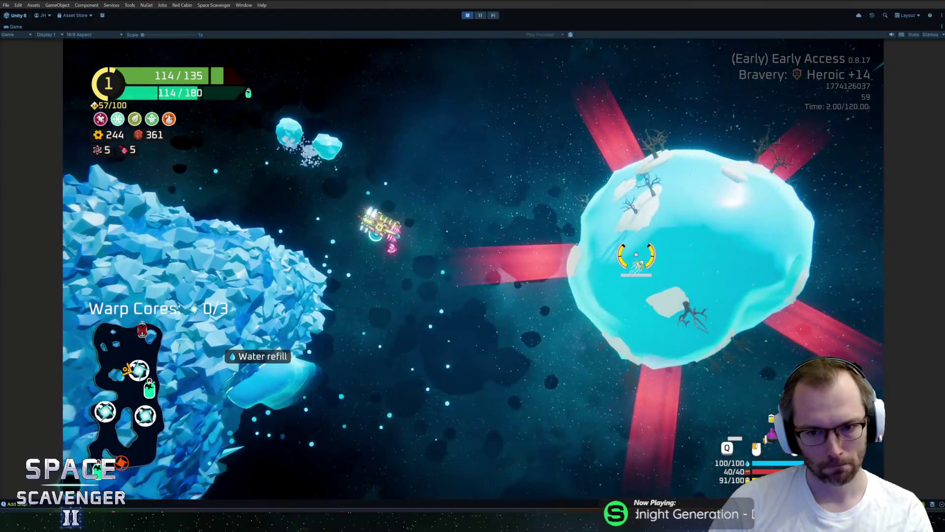
left_click(629, 207)
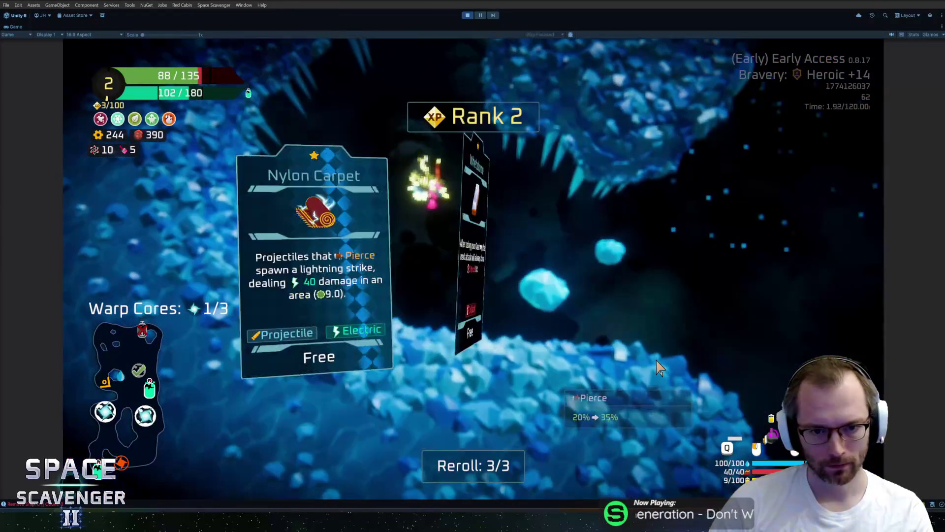
left_click(318, 282)
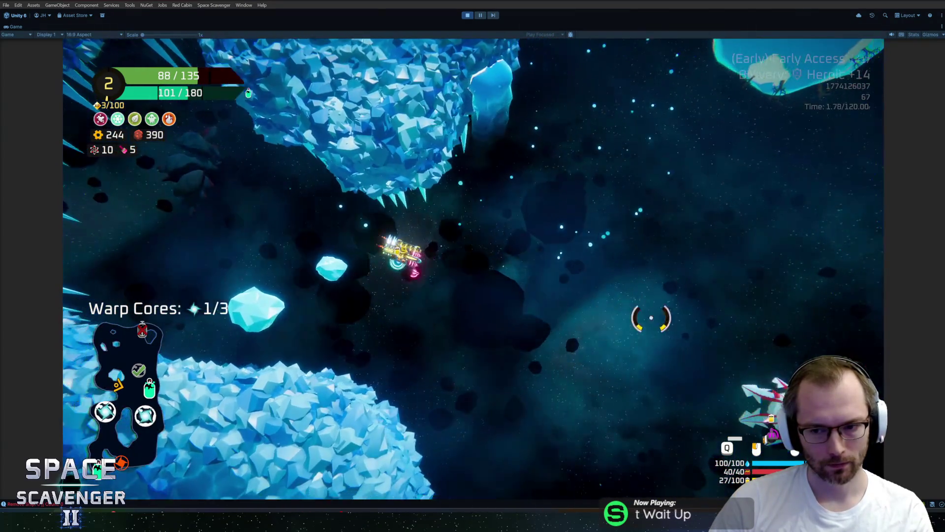
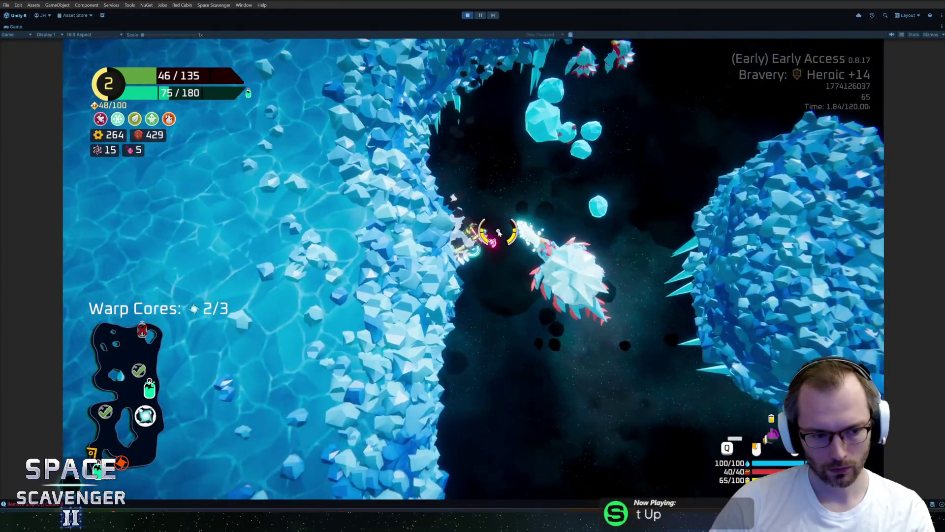
Pause the game and run 'invulnerable 1' in the debug console to make the ship invulnerable.
key("Escape")
key("Escape")
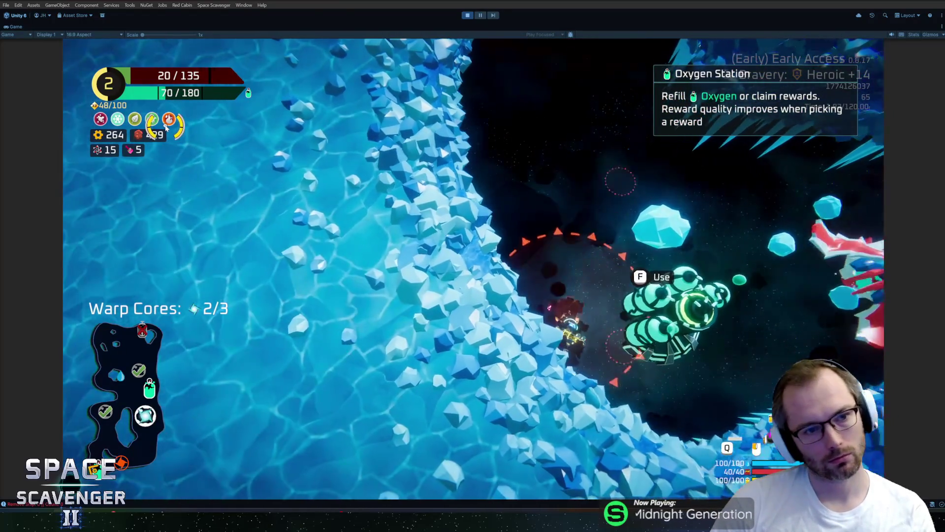
key("grave")
type("invulnerable 1")
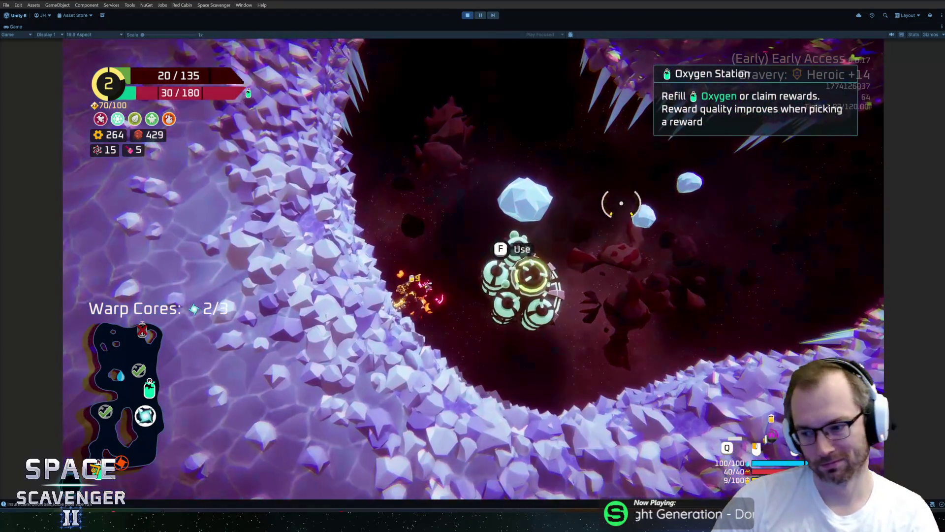
Take the Nothing reward at the oxygen station and exit Play mode.
key("f")
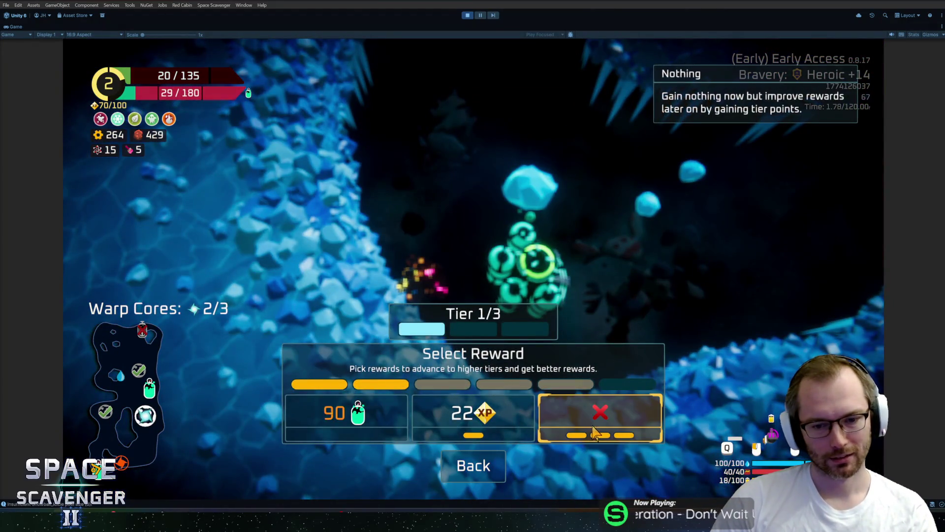
left_click(597, 431)
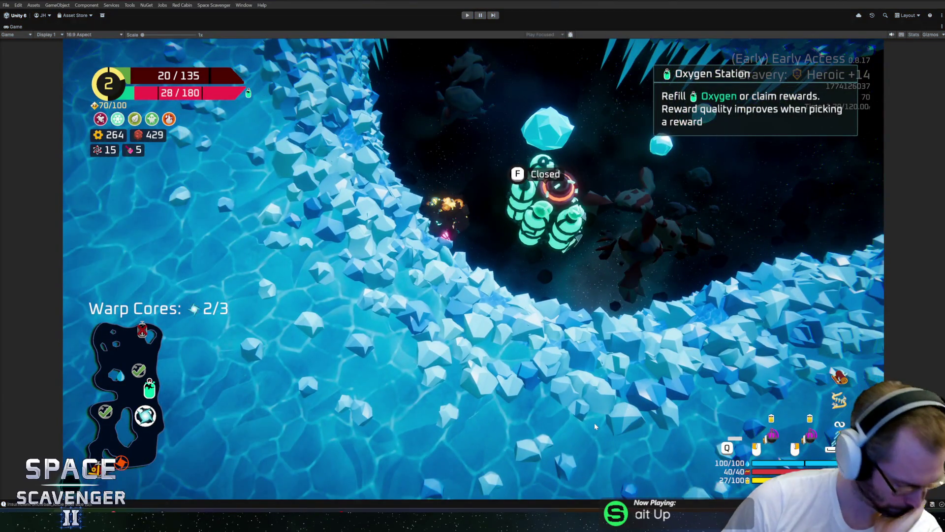
key("ctrl+p")
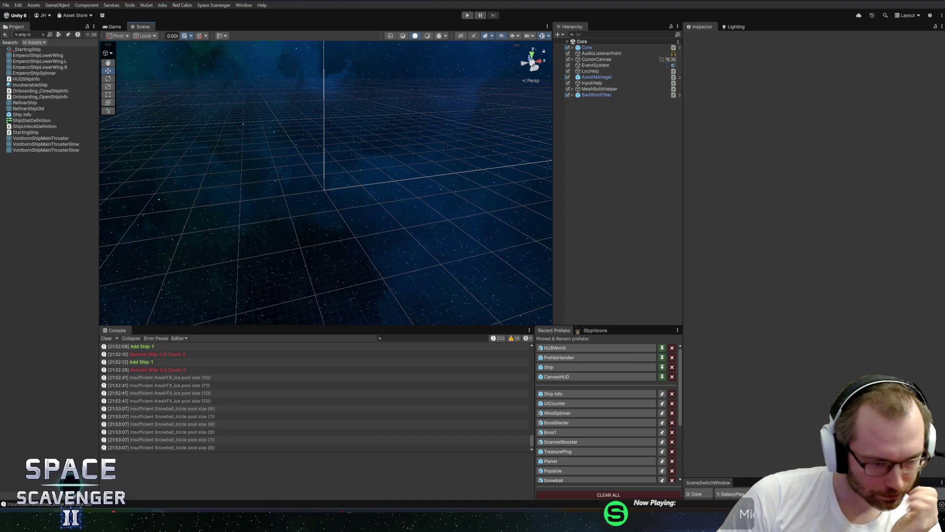
Discard the UICounter.prefab changes in GitHub Desktop's Changes list, then return to Unity.
left_click(115, 477)
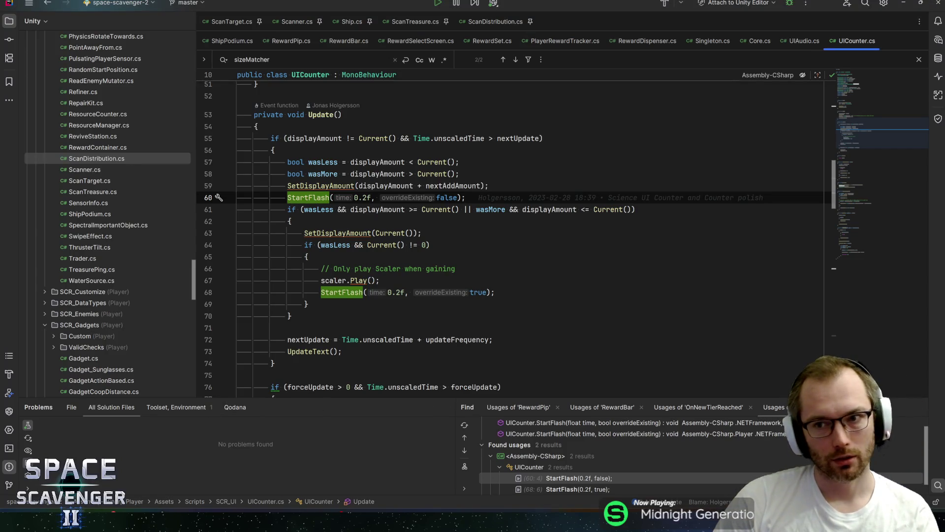
key("alt+Tab")
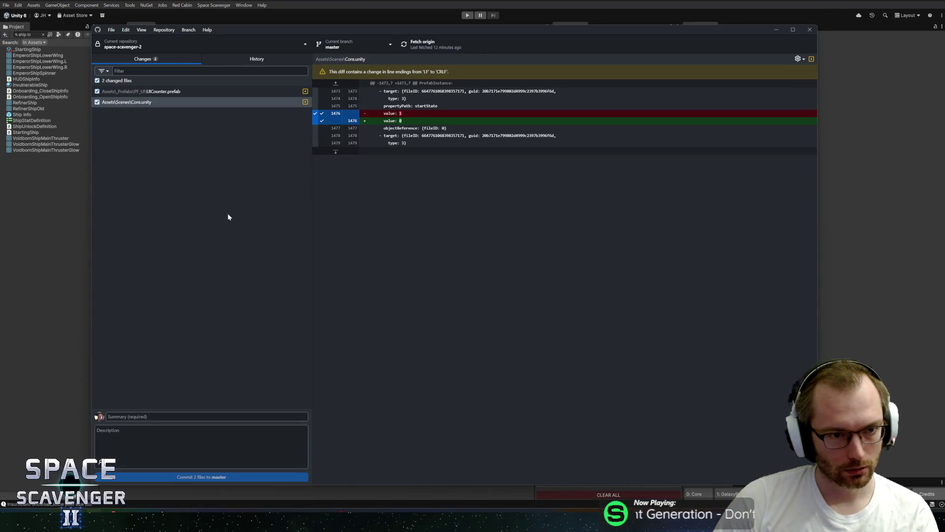
left_click(172, 92)
right_click(173, 95)
left_click(179, 99)
left_click(455, 292)
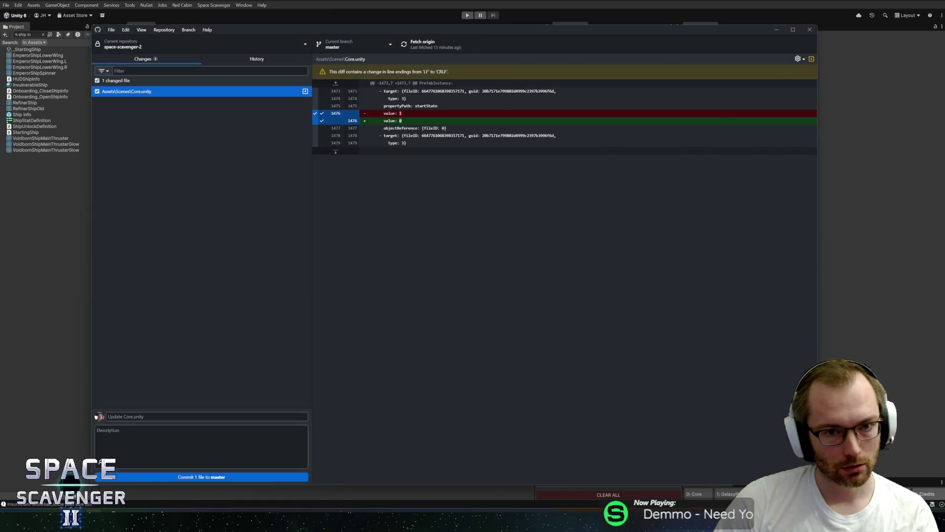
key("alt+Tab")
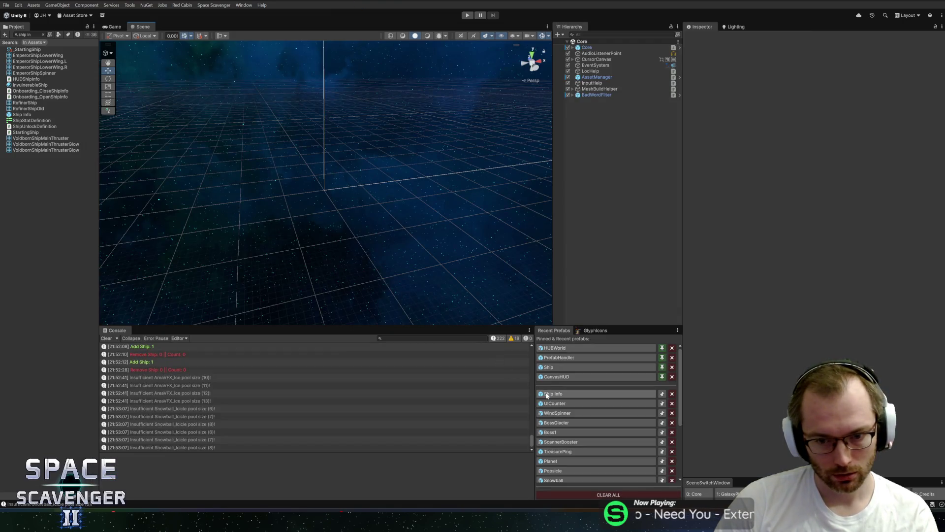
In RewardSelectScreen.cs, search for rewardBar to find the SetActive(showBar) statement on line 66.
key("alt+Tab")
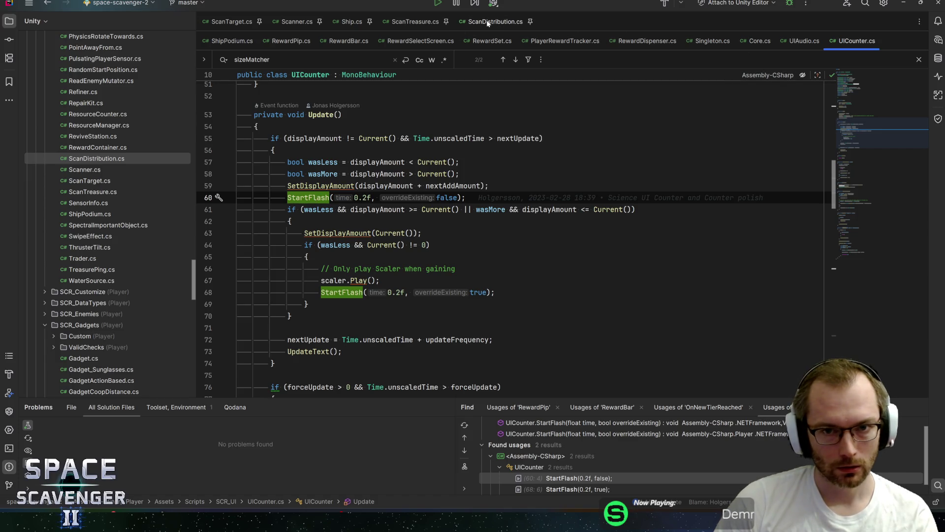
left_click(404, 39)
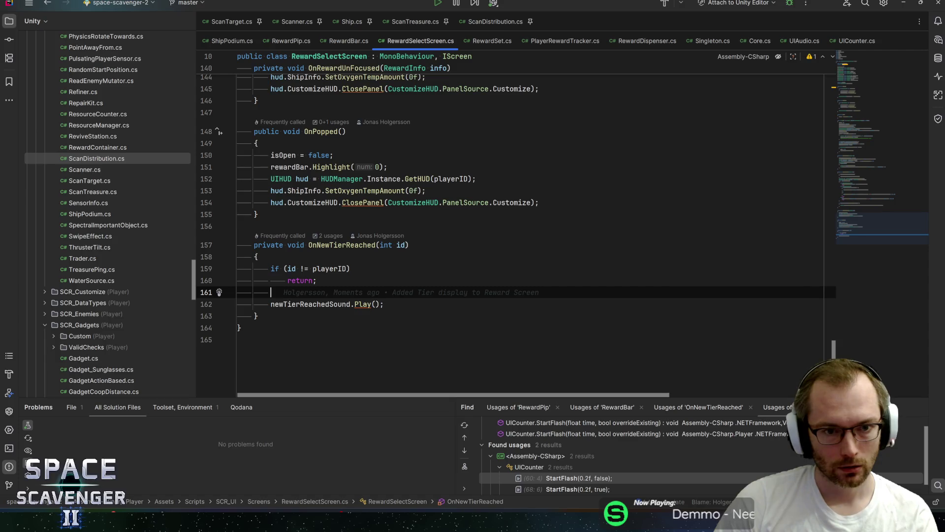
left_click(856, 84)
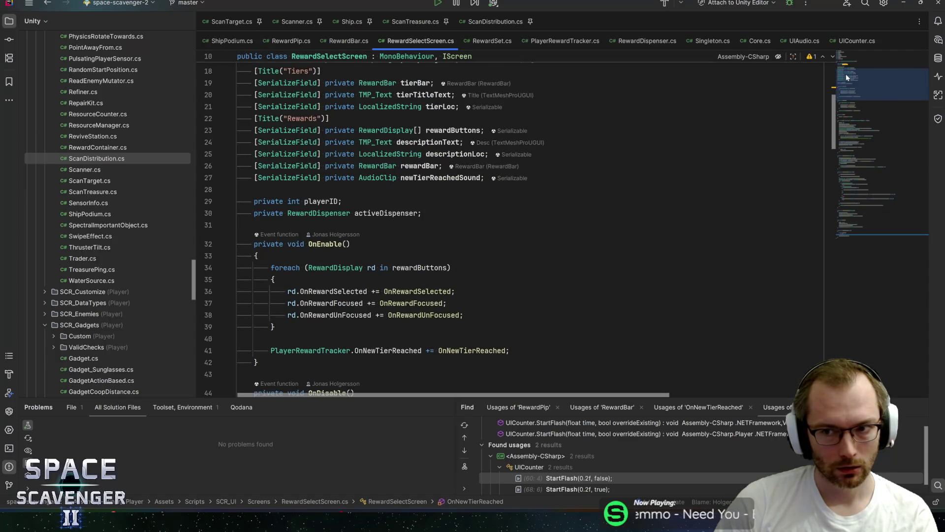
scroll(413, 200, "up", 1)
double_click(413, 200)
key("ctrl+f")
key("Return")
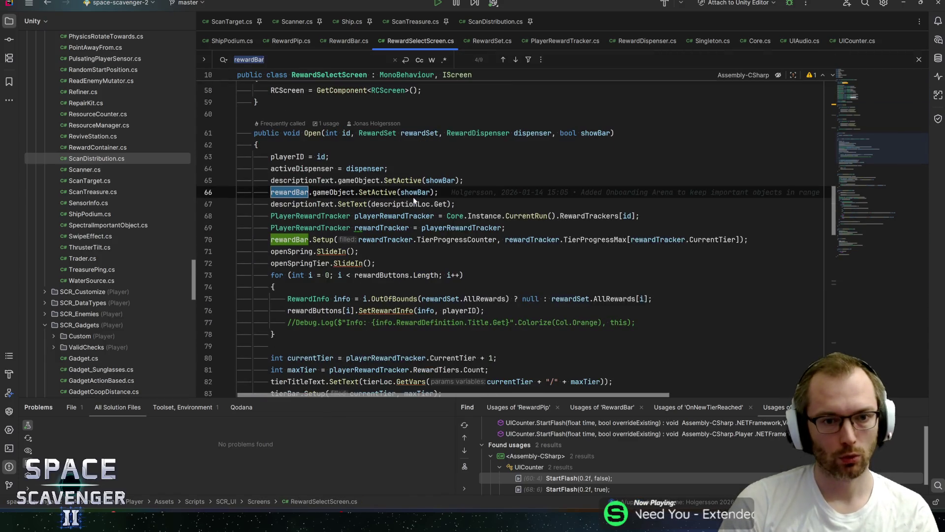
left_click(415, 192)
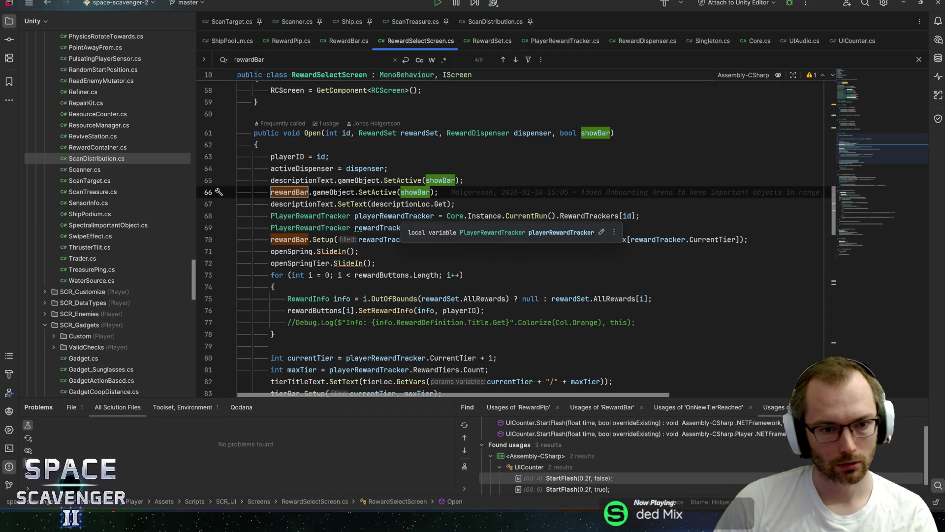
scroll(512, 241, "down", 2)
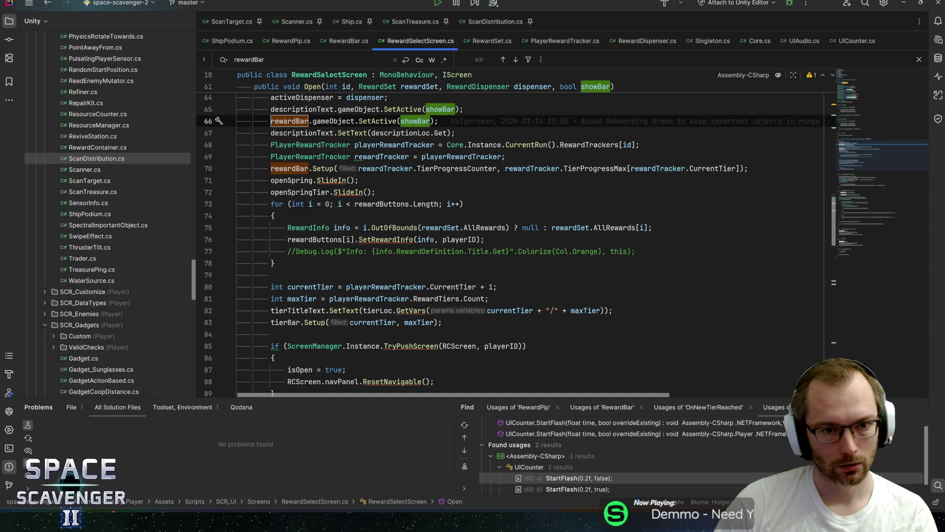
Copy rewardBar.gameObject.SetActive(showBar); onto empty line 79, before the currentTier calculation.
key("ctrl+w")
key("ctrl+w")
key("ctrl+w")
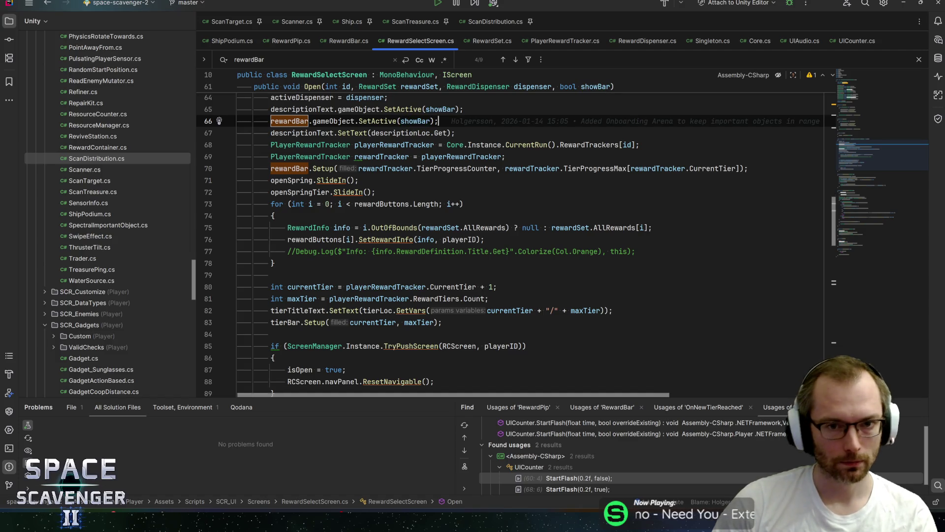
key("ctrl+c")
left_click(271, 274)
key("ctrl+v")
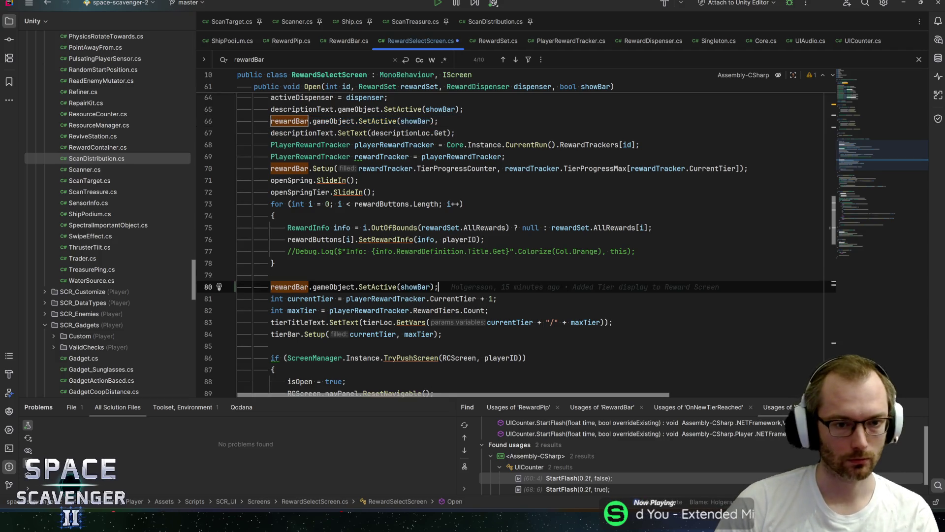
left_click(375, 298, "ctrl")
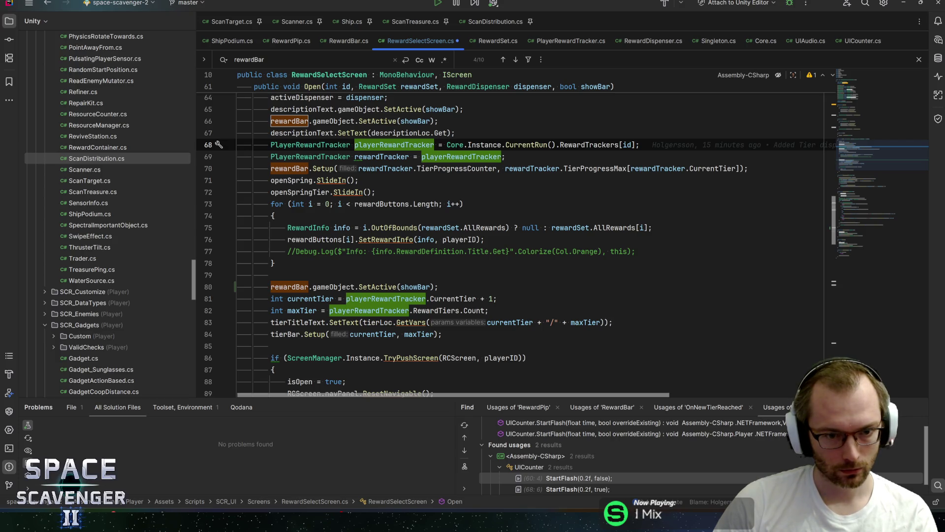
left_click(291, 322, "ctrl")
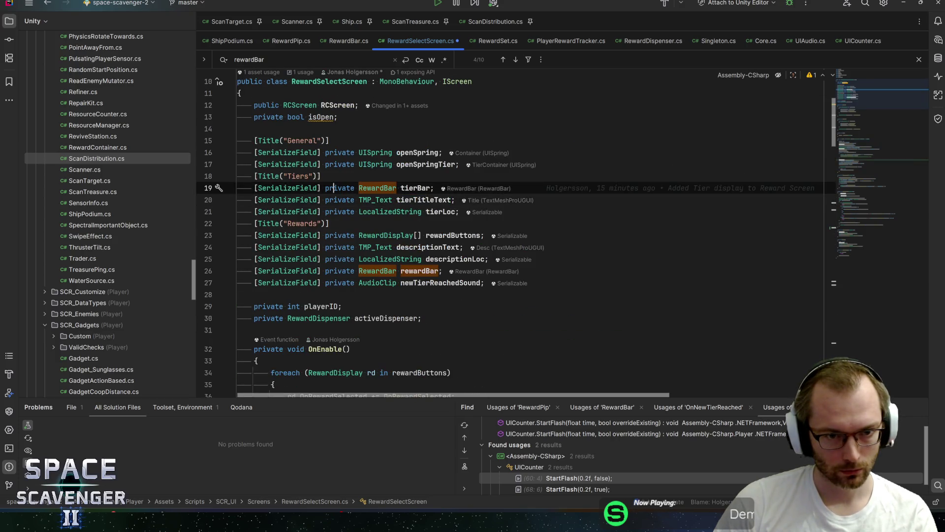
Add a [SerializeField] private GameObject tierContainer field at line 19 and save.
key("ctrl+d")
type("Gam")
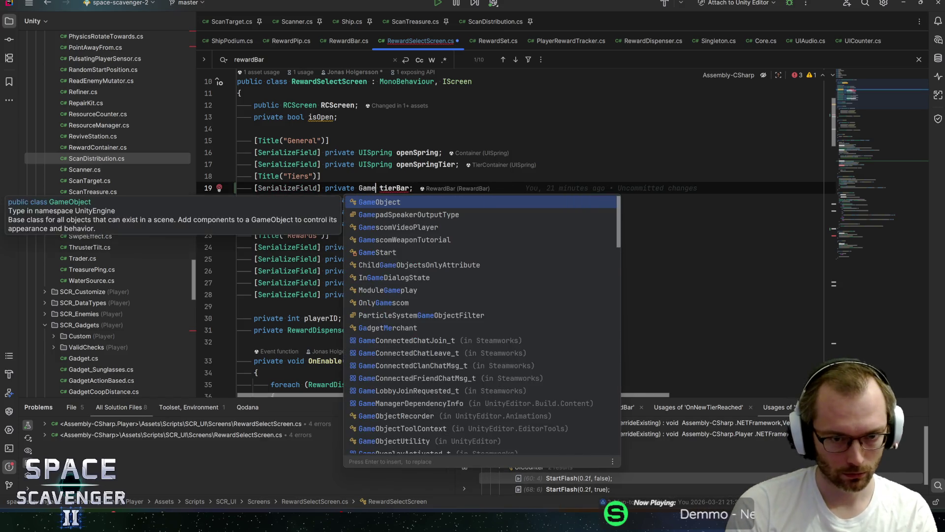
key("Return")
key("End")
key("Left")
key("BackSpace")
key("BackSpace")
key("BackSpace")
type("Contain")
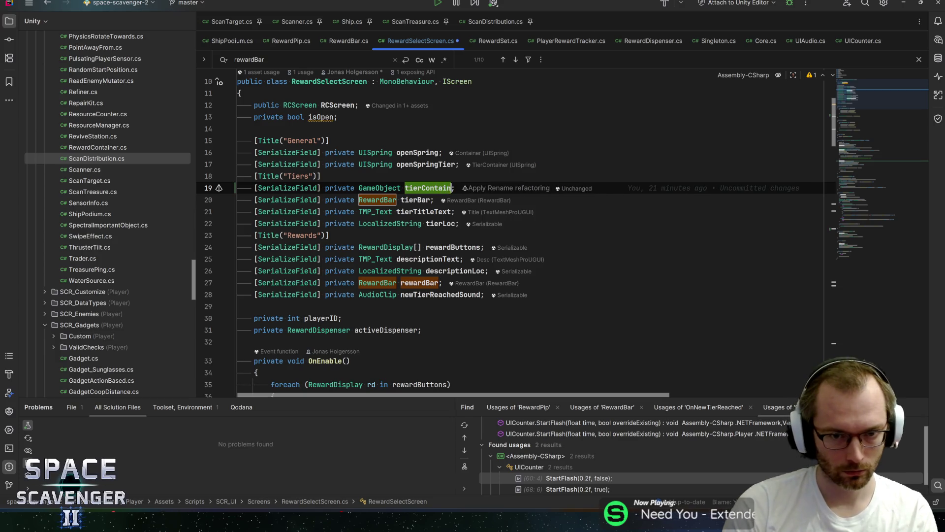
type("er")
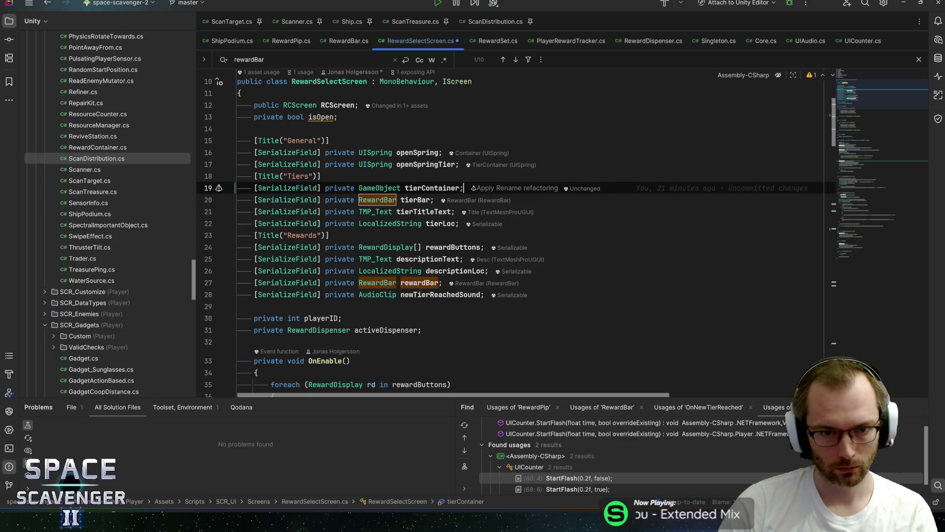
key("ctrl+s")
Change line 81 to tierContainer.SetActive(showBar);, save, and switch back to Unity.
scroll(512, 232, "down", 10)
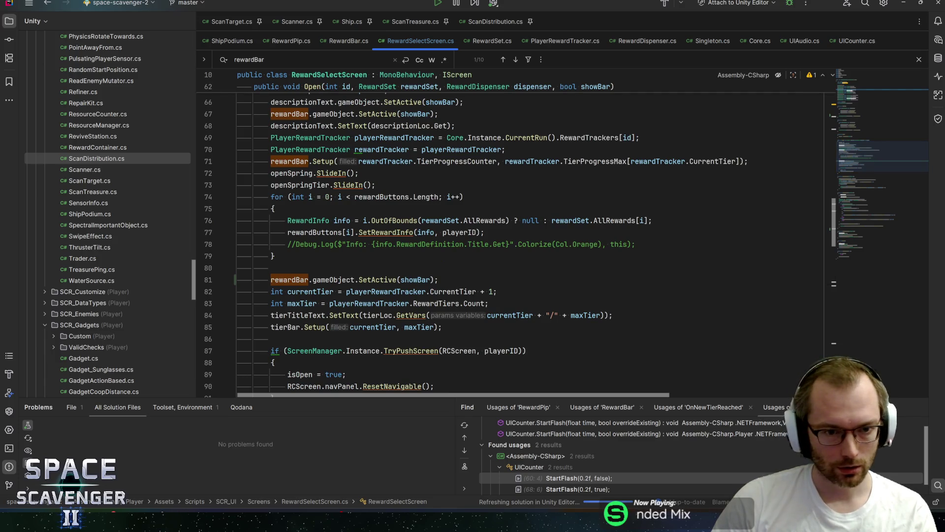
double_click(289, 280)
type("tierContainer")
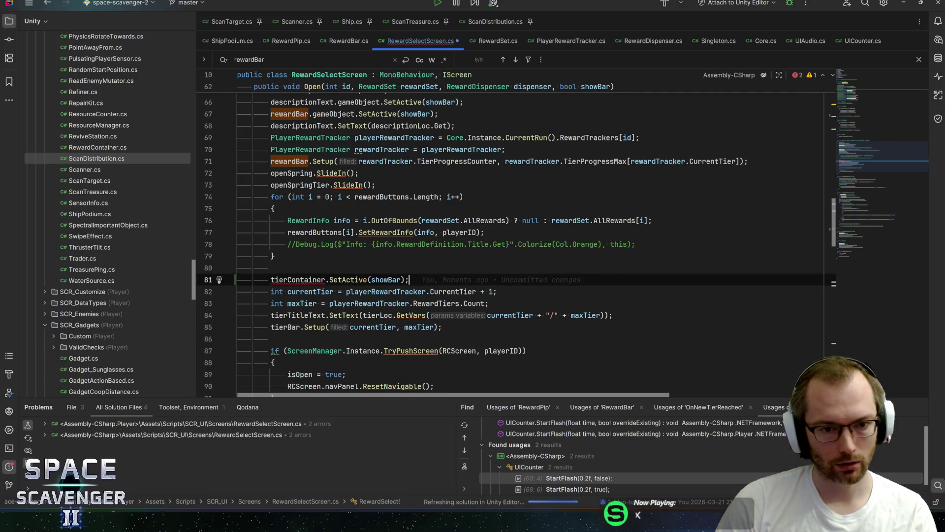
key("ctrl+s")
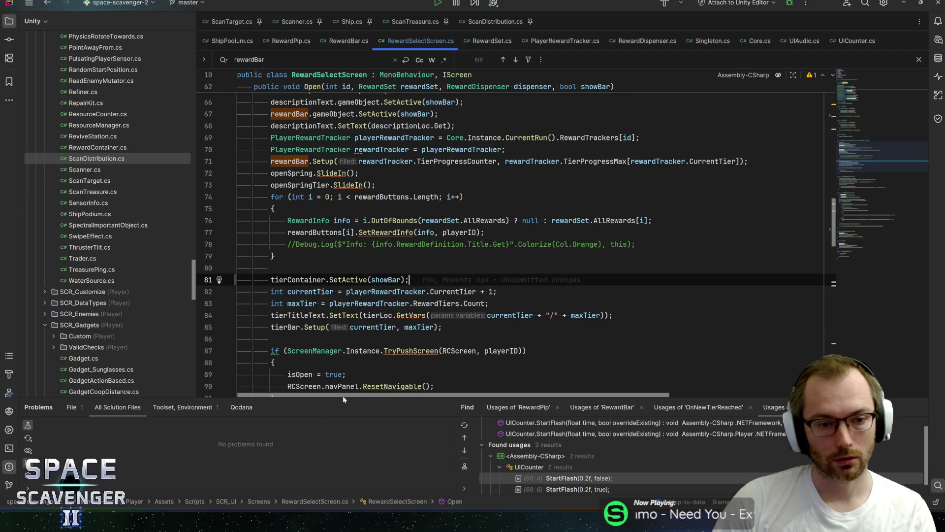
key("alt+Tab")
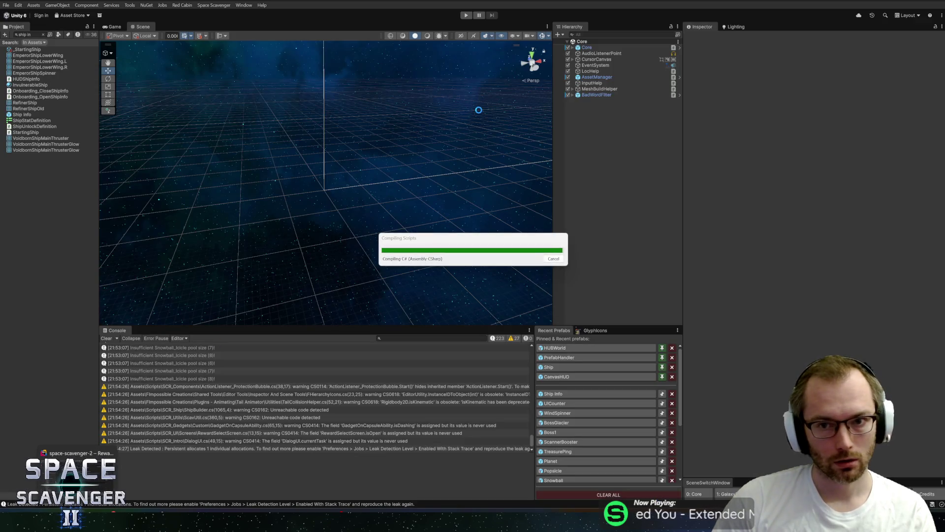
Set Core's Start State to Gameplay, playtest up to the oxygen station, then stop.
left_click(587, 47)
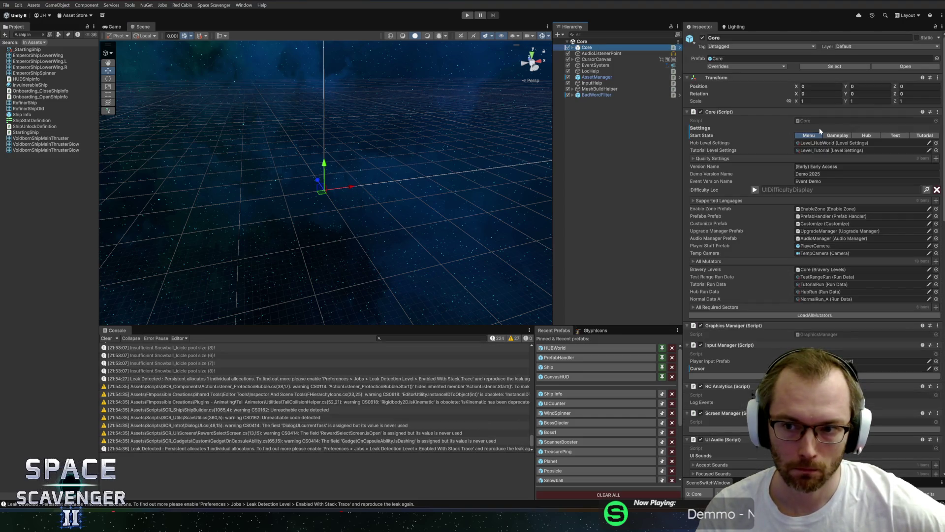
left_click(837, 136)
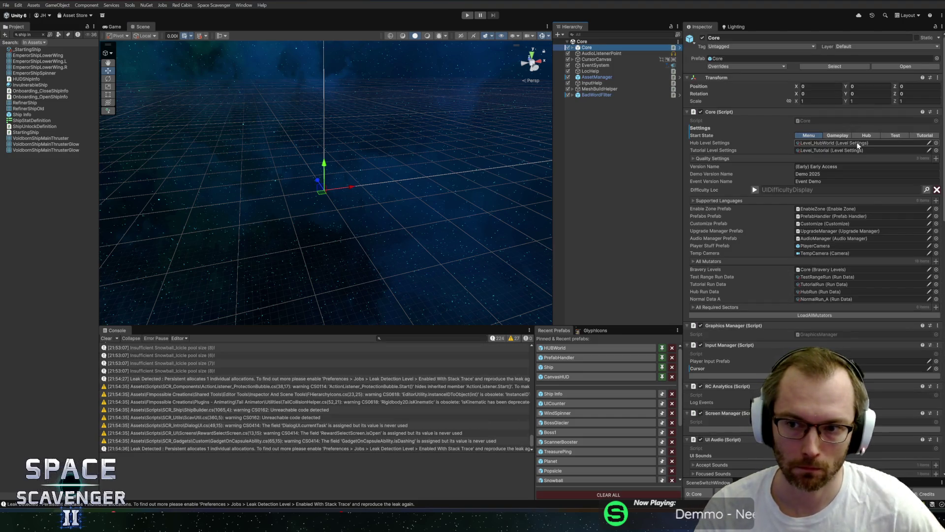
left_click(467, 15)
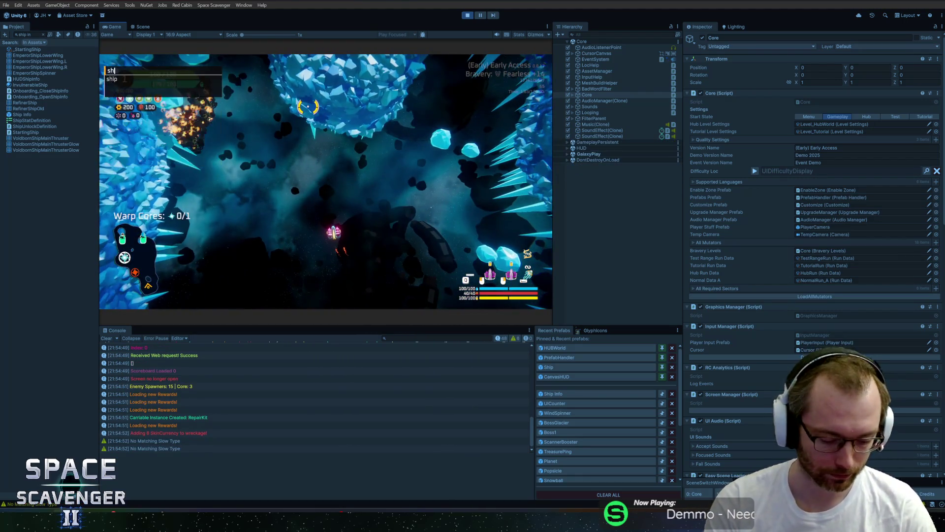
key("Tab")
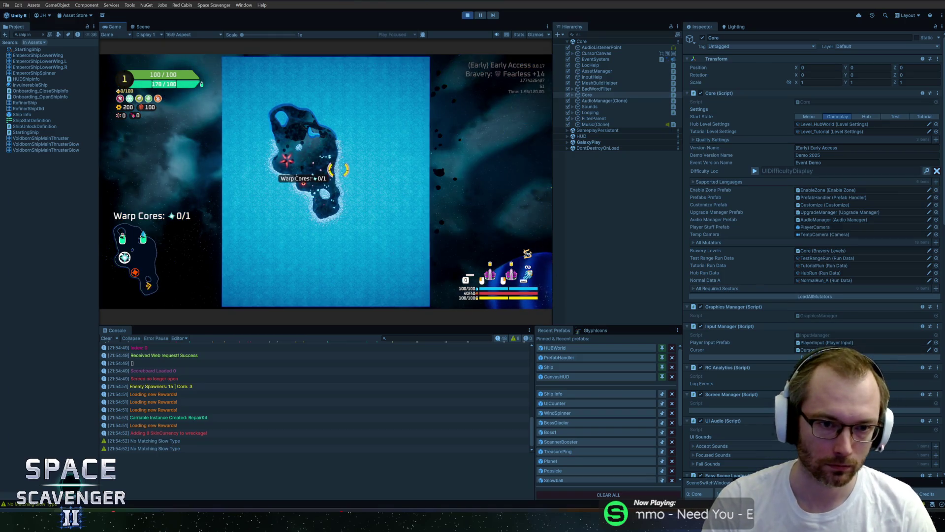
key("Tab")
key("w")
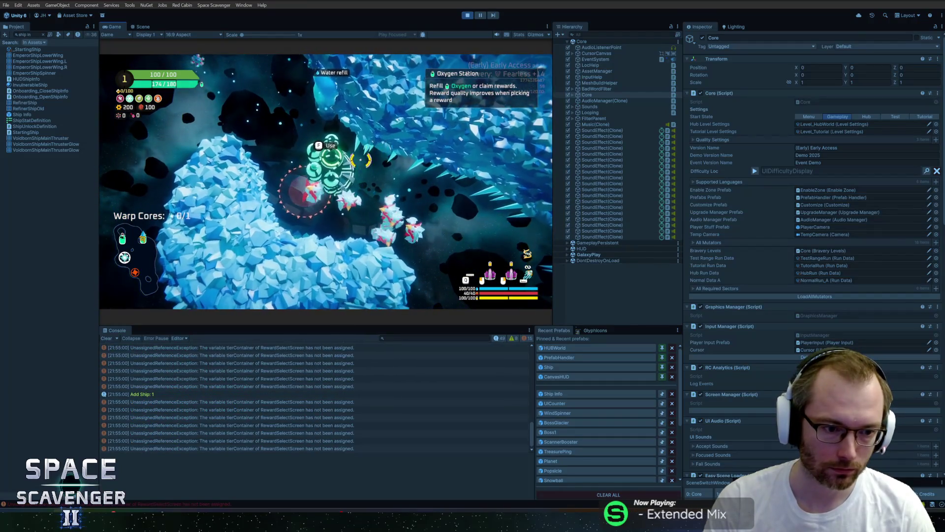
key("ctrl+p")
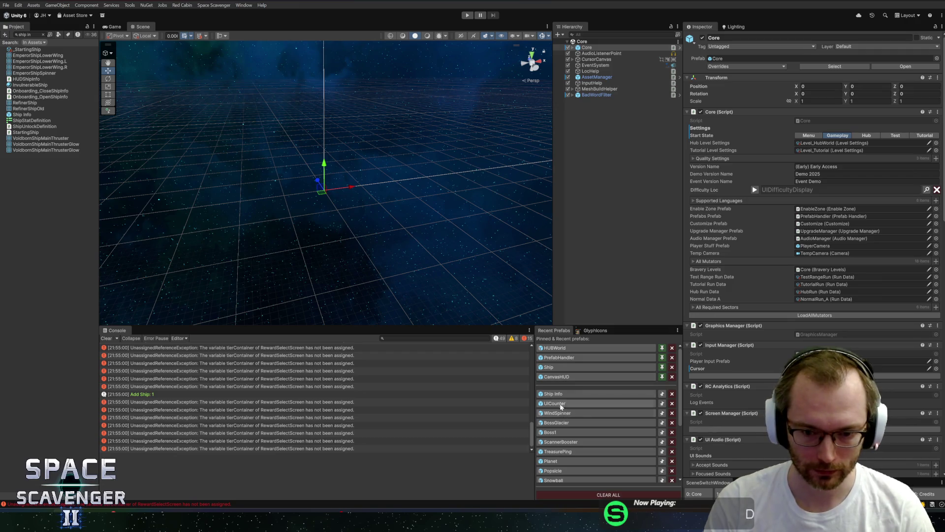
In the CanvasHUD prefab, drag TierContainer into RewardSelectScreen's Tier Container field and start the game.
left_click(556, 377)
left_click(621, 188)
scroll(787, 246, "down", 6)
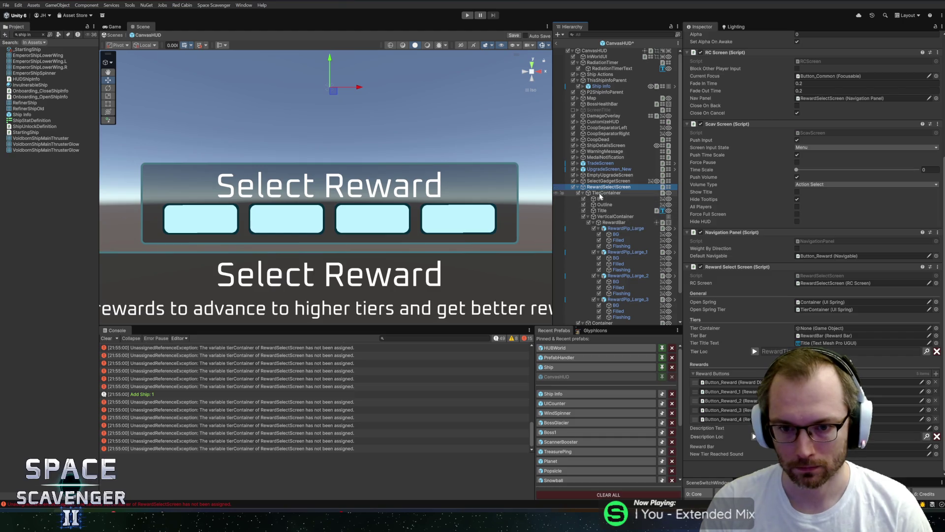
left_click_drag(607, 192, 821, 331)
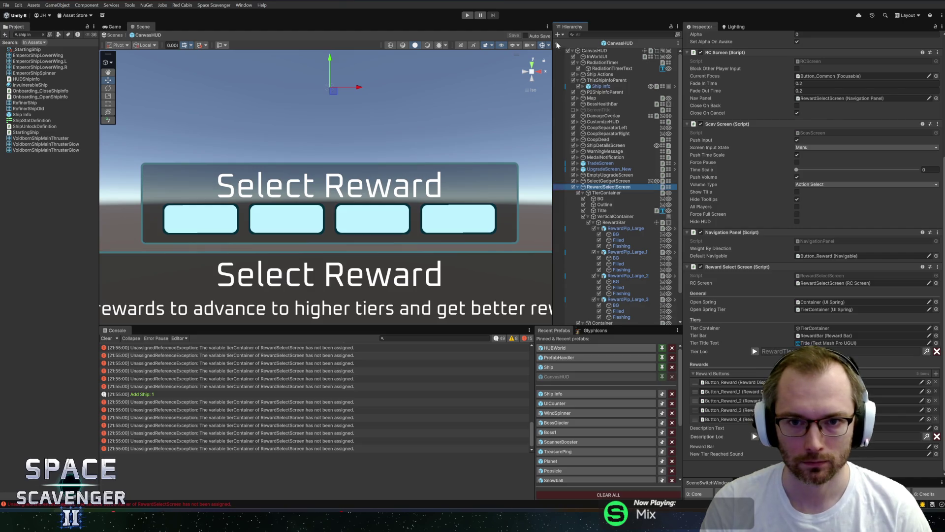
key("ctrl+p")
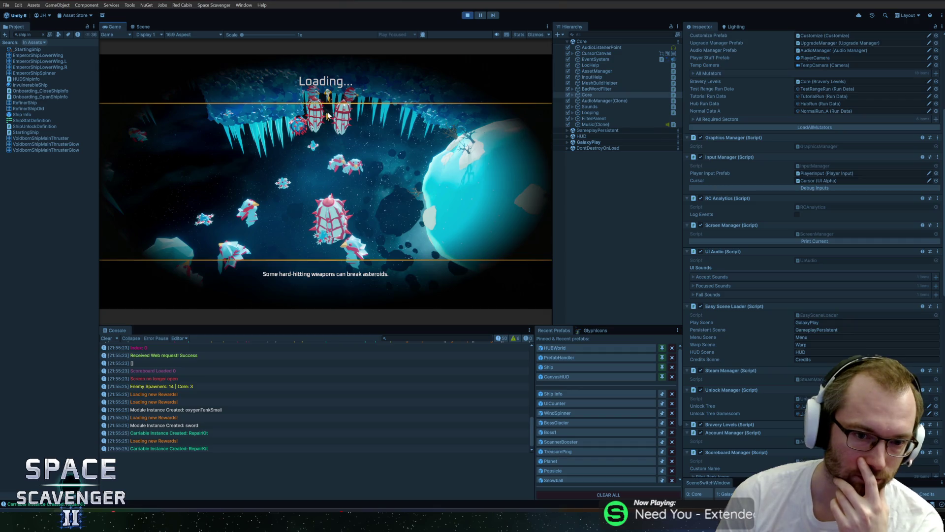
Maximize the Game view and take the 130 scrap reward at the oxygen station.
double_click(117, 26)
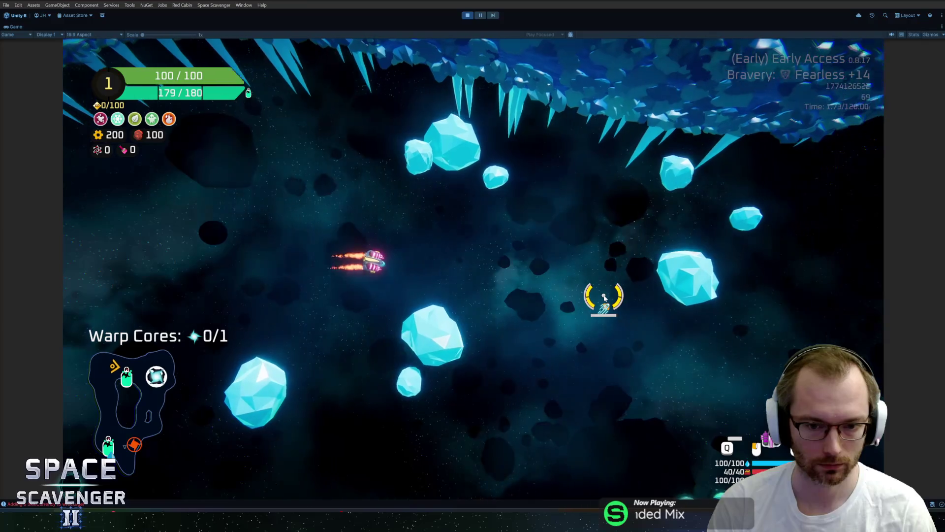
key("e")
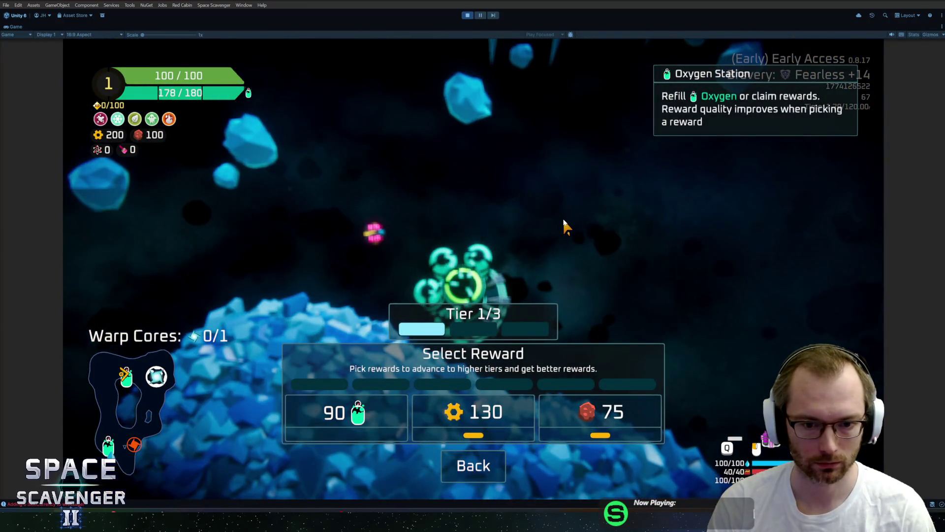
left_click(473, 416)
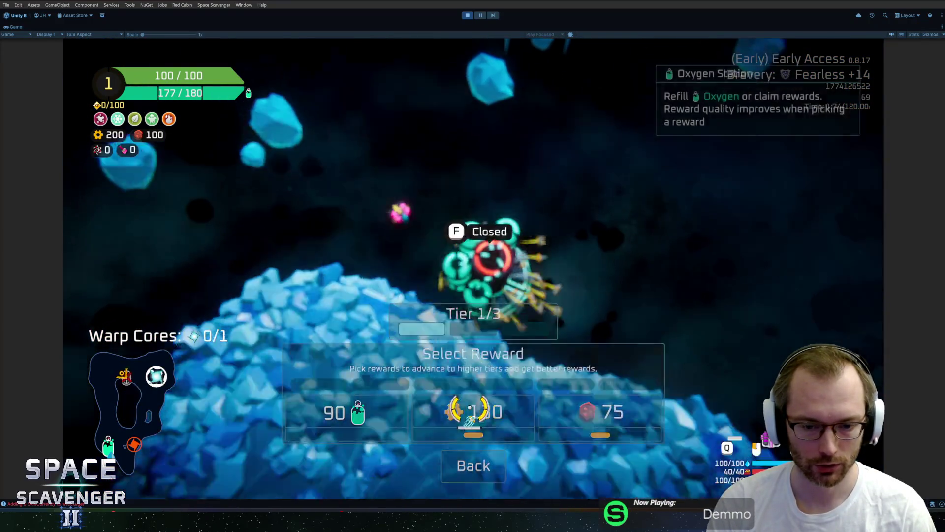
Run 'level clear', take the 200 scrap drop-point reward, then stop and restart play.
key("grave")
type("lev")
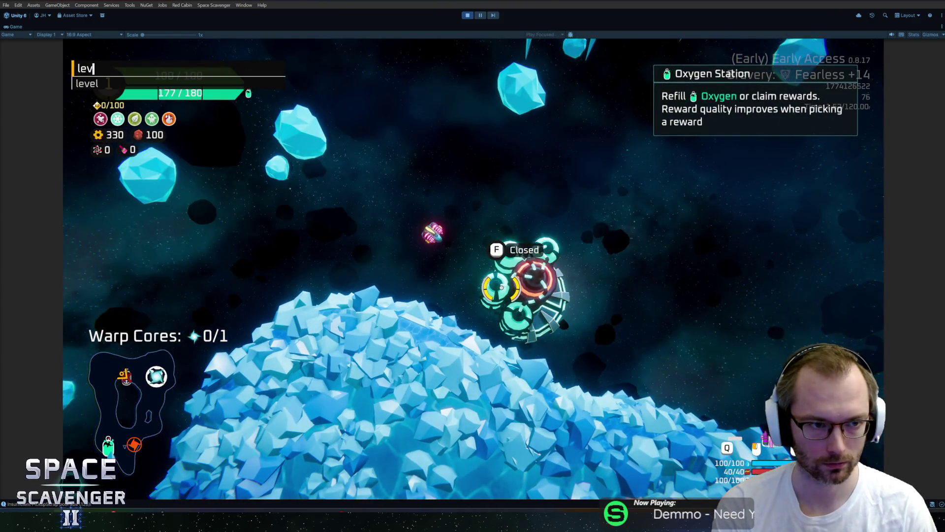
type("el clear")
key("Return")
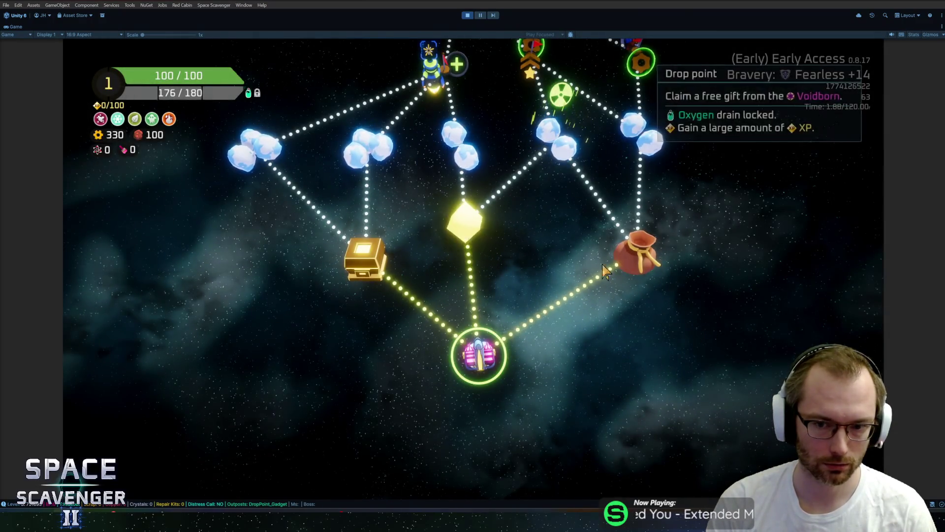
left_click(604, 305)
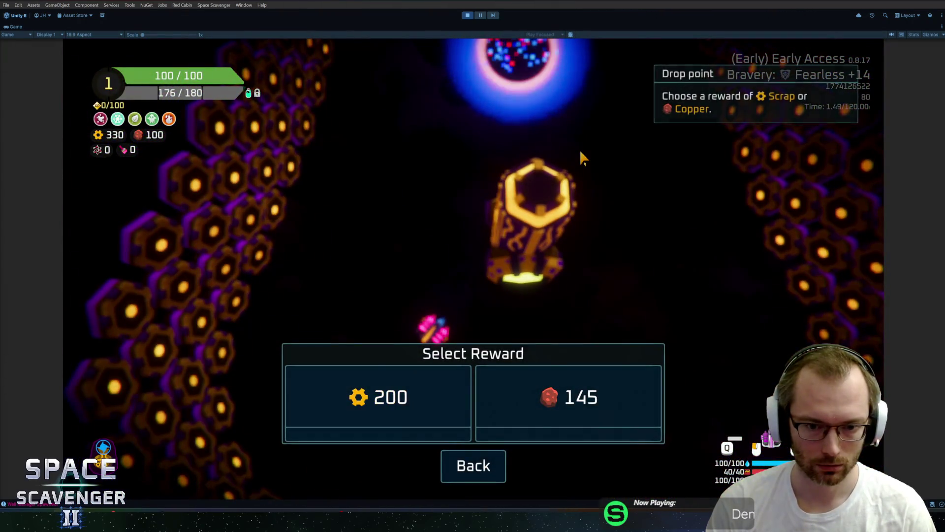
left_click(460, 396)
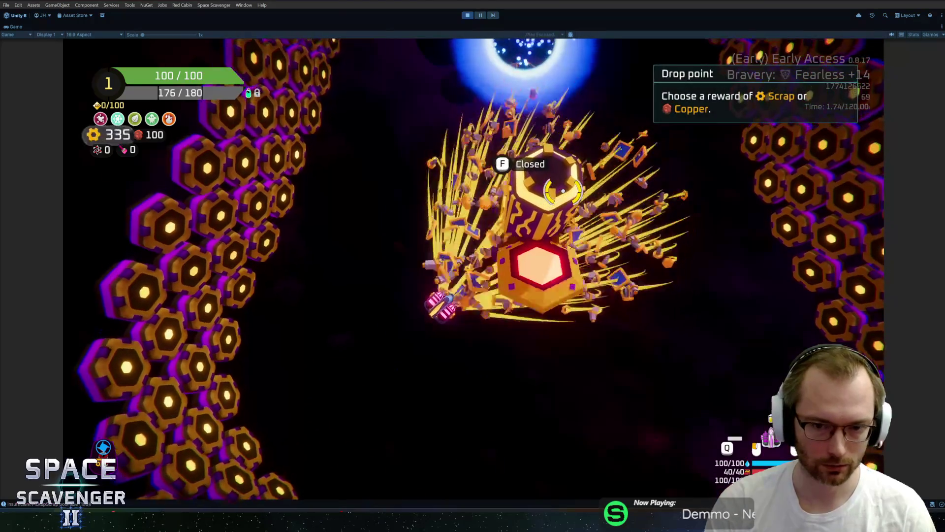
key("ctrl+p")
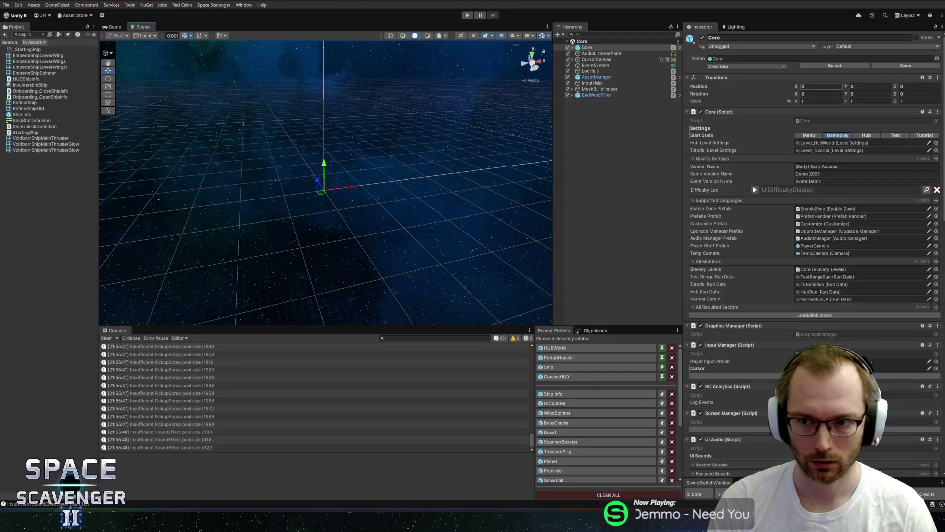
left_click(468, 16)
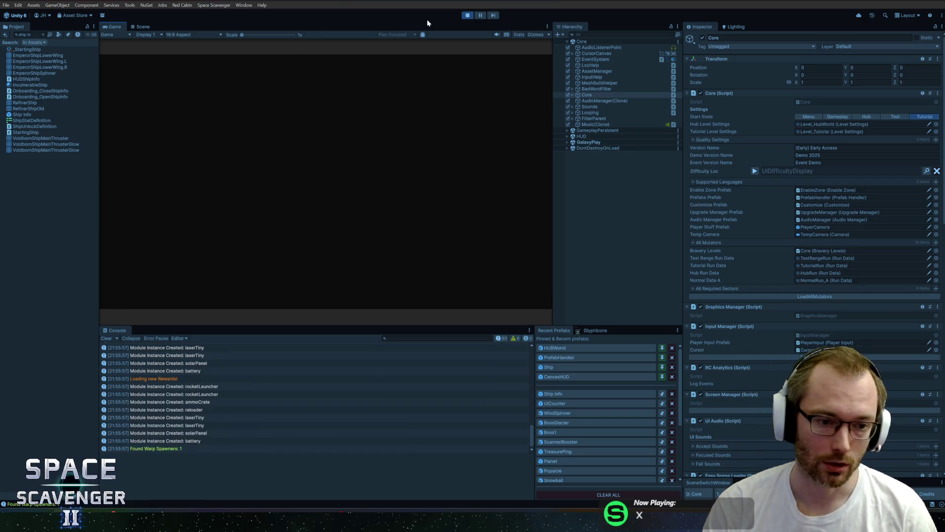
Maximize the Game view as the tutorial reaches its steer-the-ship objective.
double_click(119, 28)
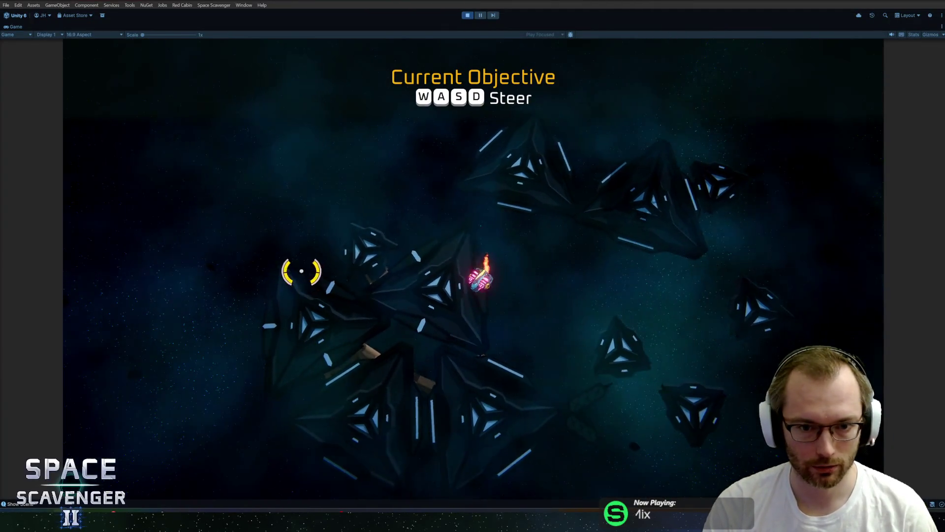
Scavenge the wreckage, craft and attach a weapon, and mine the copper asteroids.
key("s")
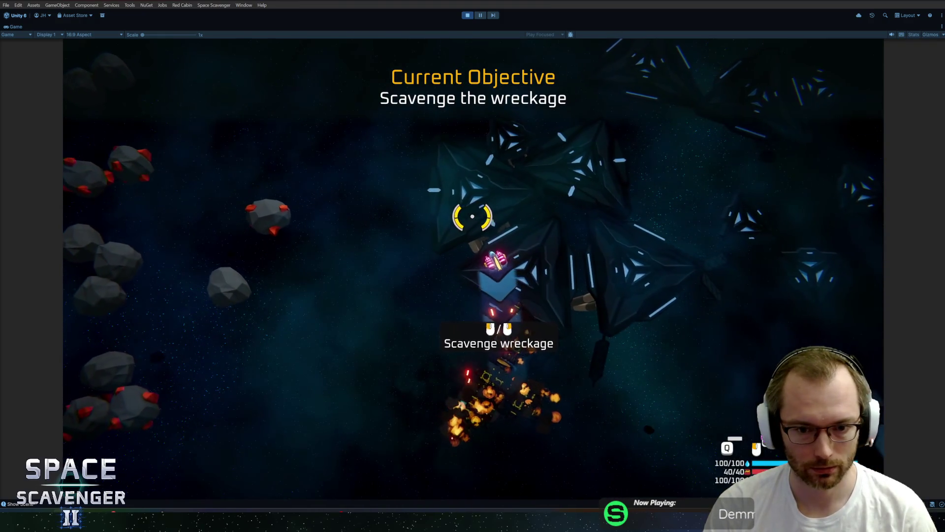
mouse_move(491, 346)
left_mouse_down()
mouse_move(412, 362)
mouse_move(331, 331)
mouse_move(321, 219)
mouse_move(352, 160)
left_mouse_up()
key("e")
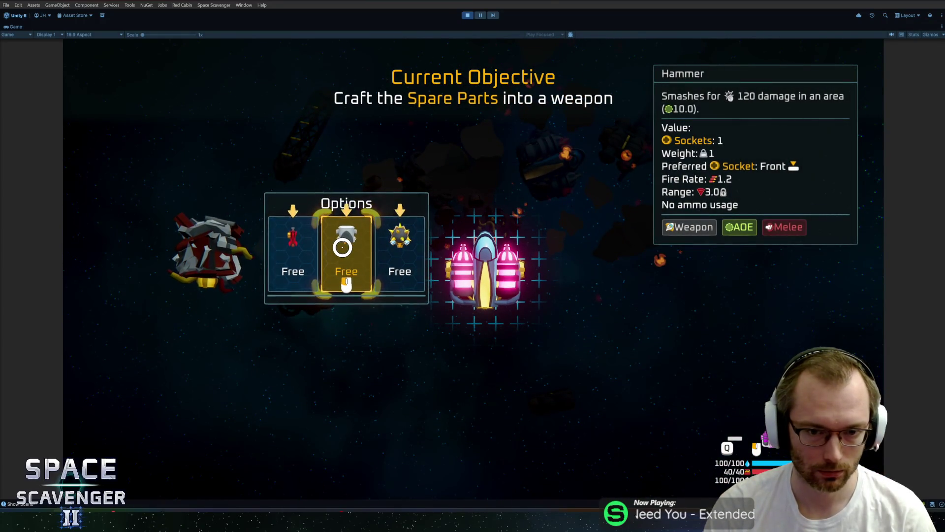
left_click(293, 258)
left_click(444, 245)
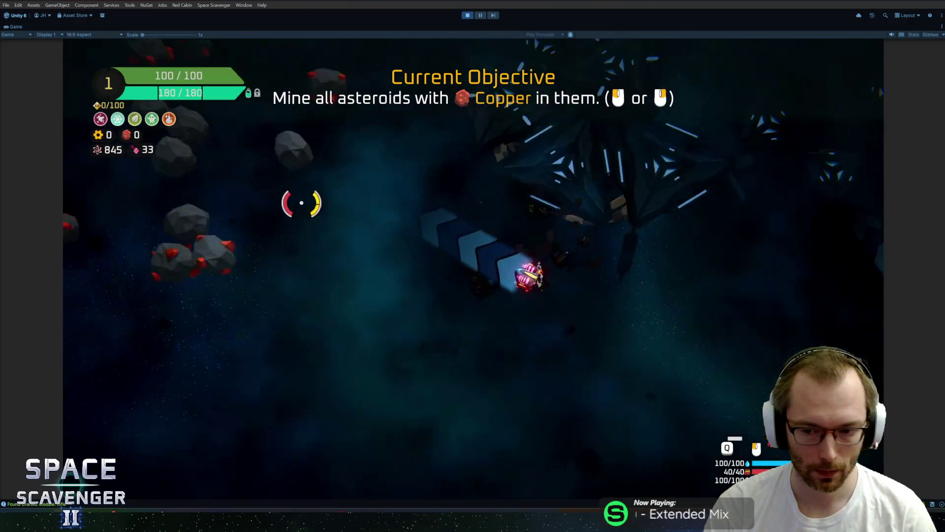
mouse_move(384, 139)
left_mouse_down()
mouse_move(365, 150)
mouse_move(572, 124)
mouse_move(542, 102)
mouse_move(355, 152)
mouse_move(327, 127)
mouse_move(323, 165)
mouse_move(424, 128)
mouse_move(468, 154)
mouse_move(679, 194)
mouse_move(680, 281)
mouse_move(564, 347)
mouse_move(327, 401)
mouse_move(574, 306)
mouse_move(712, 141)
left_mouse_up()
Claim an Oxygen Station reward and attach the new module to the ship.
key("space")
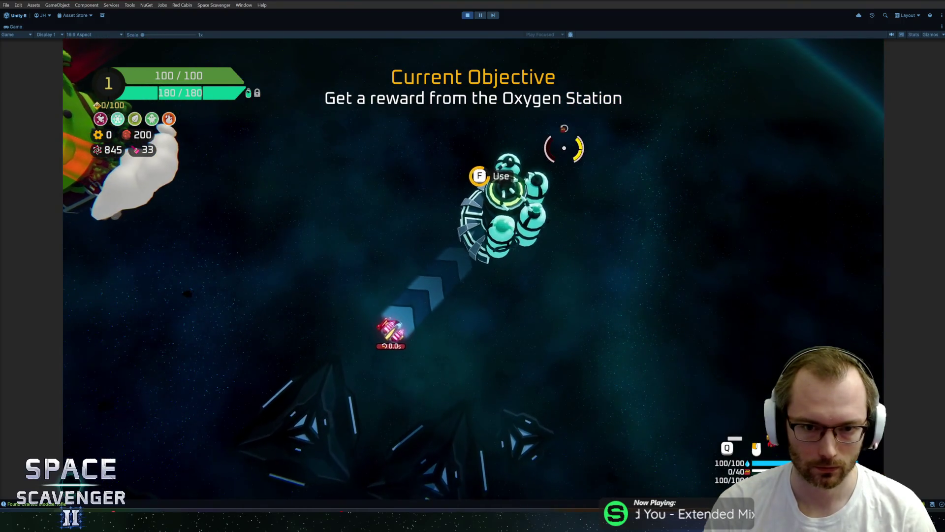
key("f")
left_click(499, 407)
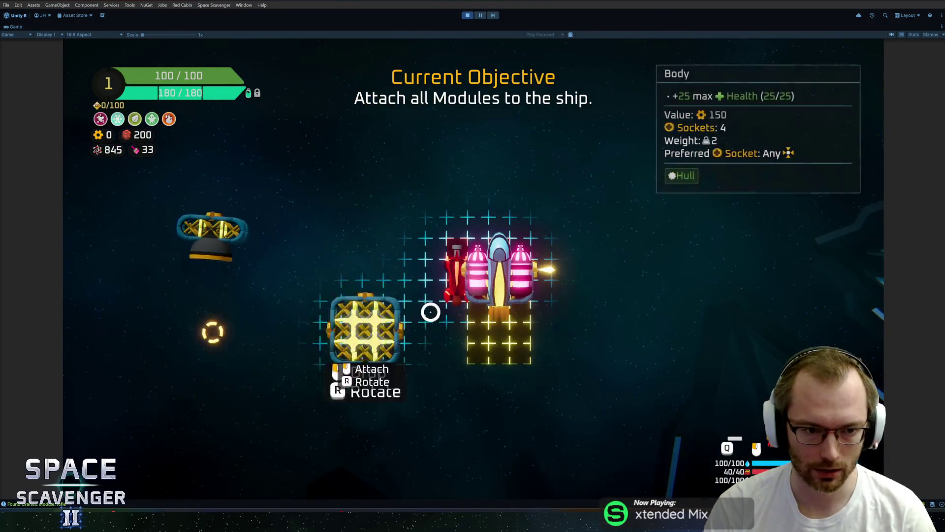
left_click_drag(242, 233, 489, 359)
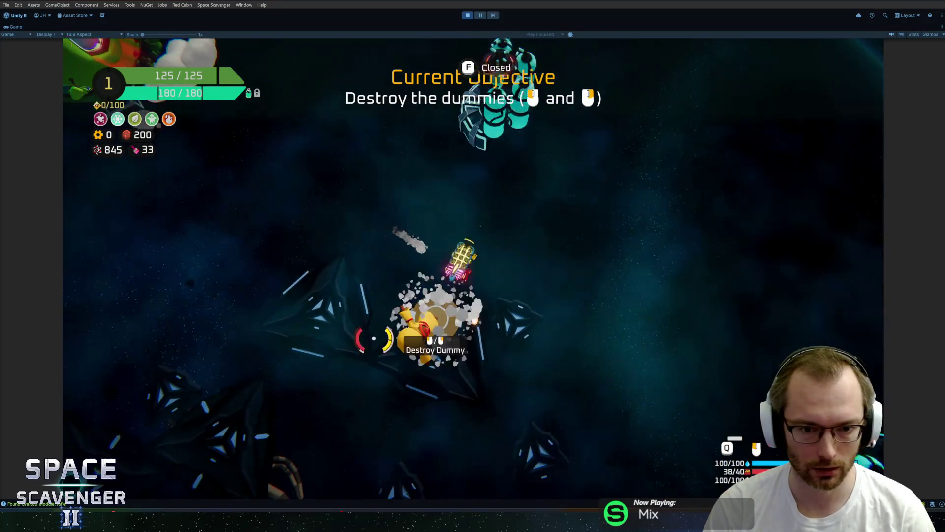
left_click(334, 244)
Destroy the three training dummies and dash toward the Oxygen Station.
right_click(349, 193)
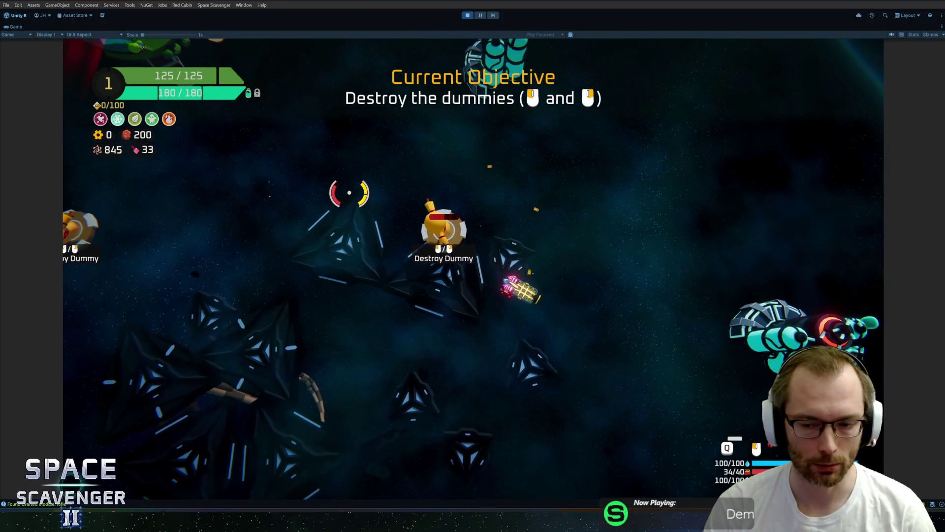
right_click(366, 181)
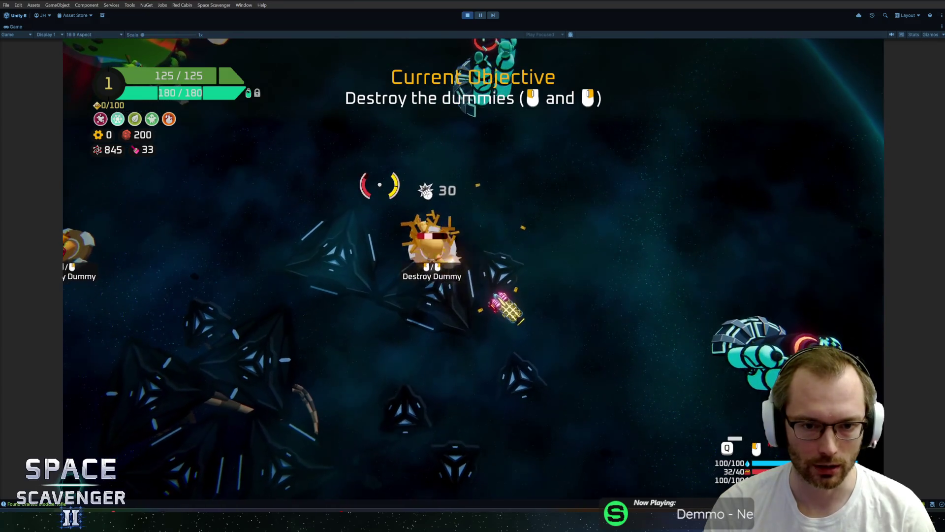
right_click(381, 183)
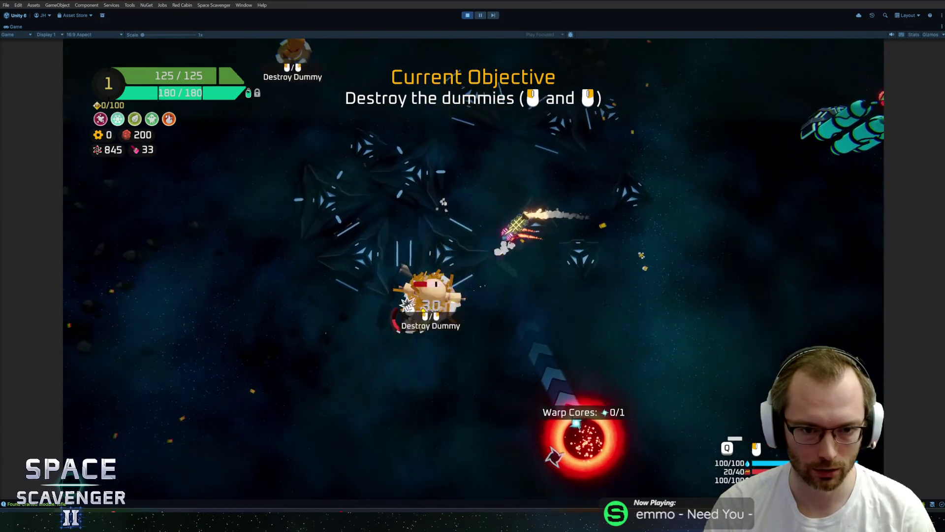
right_click(456, 338)
right_click(443, 177)
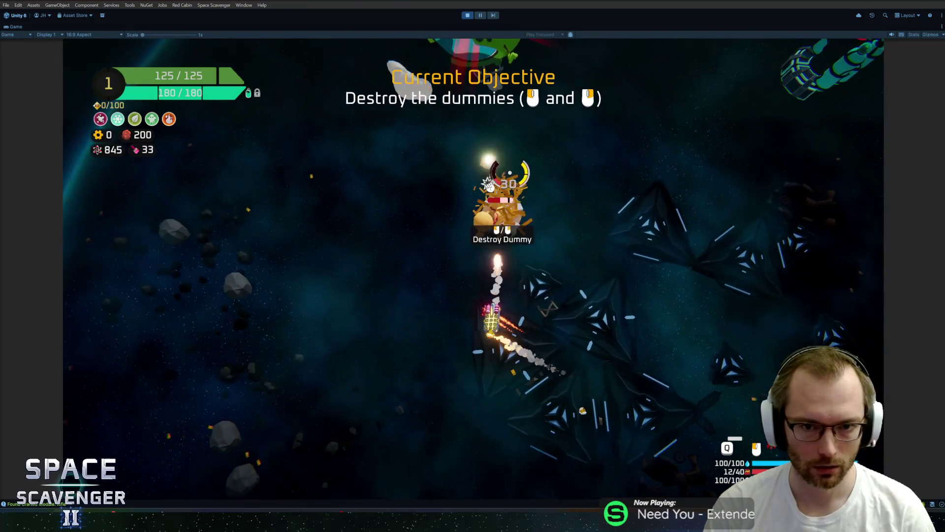
key("space")
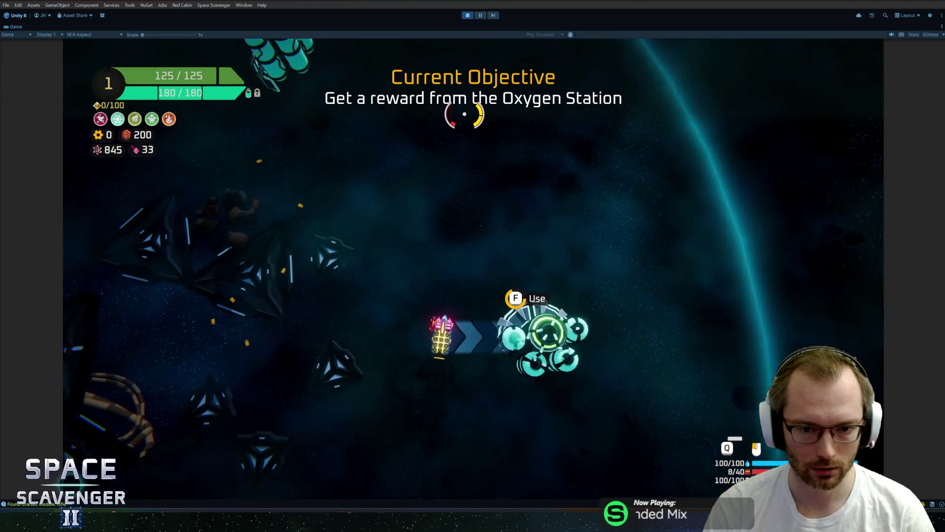
Claim the Energy Pack and fit the battery and first Tiny Laser onto the ship.
key("e")
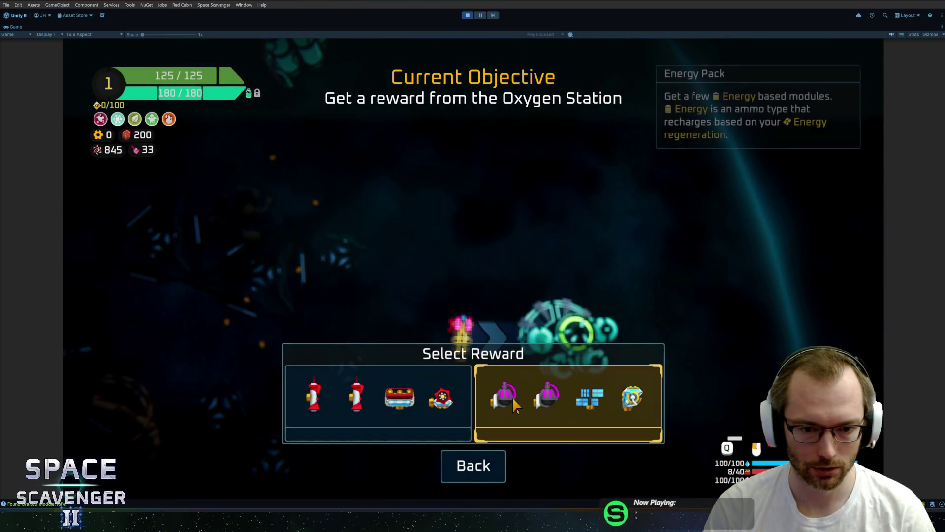
left_click(511, 397)
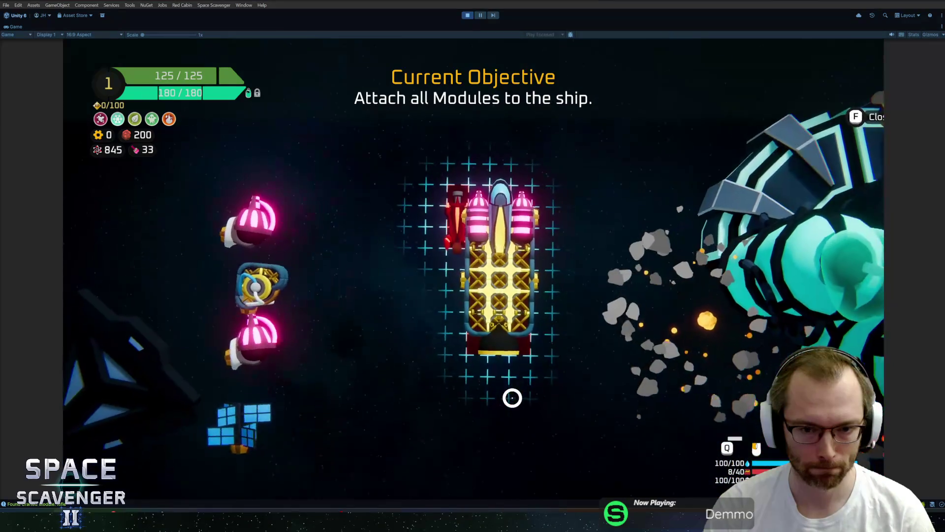
left_click(438, 281)
left_click(226, 295)
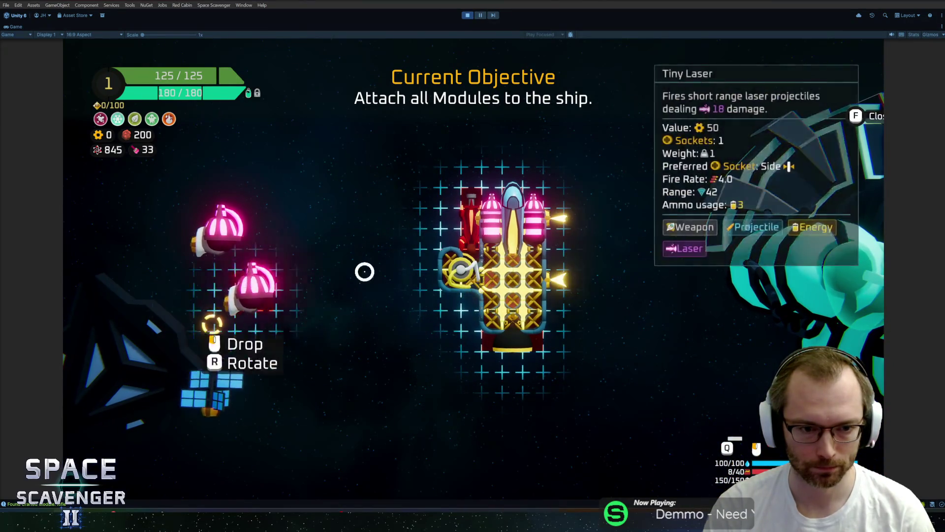
left_click(546, 212)
Fit the second Tiny Laser and solar panel, exit build mode, and toggle Ship Details.
left_click(200, 240)
left_click(554, 261)
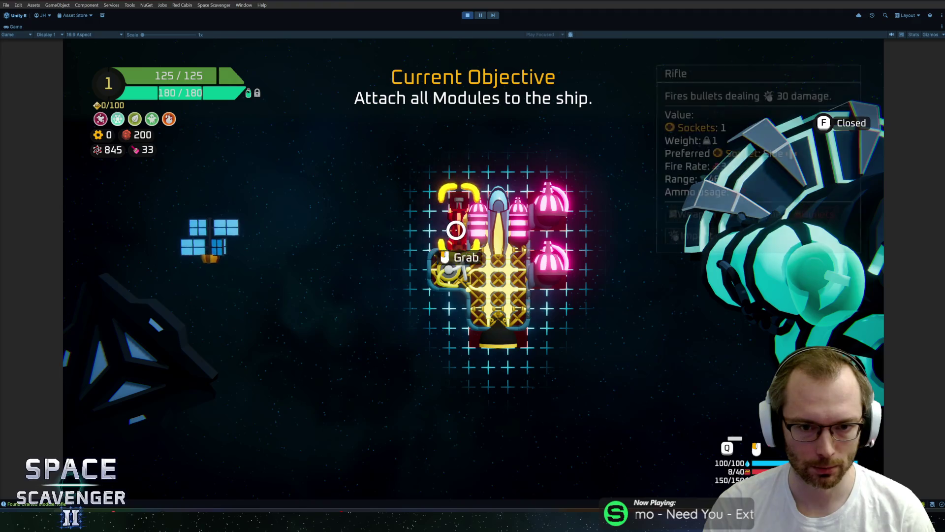
left_click(231, 240)
left_click(446, 216)
key("e")
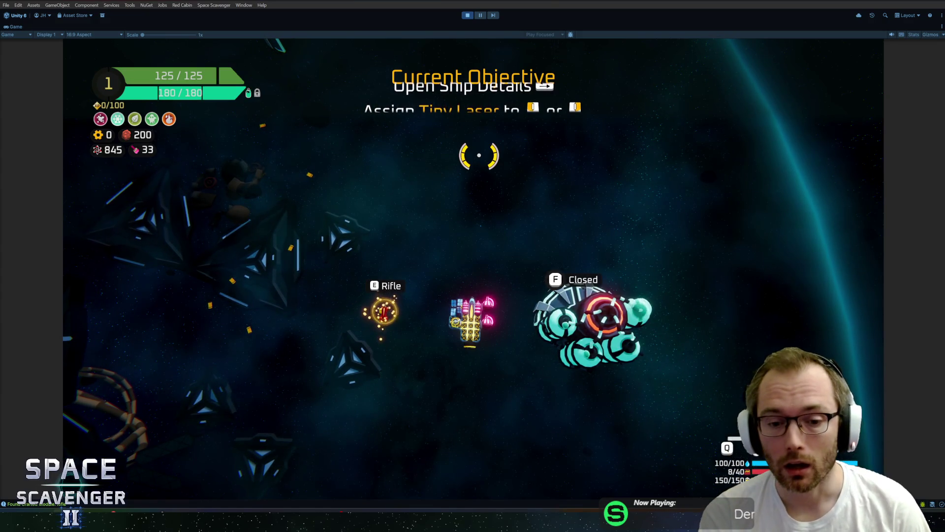
key("Tab")
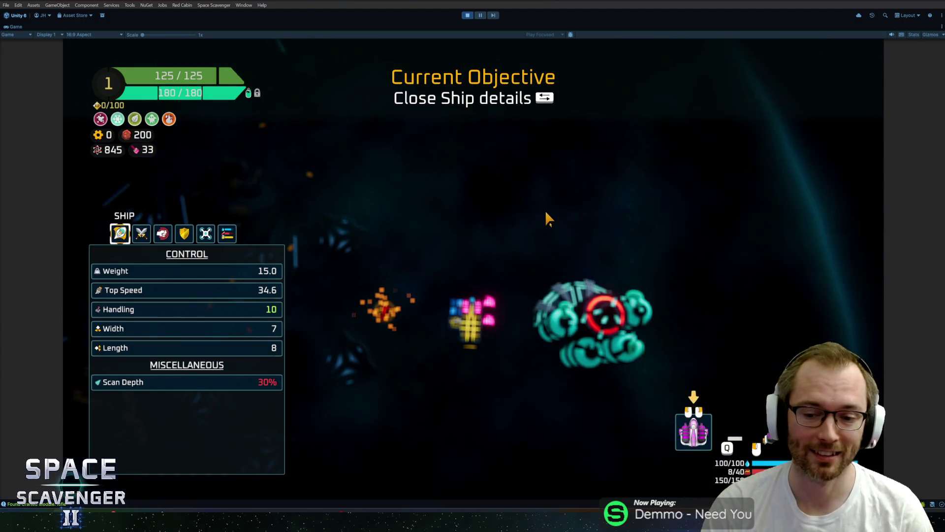
key("Tab")
Fly around and shoot down the remaining training dummies.
key("a")
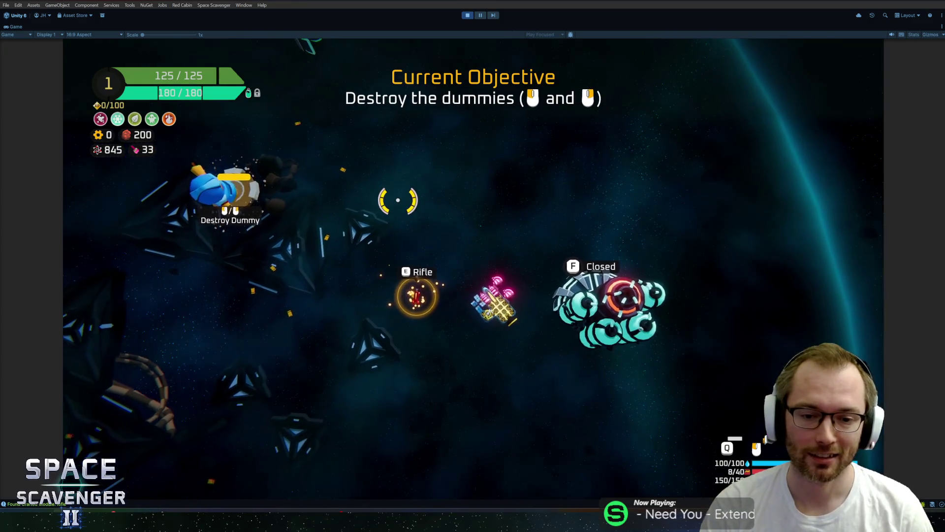
left_click(512, 158)
key("s")
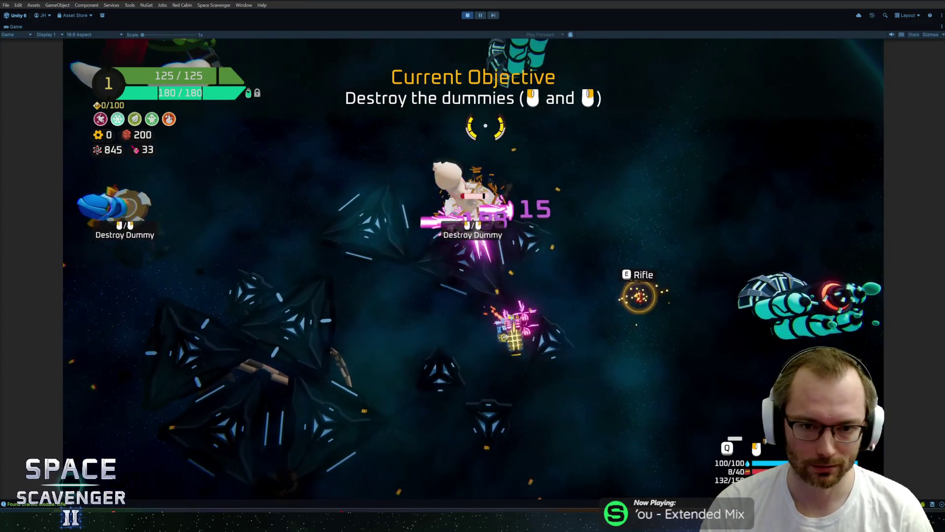
left_click(284, 298)
key("s")
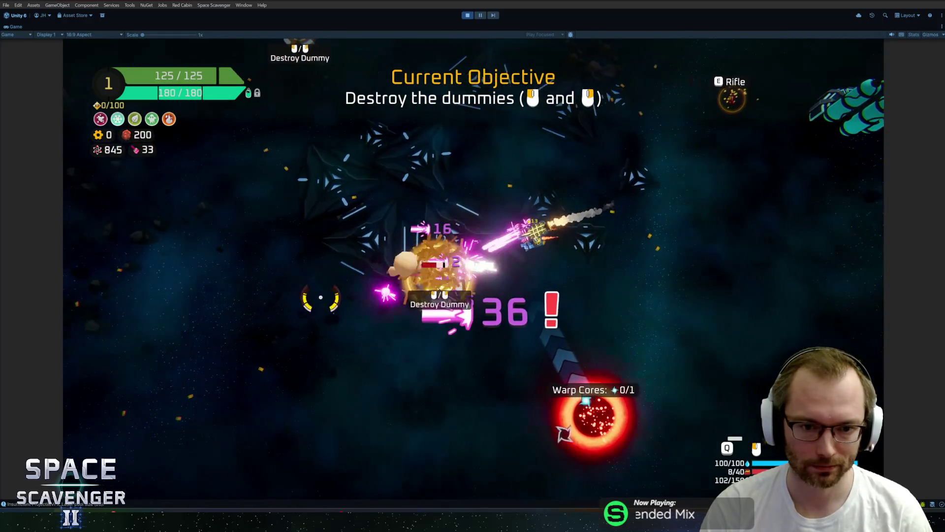
left_click(458, 120)
left_click(458, 120)
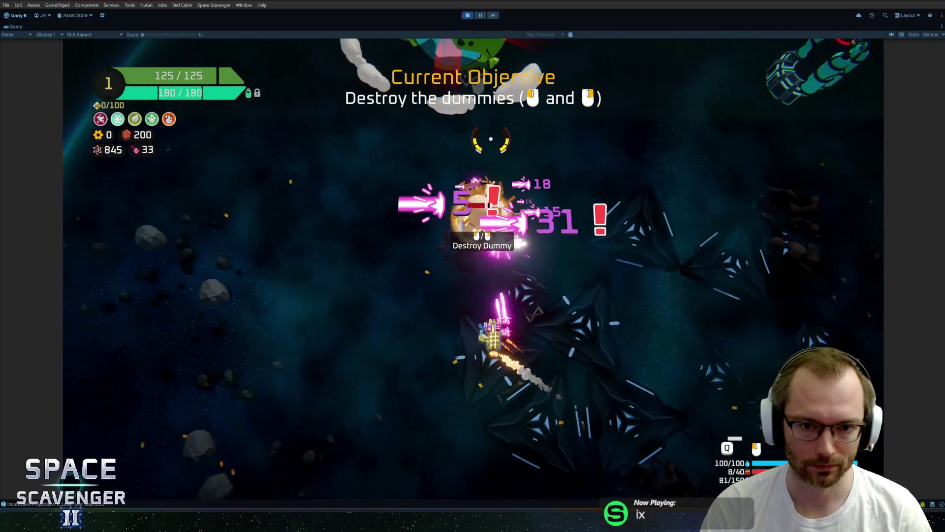
Dash through the lightning line twice, reaching 2/3 dashes.
key("w")
key("d")
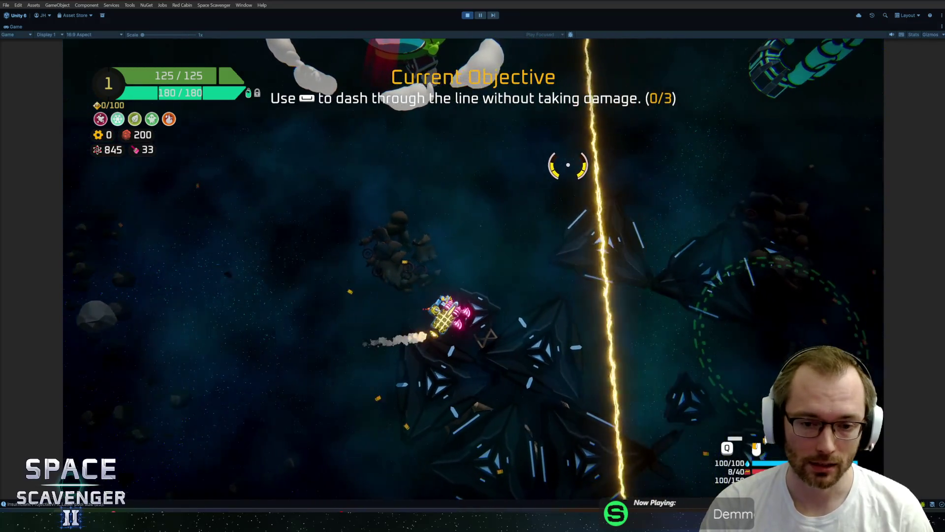
key("space")
key("a")
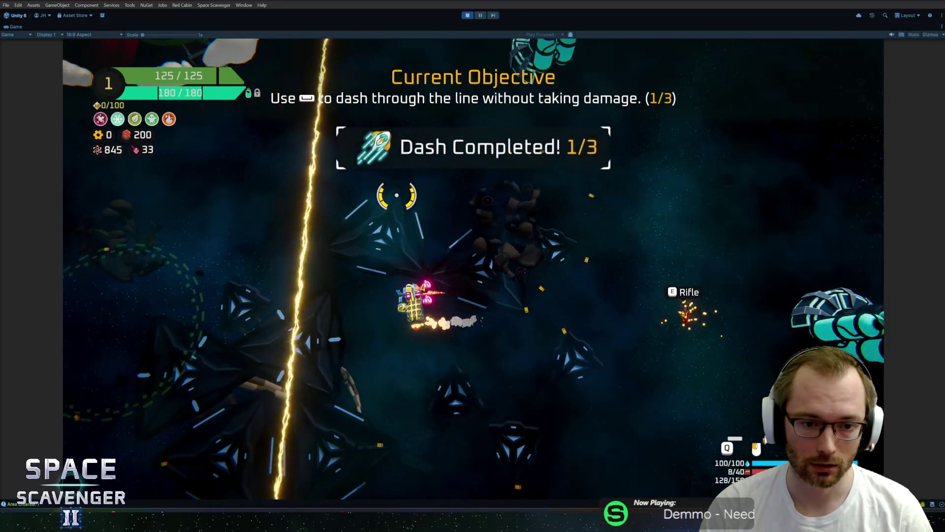
key("space")
Reposition the ship and dash through the line a third time, completing the objective.
key("d")
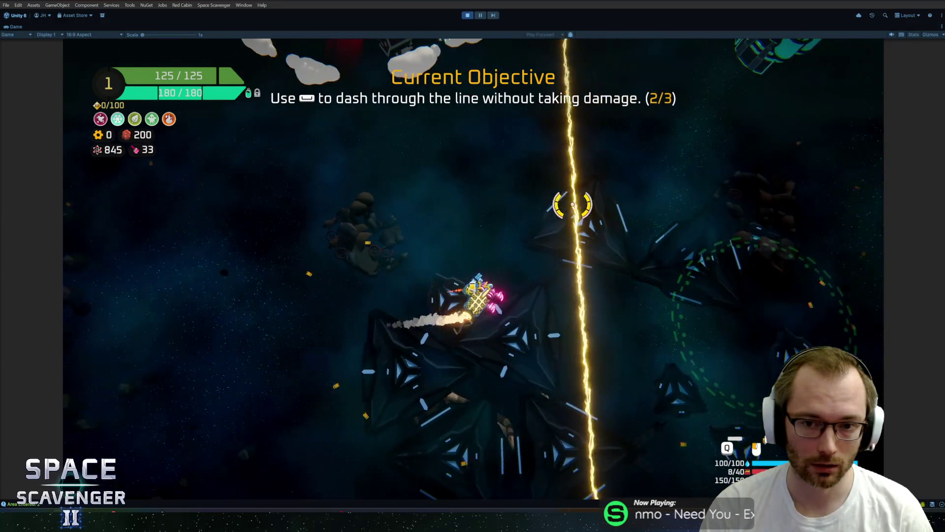
key("a")
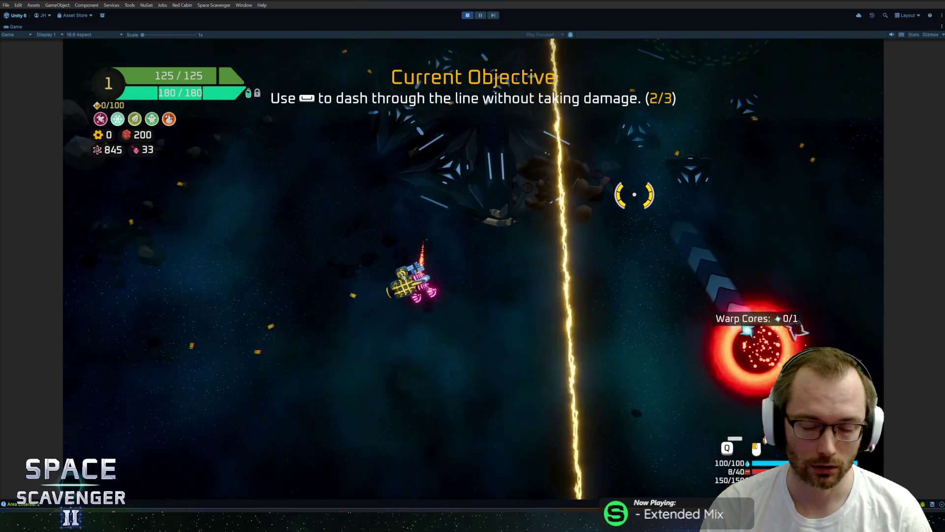
key("s")
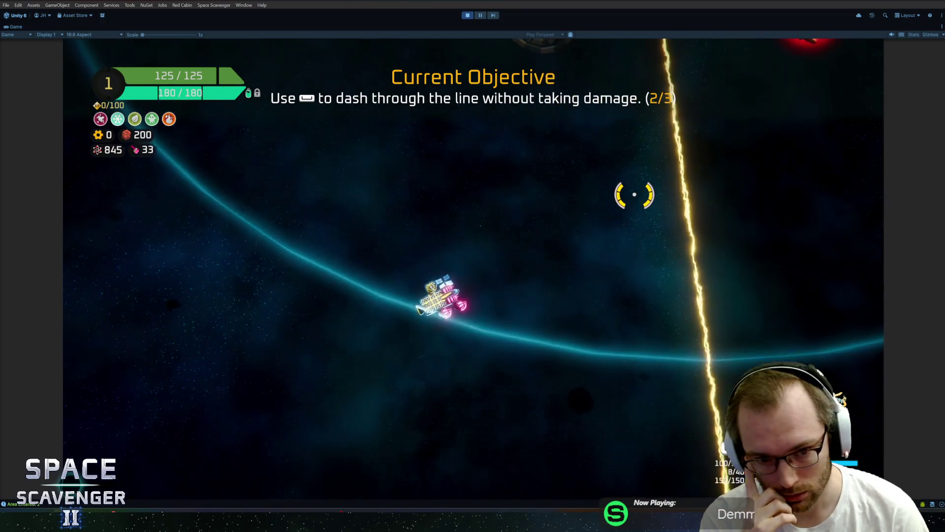
key("d")
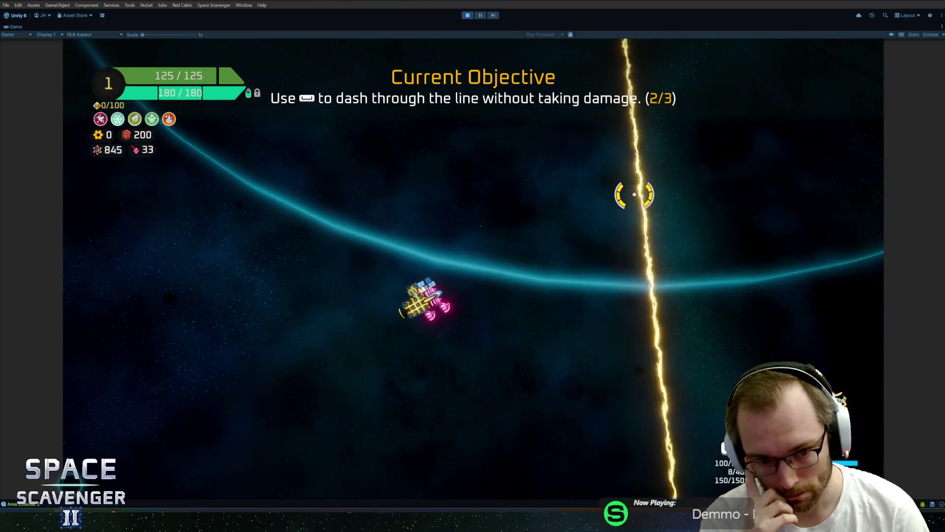
key("w")
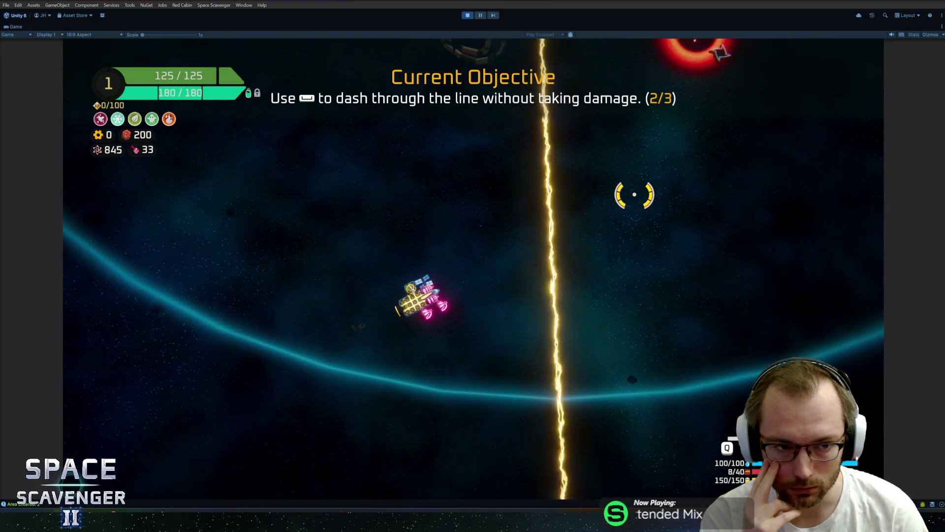
key("w")
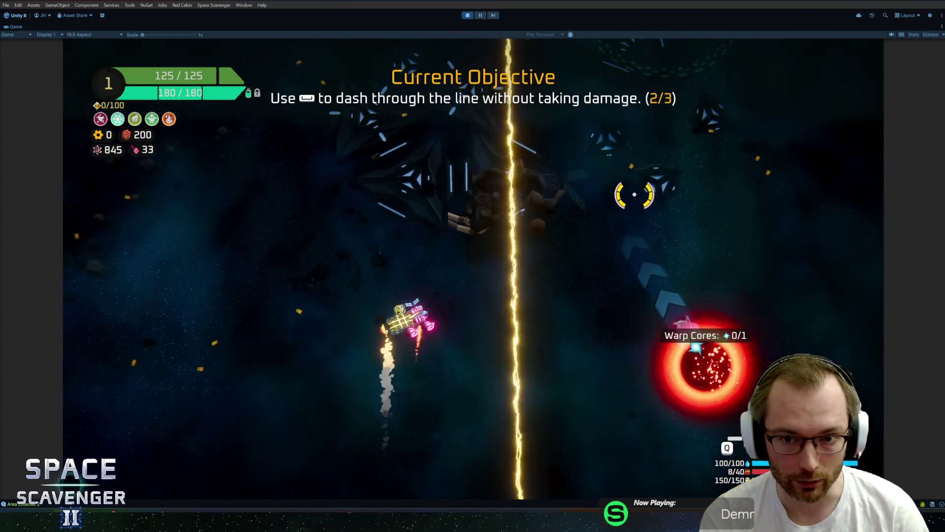
key("s")
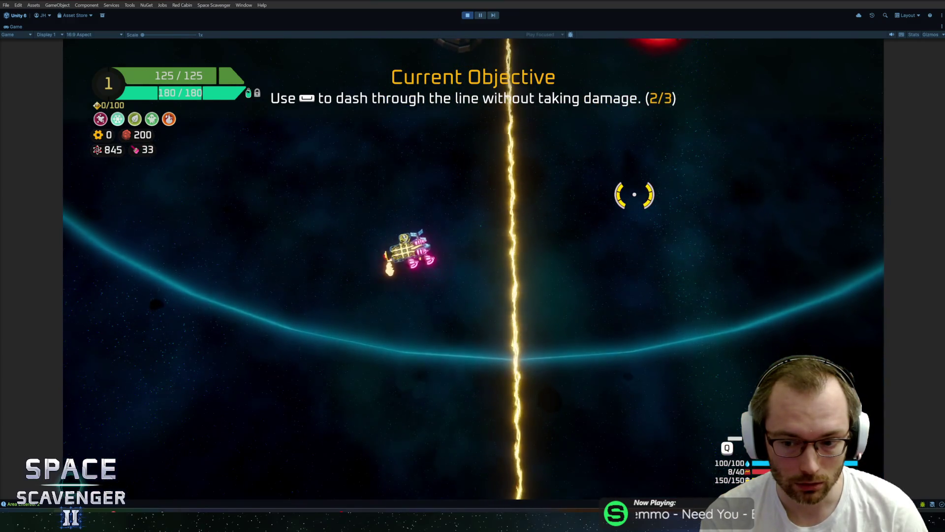
key("w")
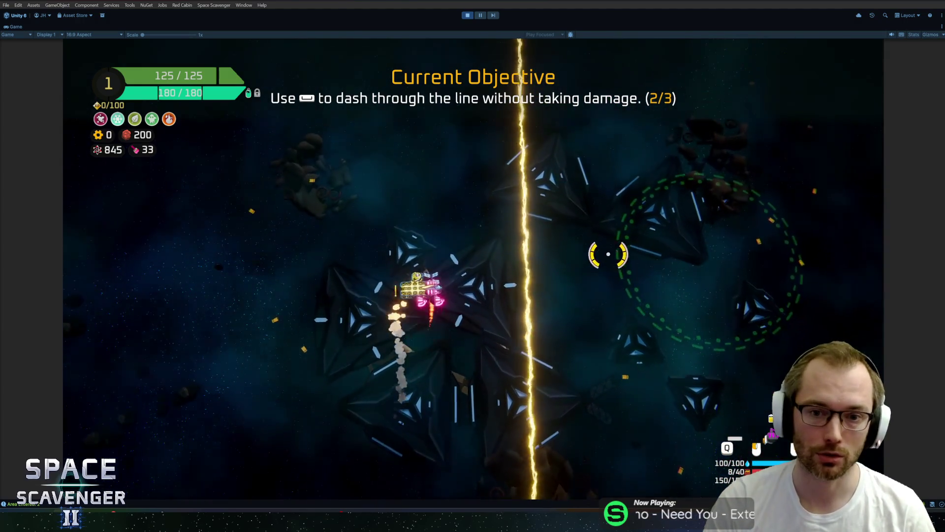
key("space")
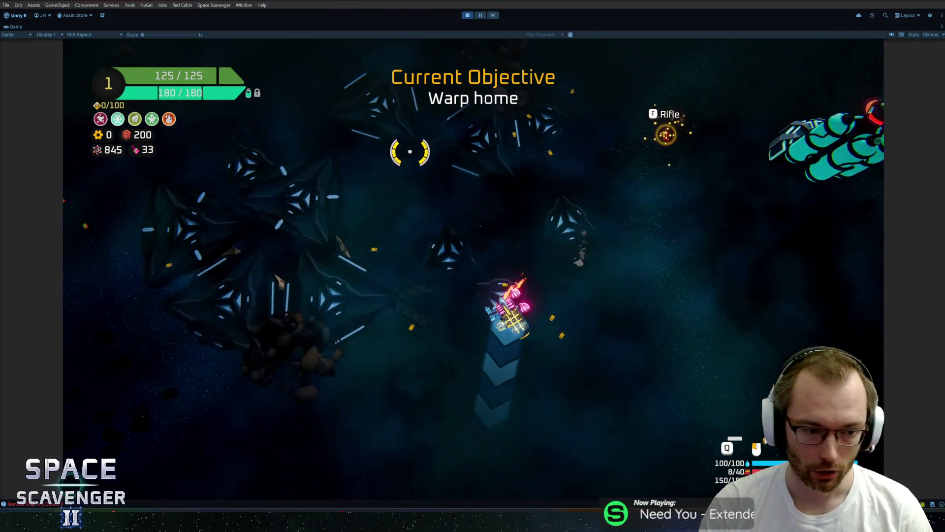
Warp to the hub, research Mirror Sword (science 845 to 765), and stop Play mode.
key("f")
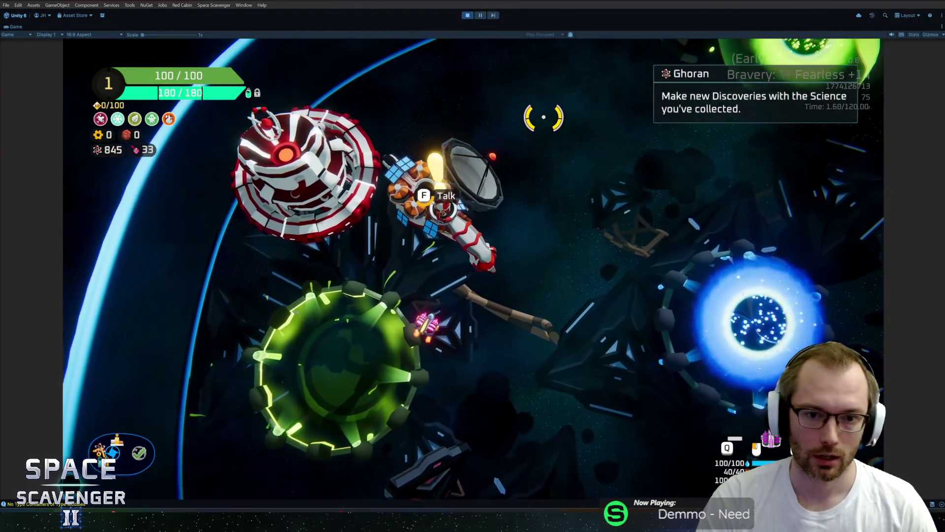
key("f")
scroll(347, 214, "down", 5)
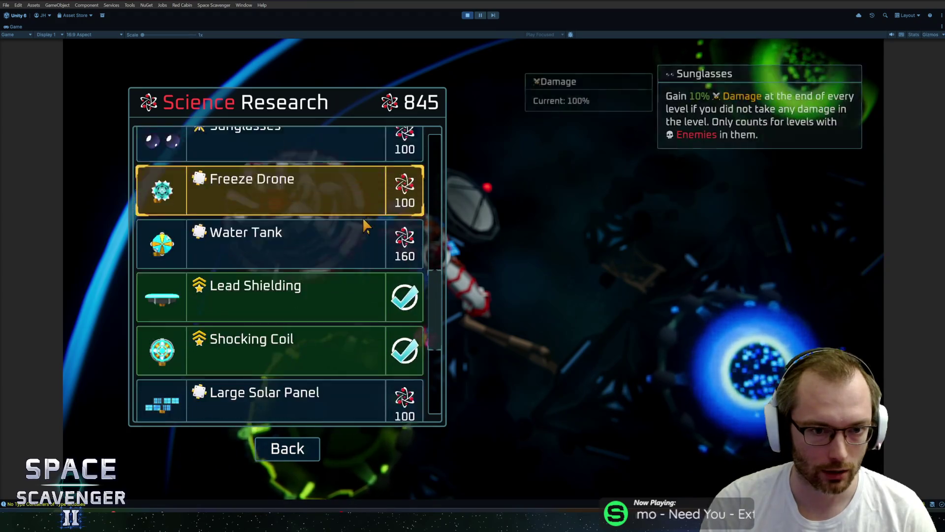
scroll(354, 222, "down", 6)
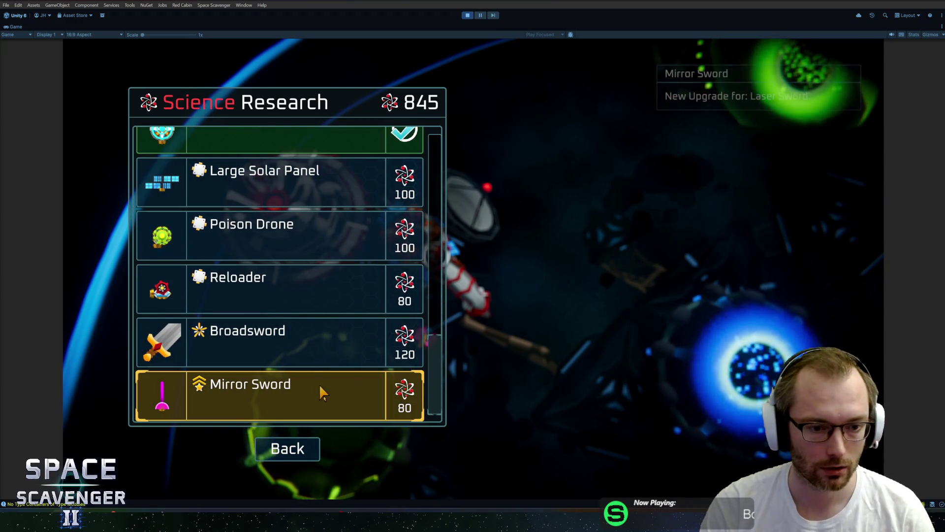
left_click(315, 386)
key("Escape")
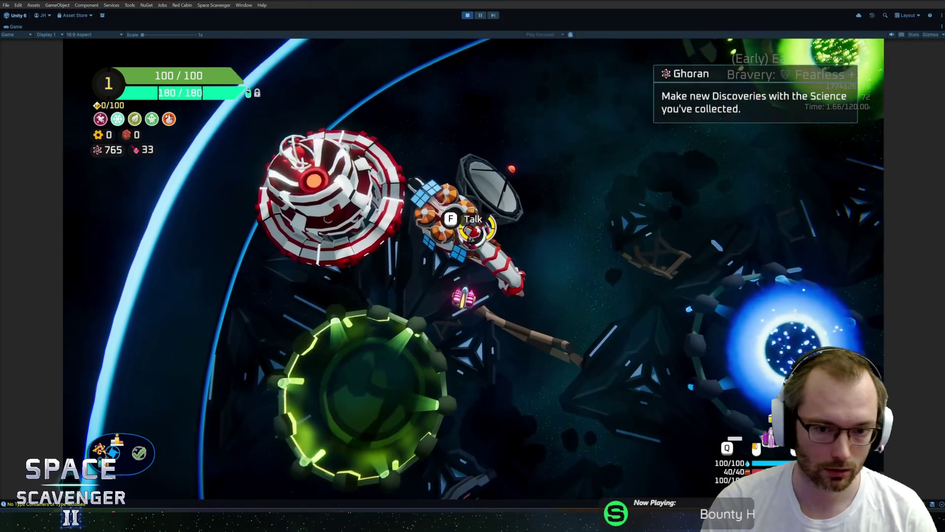
key("ctrl+p")
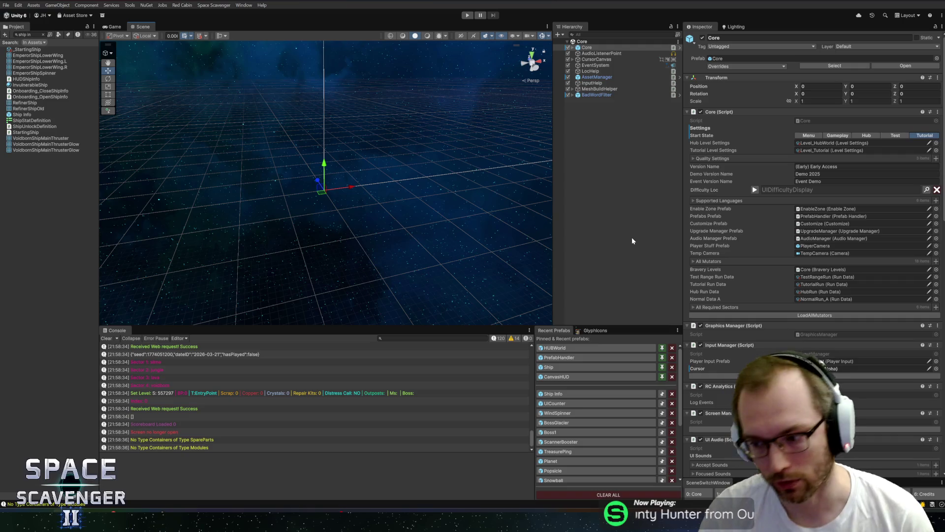
Enlarge the Scene view, narrow the Inspector, widen the Project panel, then switch to GitHub Desktop.
left_click_drag(347, 325, 351, 338)
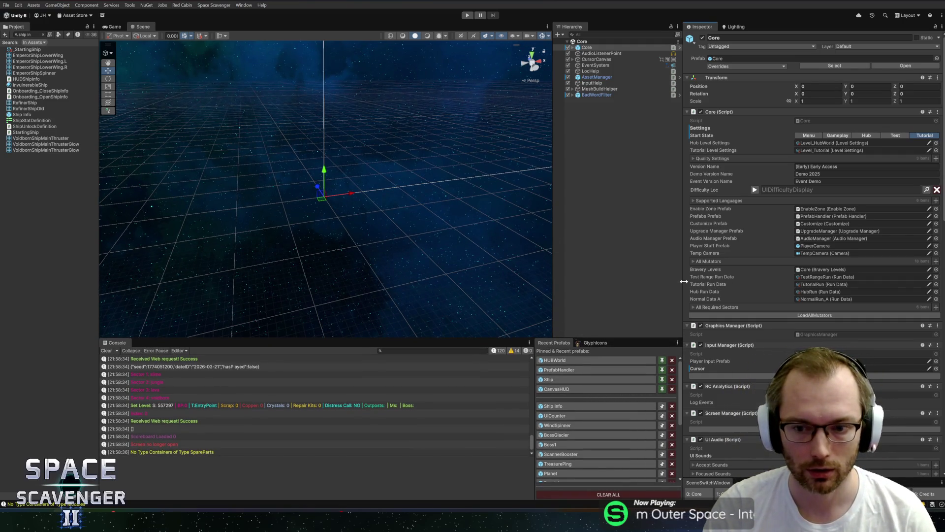
left_click_drag(683, 281, 697, 281)
left_click_drag(99, 225, 117, 225)
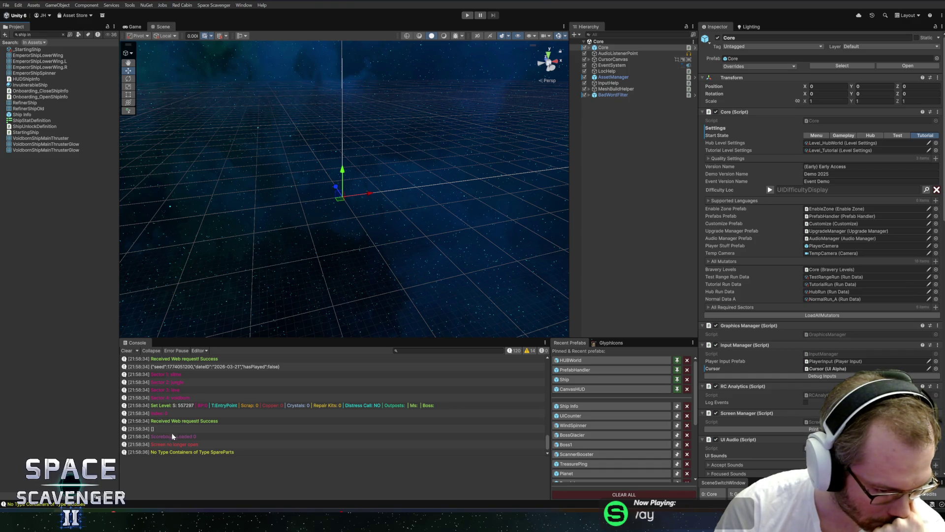
key("alt+Tab")
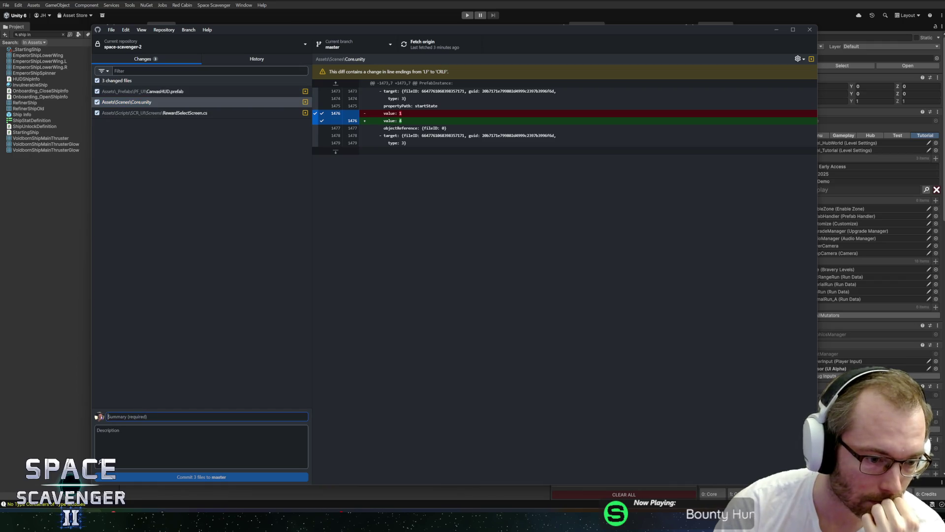
Commit the three files to master as 'Reward Select Screen not showing Tier on non-tier rewards'.
type("Reward Select Screen")
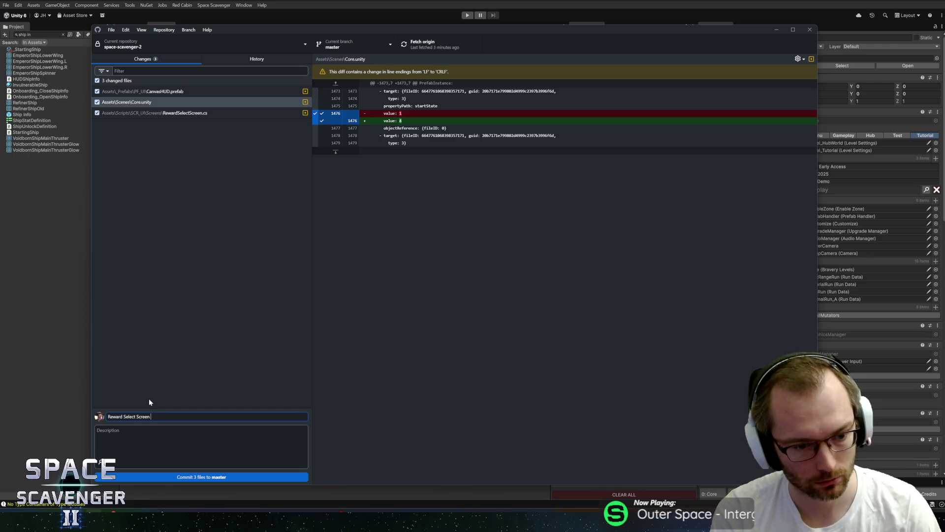
type("g Tier on nonC")
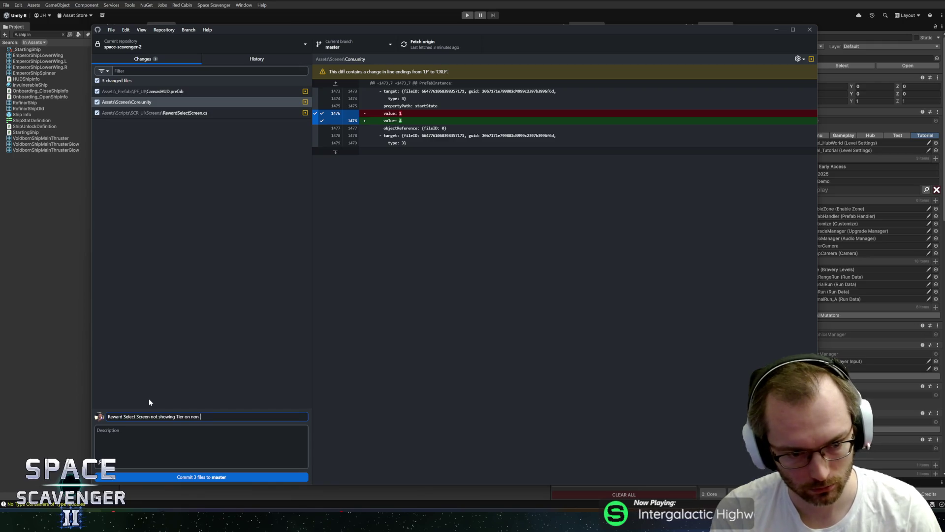
type("tier")
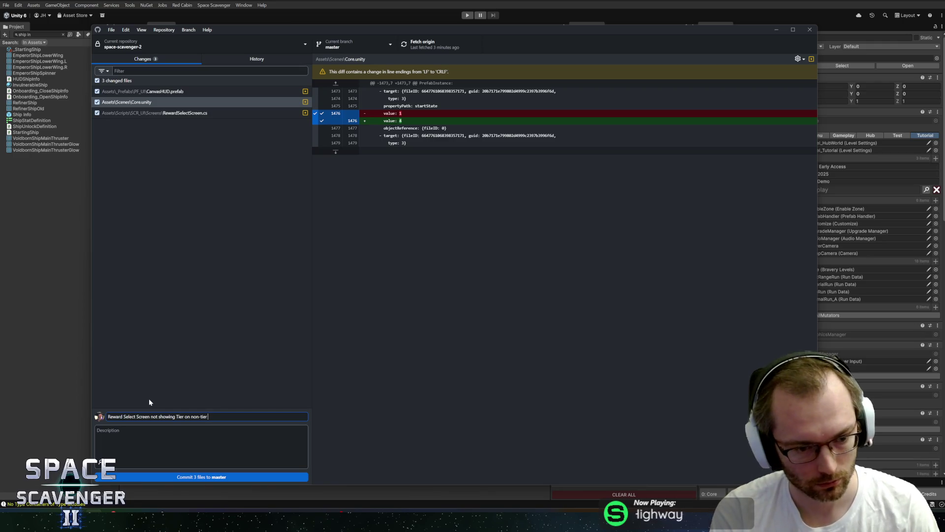
type(" rewards")
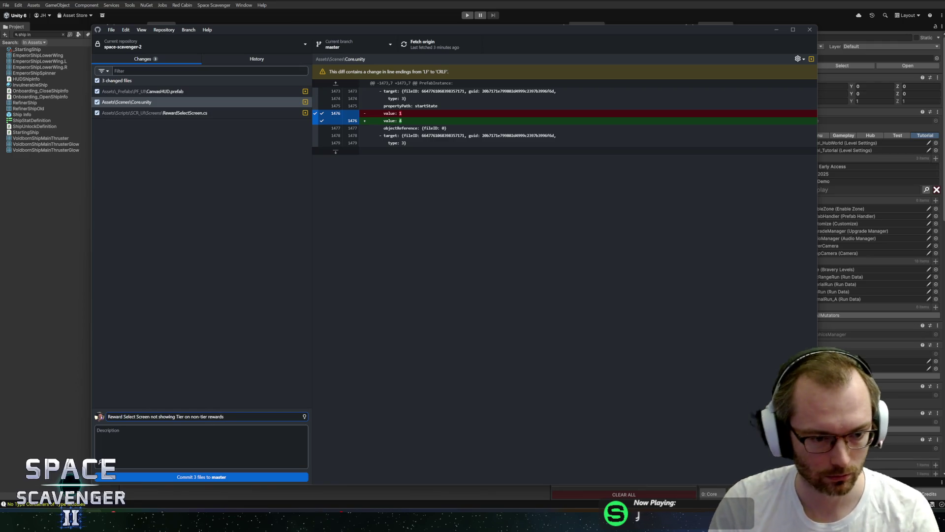
left_click(248, 475)
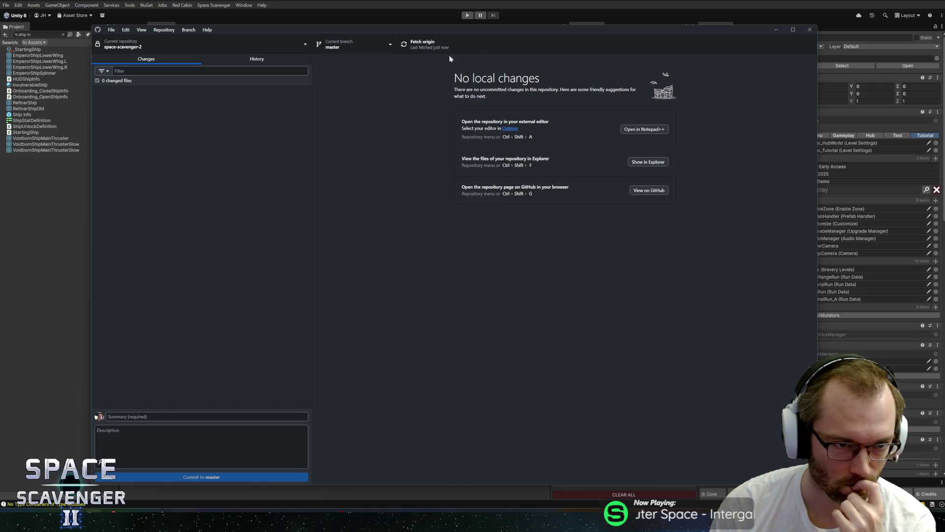
key("alt+Tab")
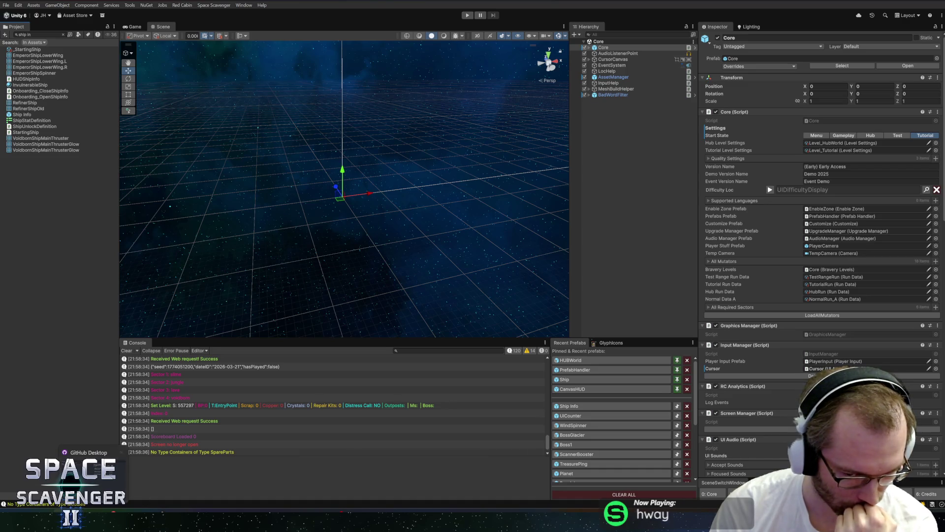
Open the UICounter prefab from Recent Prefabs and open UICounter.cs via Edit Script.
left_click(571, 416)
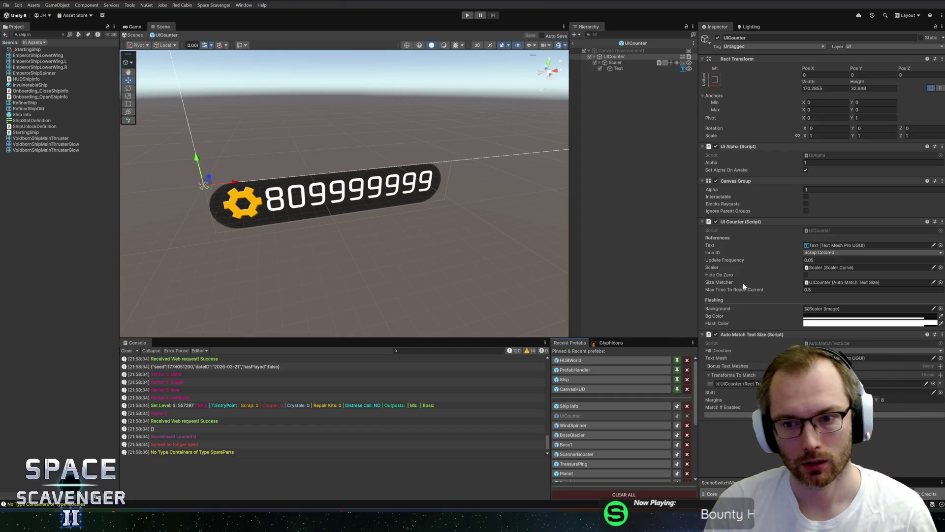
right_click(758, 222)
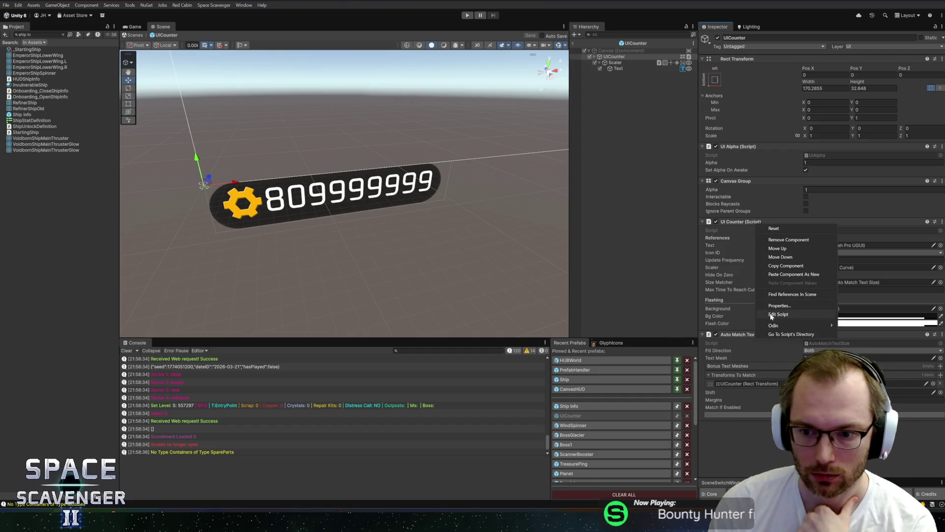
left_click(775, 314)
scroll(520, 232, "down", 4)
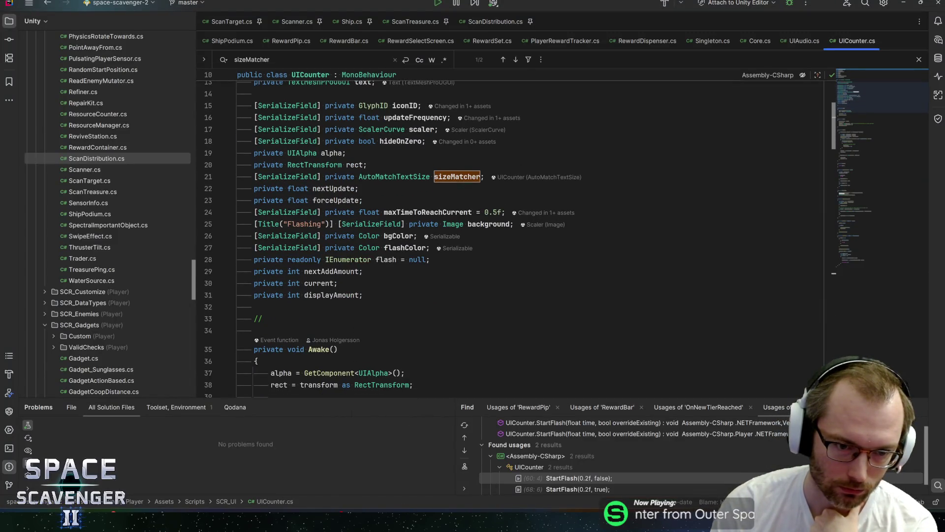
Open SaveData.cs through the Ctrl+T file search.
scroll(520, 232, "down", 4)
left_click(271, 255)
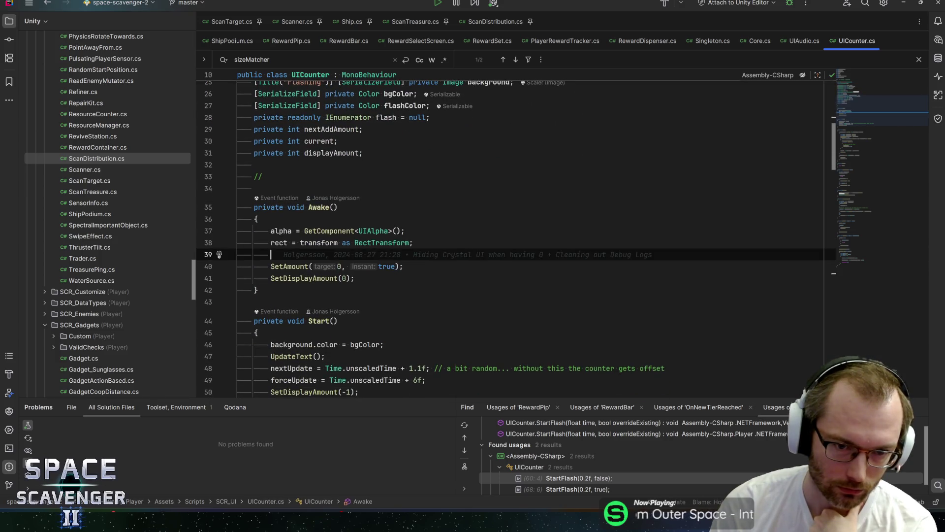
key("ctrl+t")
type("SaveData")
key("Return")
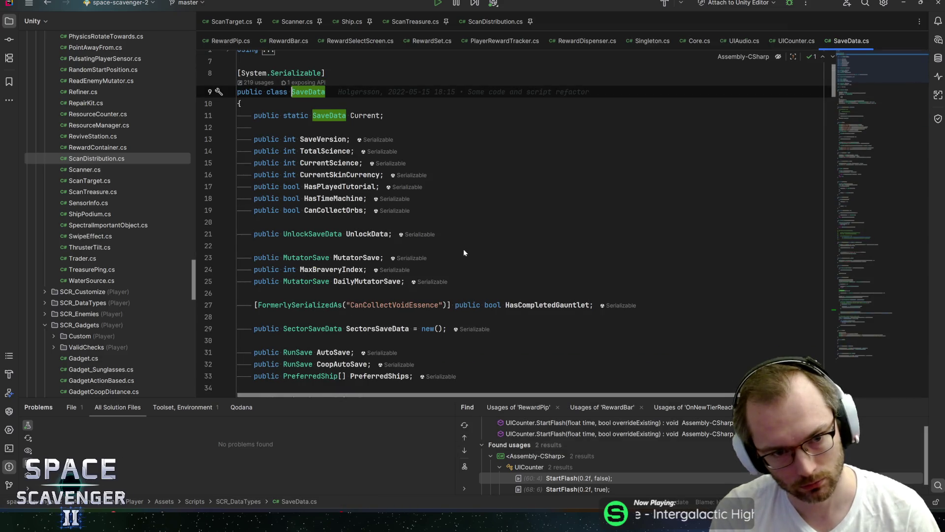
scroll(464, 253, "down", 3)
scroll(520, 232, "up", 2)
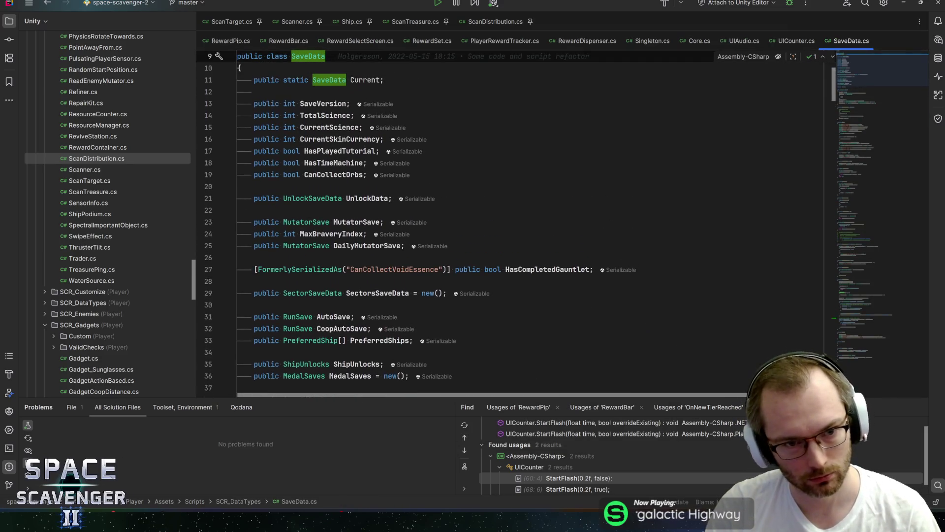
Find 'skincurr', list CurrentSkinCurrency's 7 usages, and open the Run.cs GetCurrent usage.
left_click(341, 151)
scroll(512, 221, "down", 10)
scroll(512, 221, "up", 5)
key("ctrl+f")
type("skincurr")
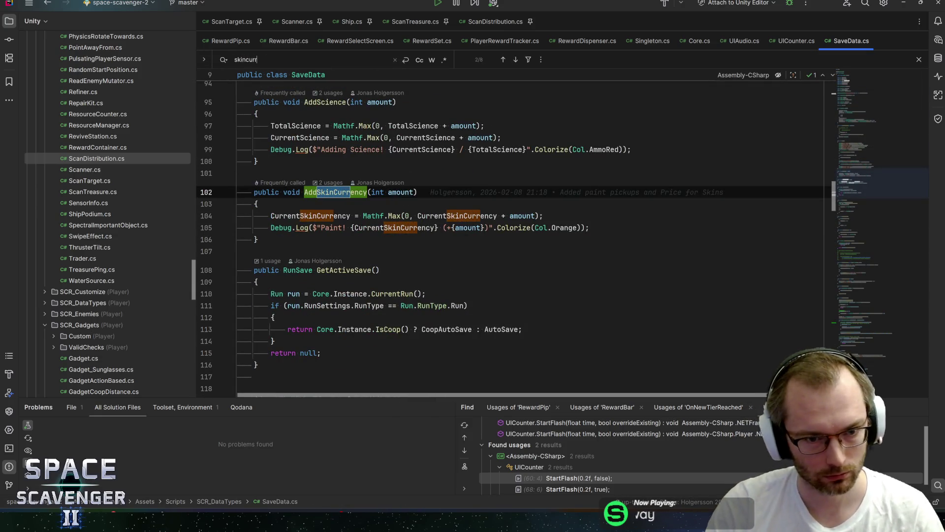
key("Return")
key("shift+F12")
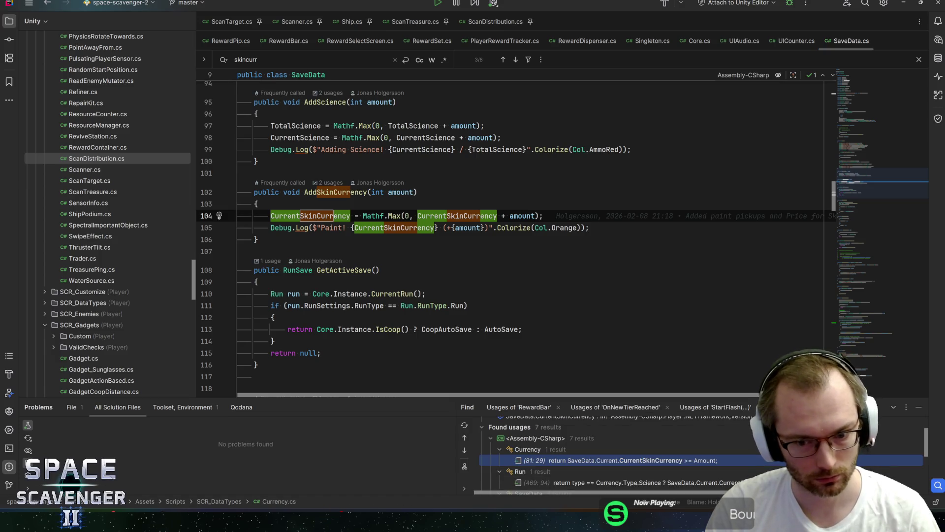
mouse_move(443, 398)
left_mouse_down()
mouse_move(457, 386)
mouse_move(463, 335)
left_mouse_up()
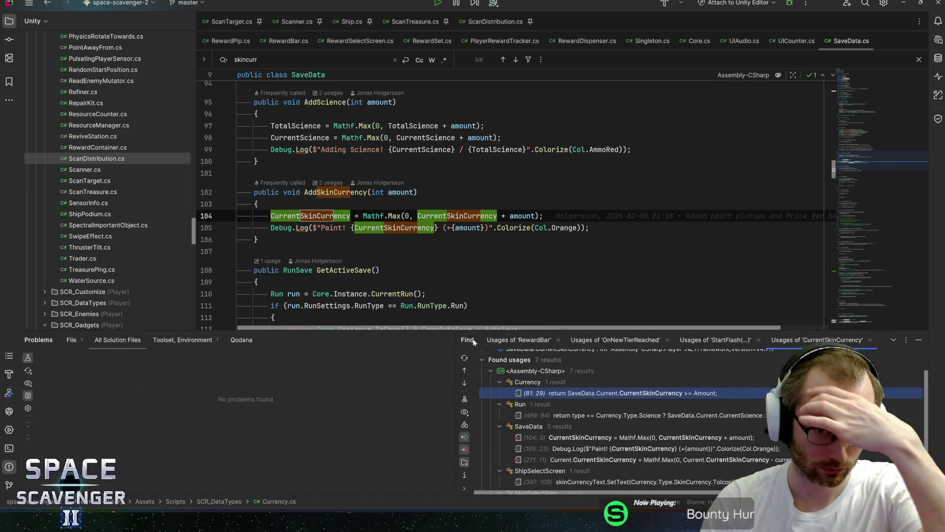
double_click(642, 417)
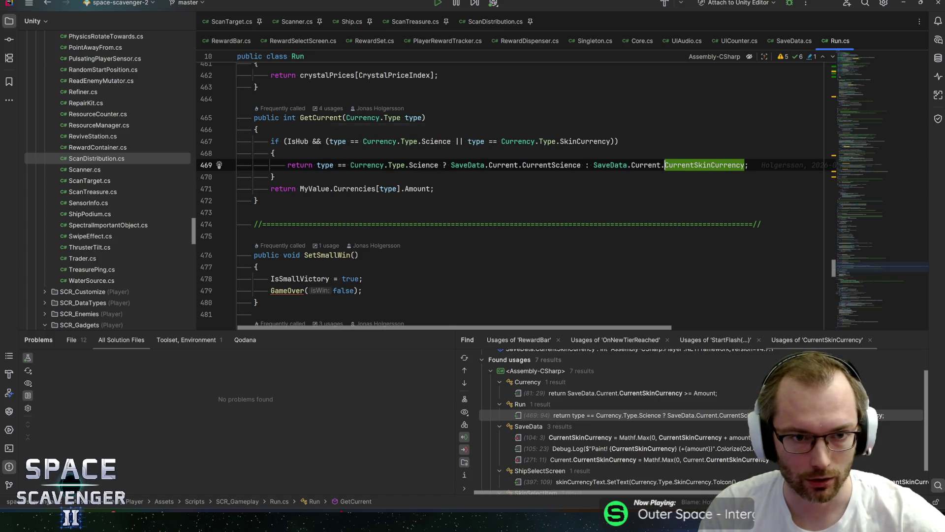
Preview GetCurrent's usages, inspect the HUDShipInfo call, and return to Run.GetCurrent.
mouse_move(298, 142)
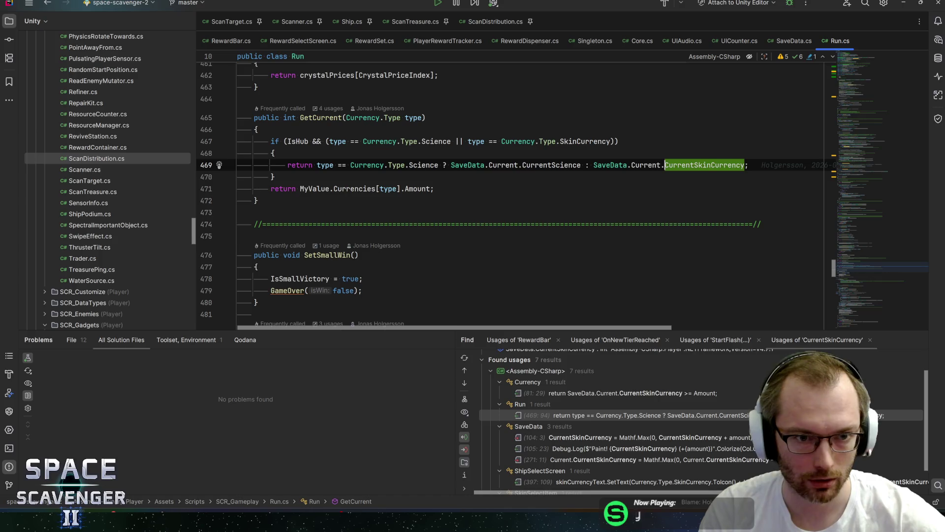
left_click(315, 118, "ctrl")
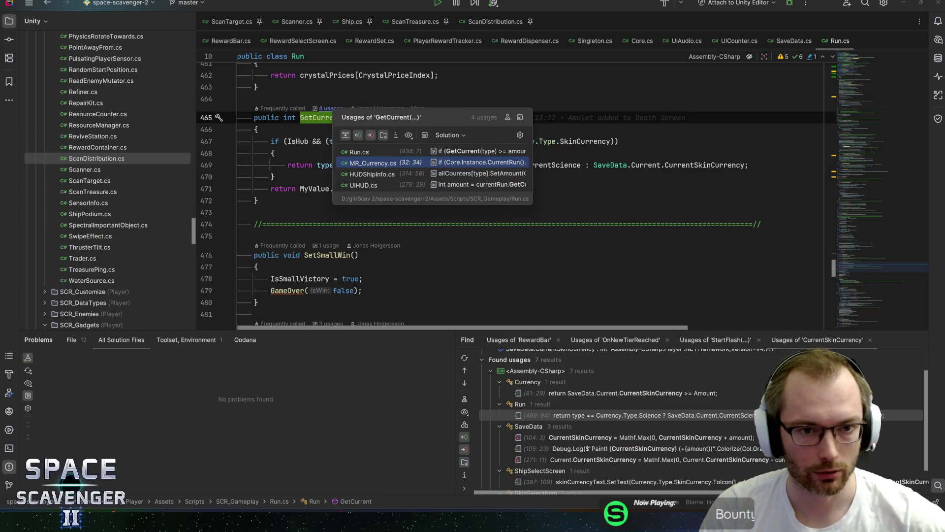
left_click(369, 175)
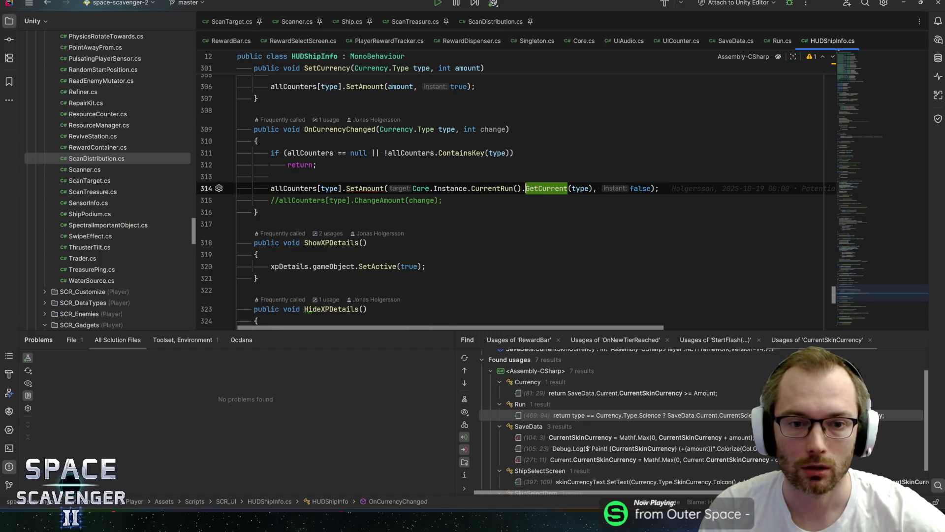
key("ctrl+alt+Left")
List all 4 GetCurrent usages with Alt+F7 and open UIHUD's SyncCurrencies.
key("alt+F7")
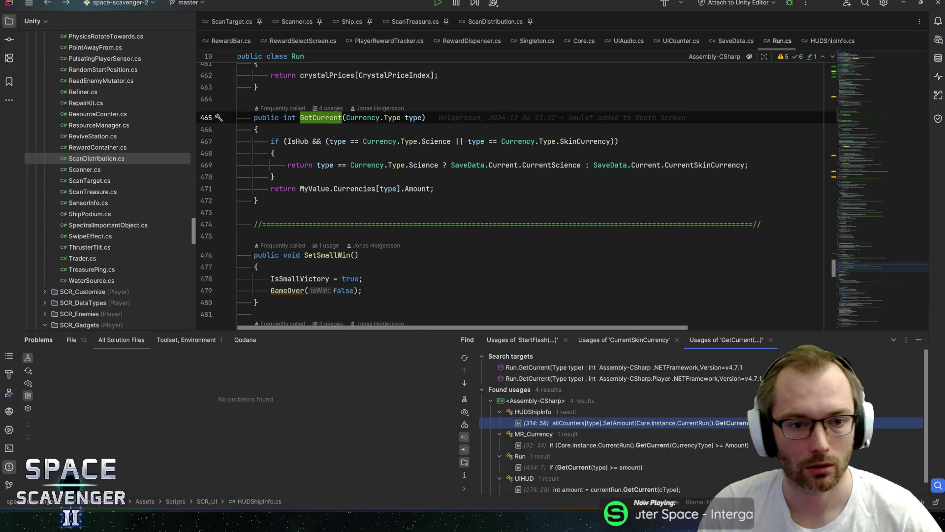
scroll(544, 460, "down", 1)
double_click(605, 477)
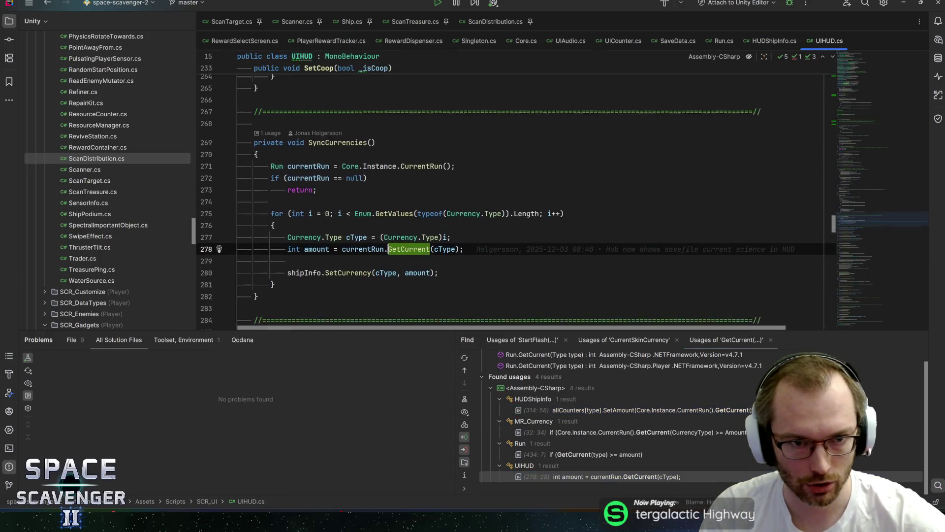
Trace SyncCurrencies through HUDShipInfo.SetCurrency down to UICounter.SetAmount.
key("alt+Up")
key("ctrl+b")
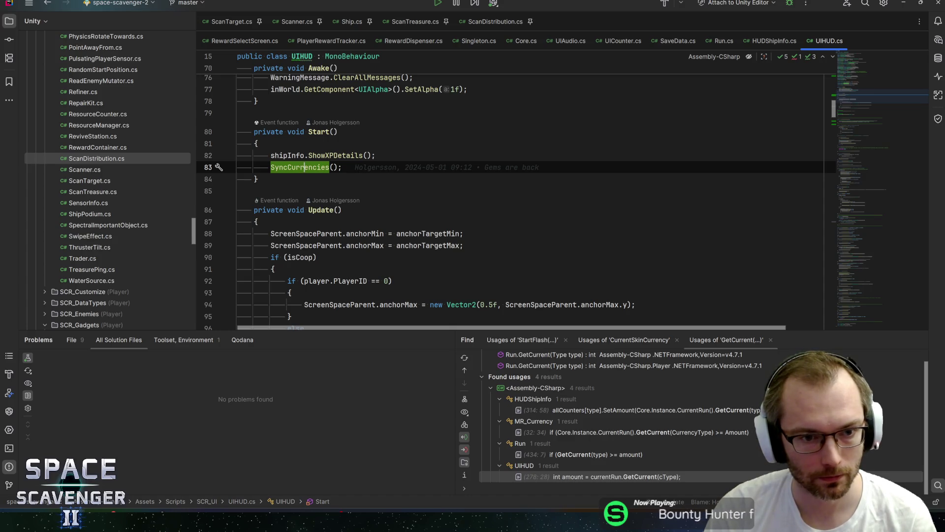
key("ctrl+b")
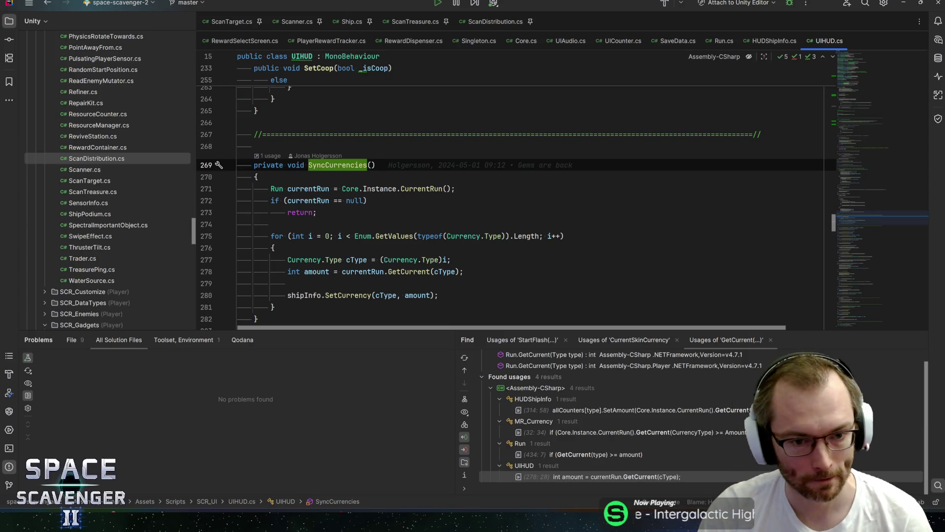
left_click(346, 296, "ctrl")
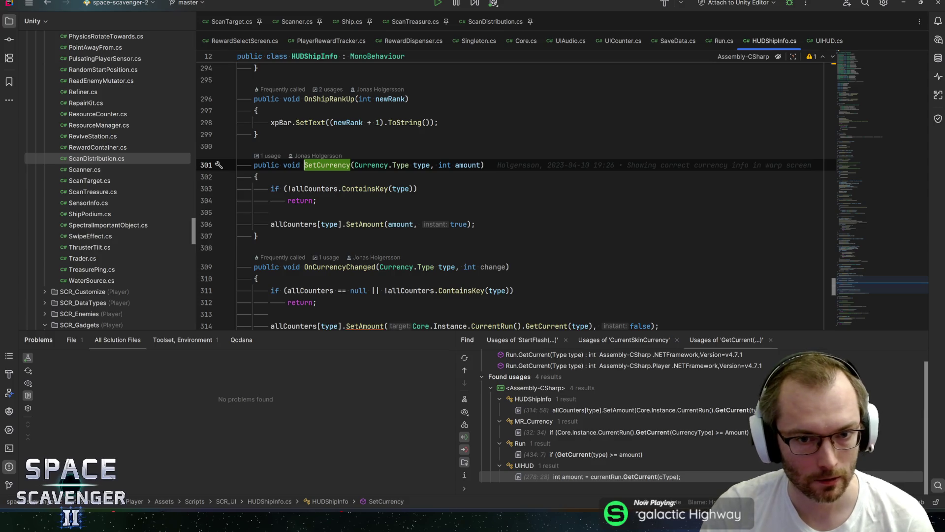
left_click(365, 223, "ctrl")
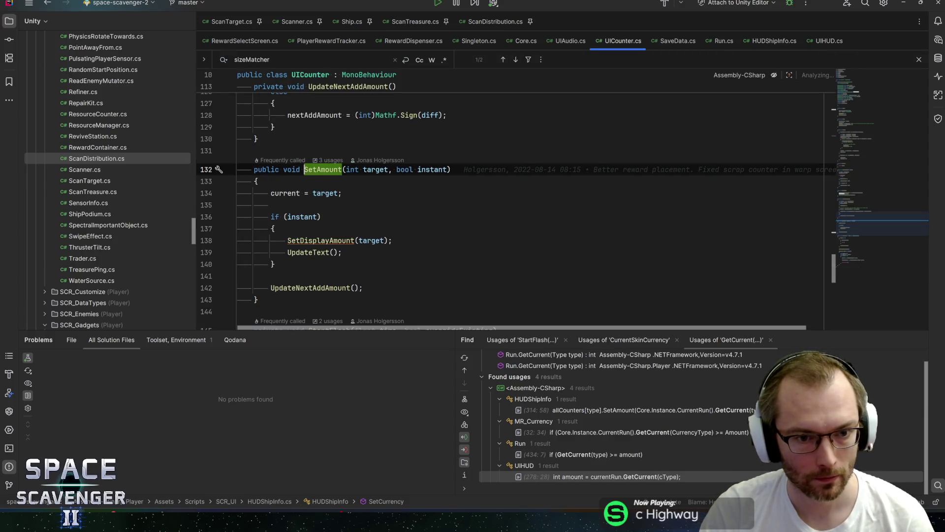
key("ctrl+alt+Left")
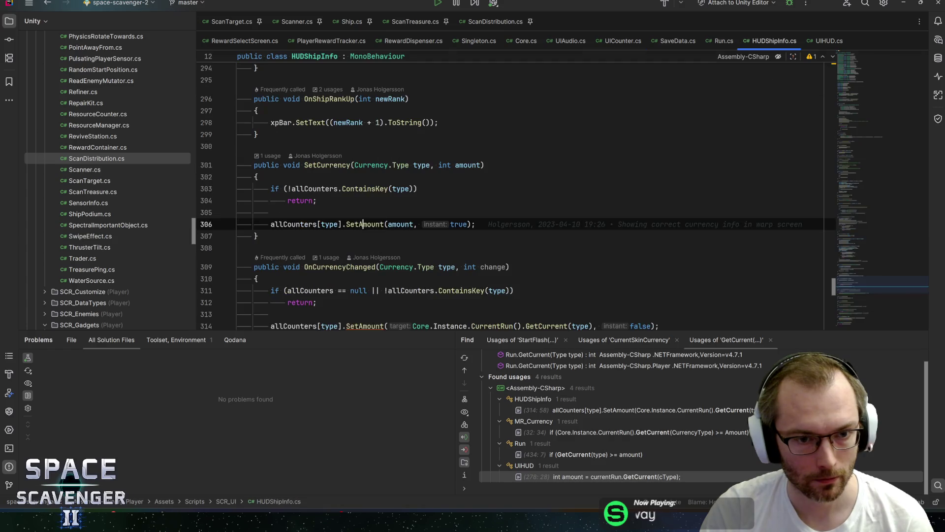
left_click(383, 224)
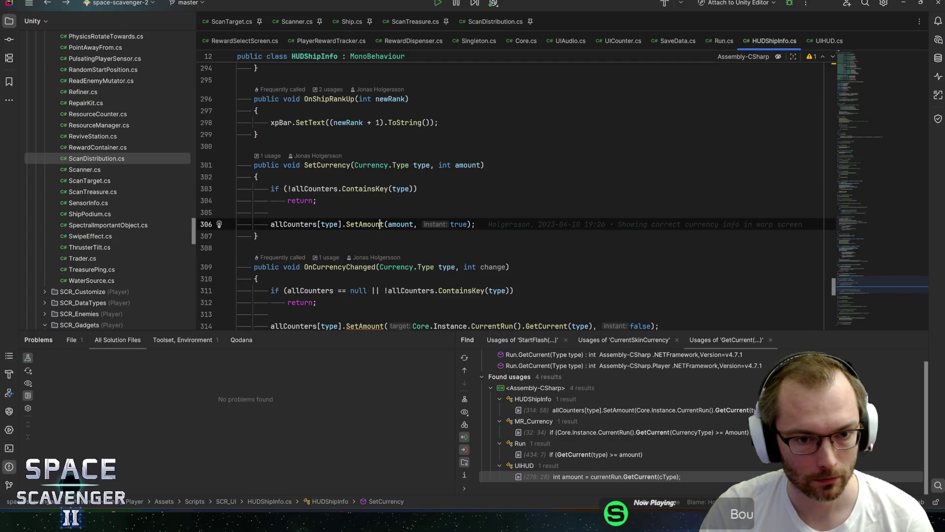
scroll(558, 196, "down", 1)
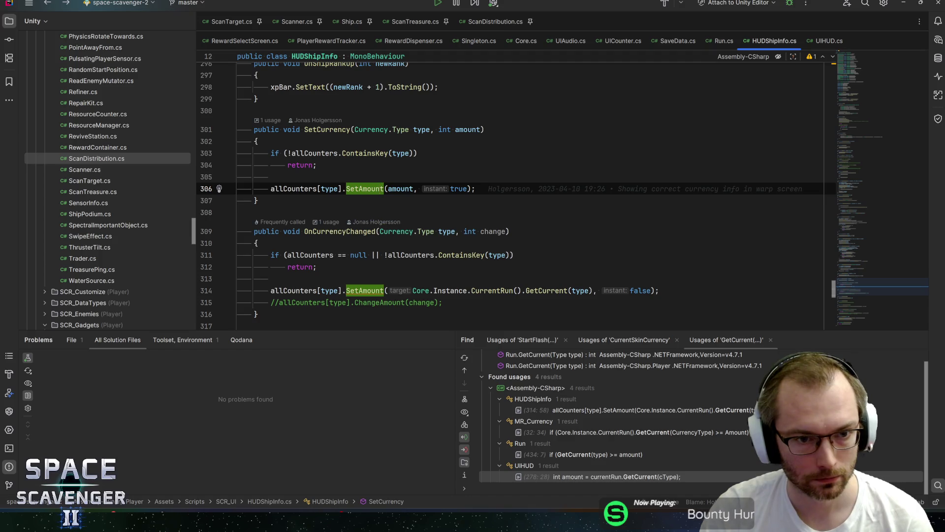
Navigate back to UIHUD's Start method and place the caret at its end.
key("ctrl+alt+Left")
key("ctrl+alt+Left")
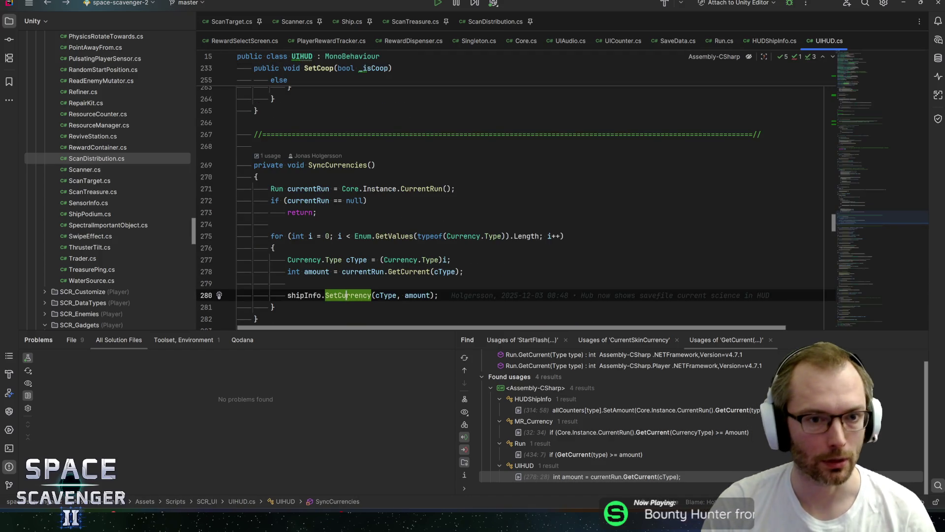
key("ctrl+alt+Left")
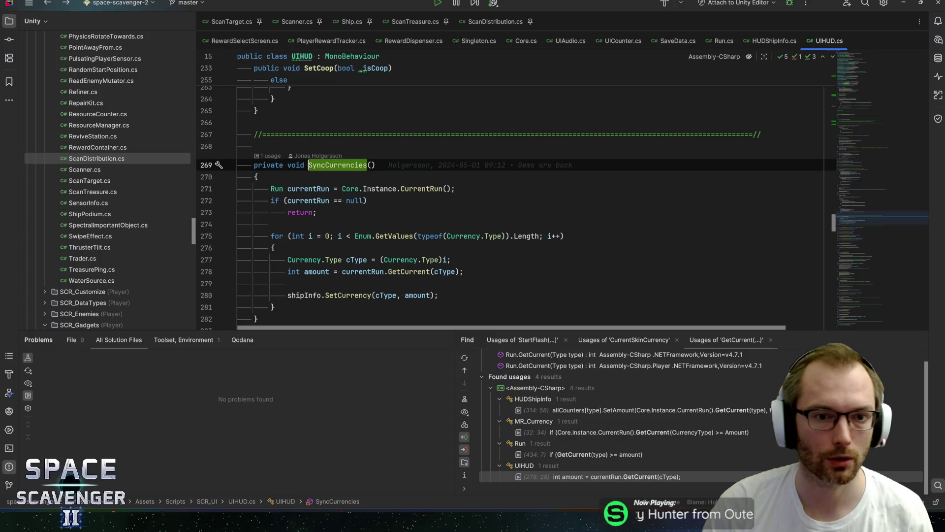
key("ctrl+alt+Left")
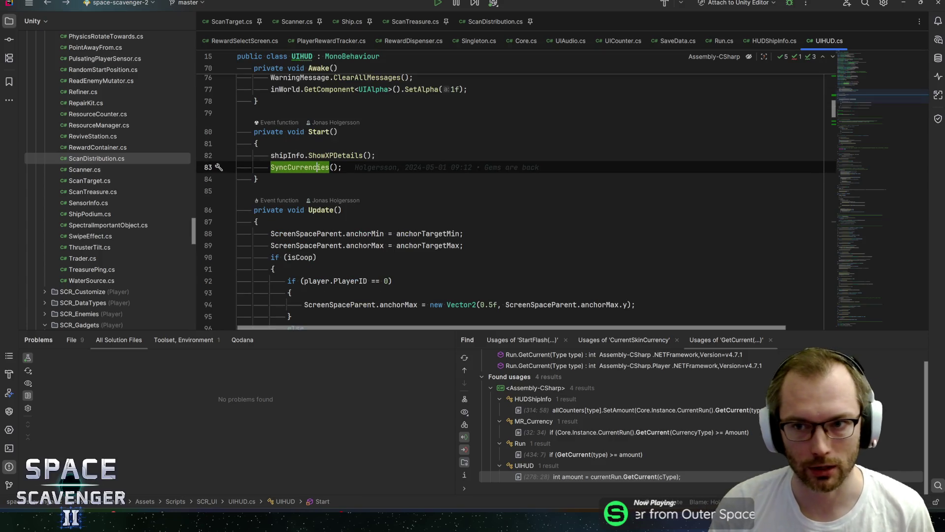
key("ctrl+alt+Left")
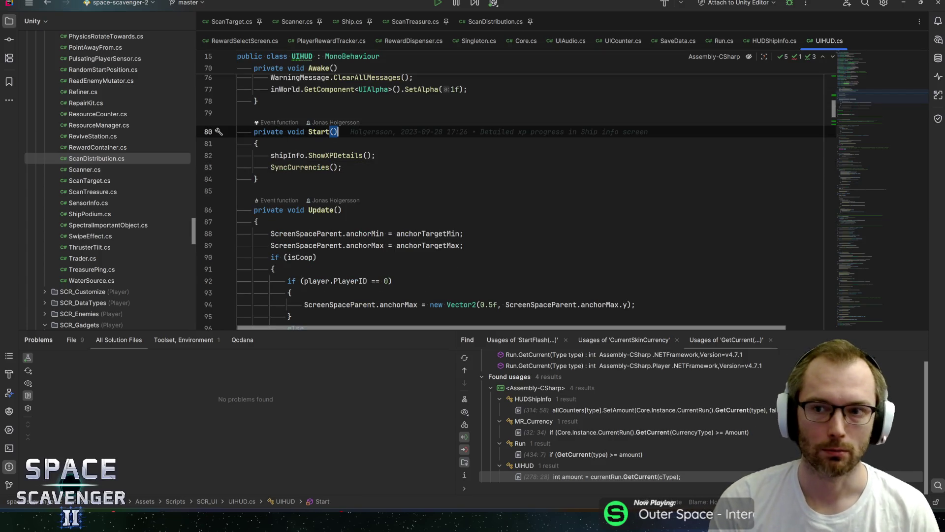
key("shift+Home")
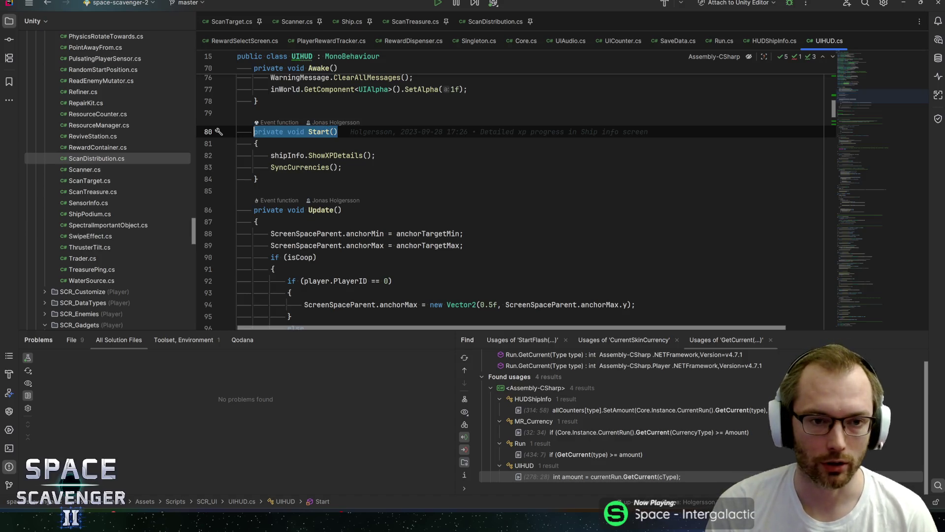
key("End")
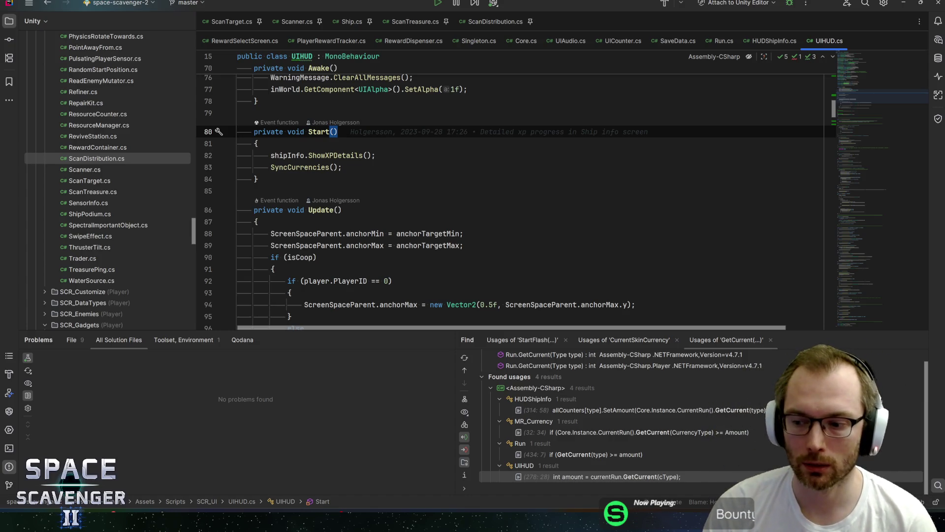
left_click(257, 178)
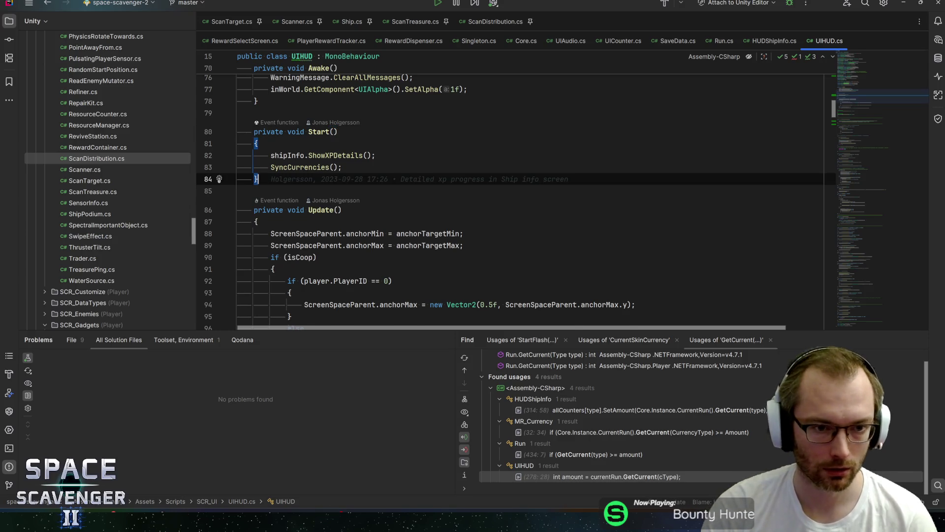
Add a LateStartSync coroutine below Start using the 'ienum' template.
key("Return")
key("Return")
type("ienum")
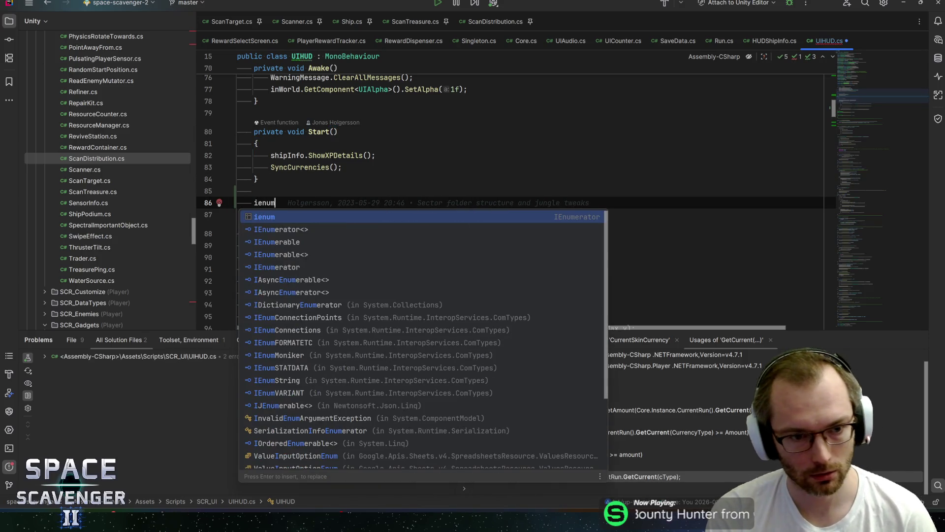
key("Return")
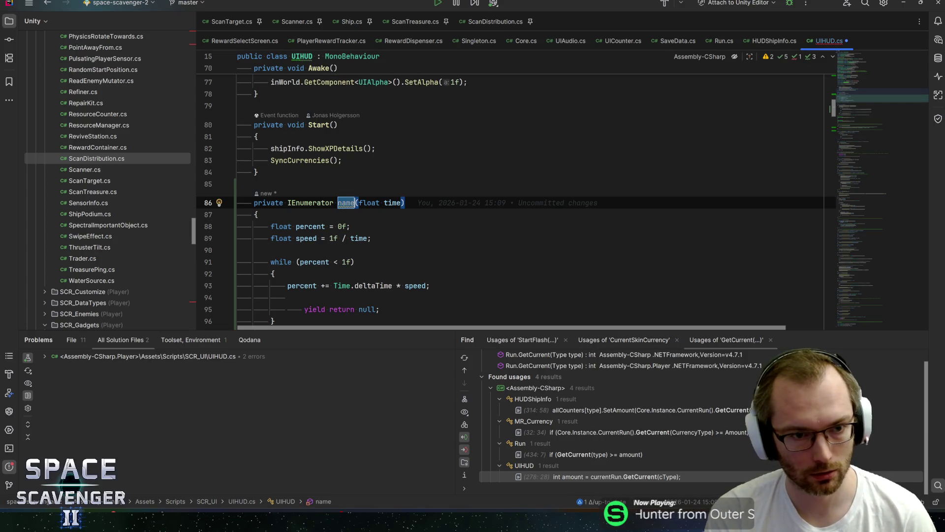
type("LateStar")
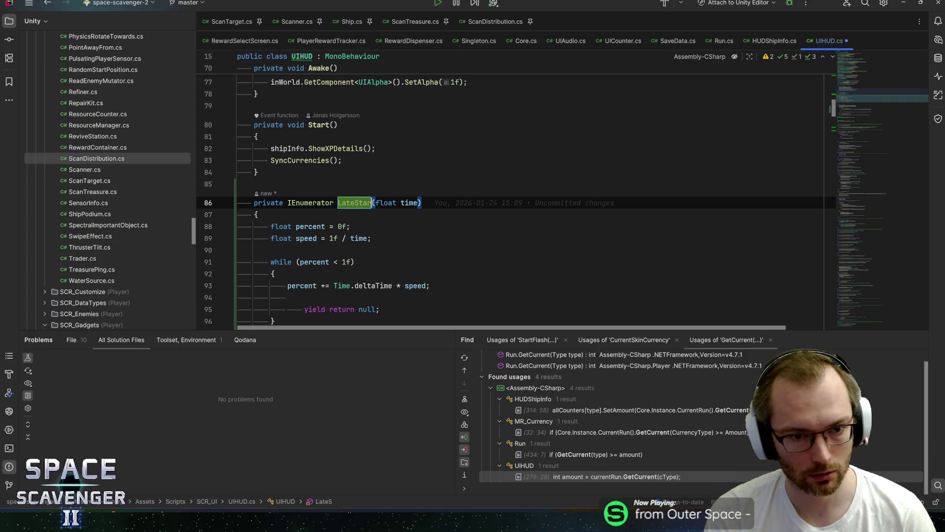
type("tSync")
key("Return")
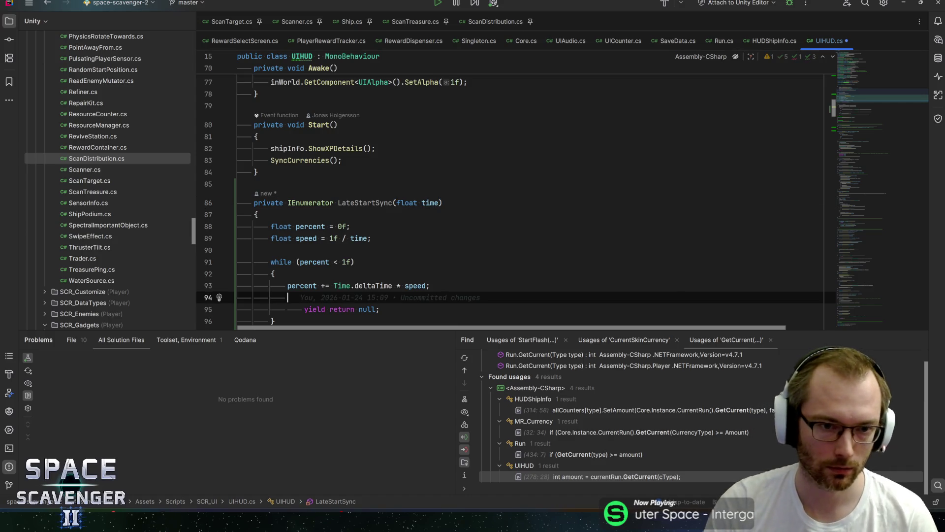
Start a new line after SyncCurrencies() in Start and begin typing StartCoroutine.
left_click(375, 149)
key("Down")
key("Return")
type("St")
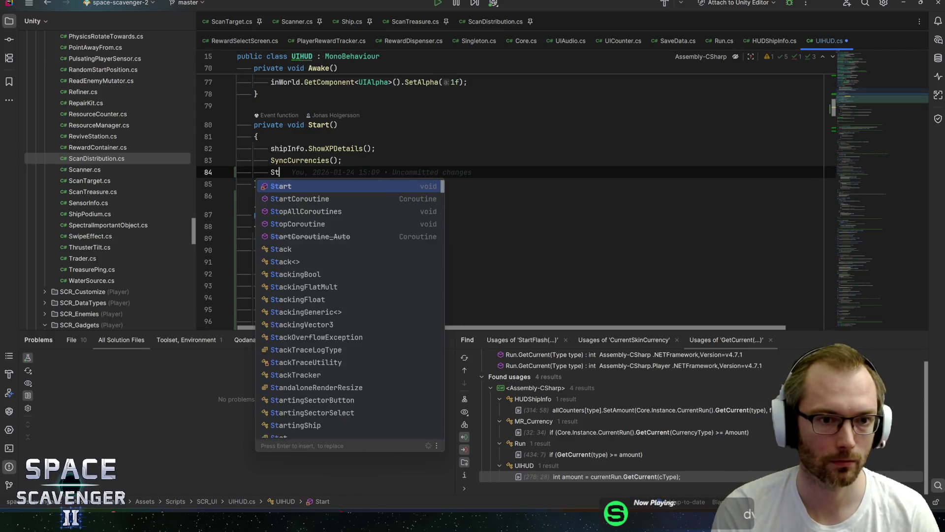